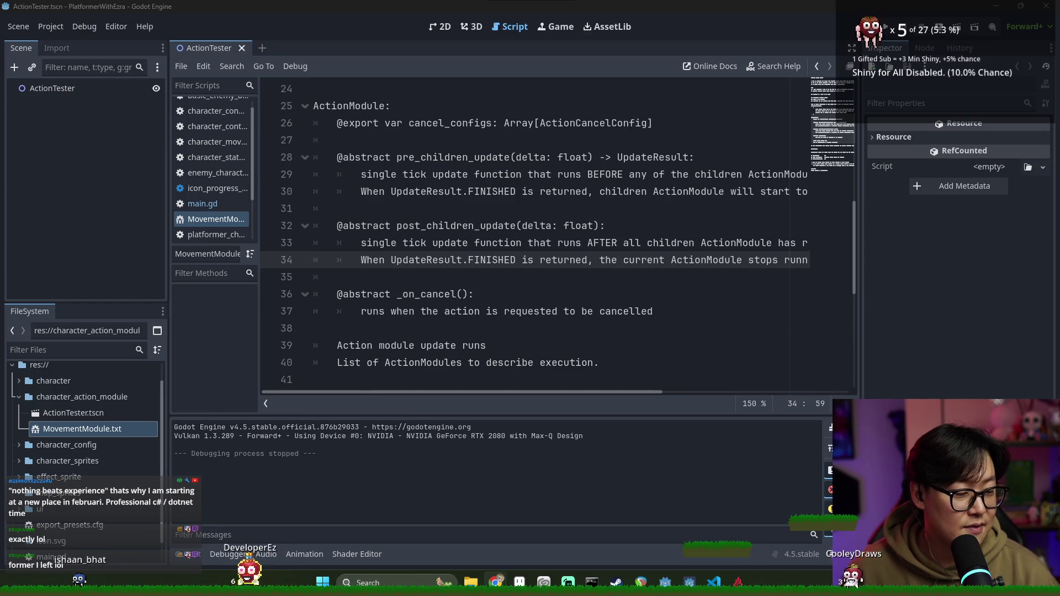
Read the MovementModule notes around the ActionModule heading and the UpdateResult.FINISHED note
click(438, 255)
scroll(438, 255, up, 2)
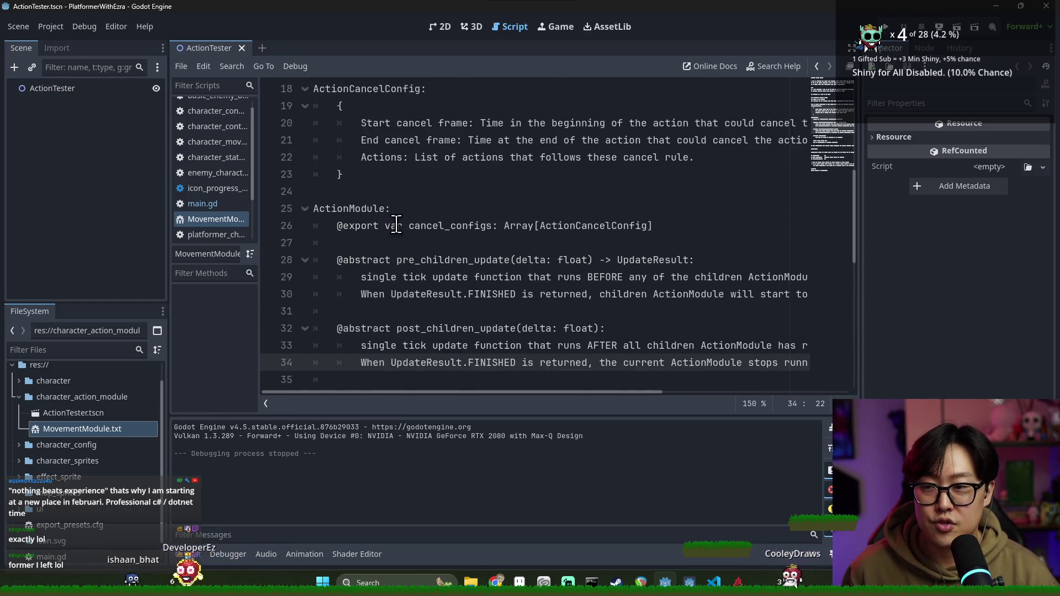
scroll(412, 194, down, 1)
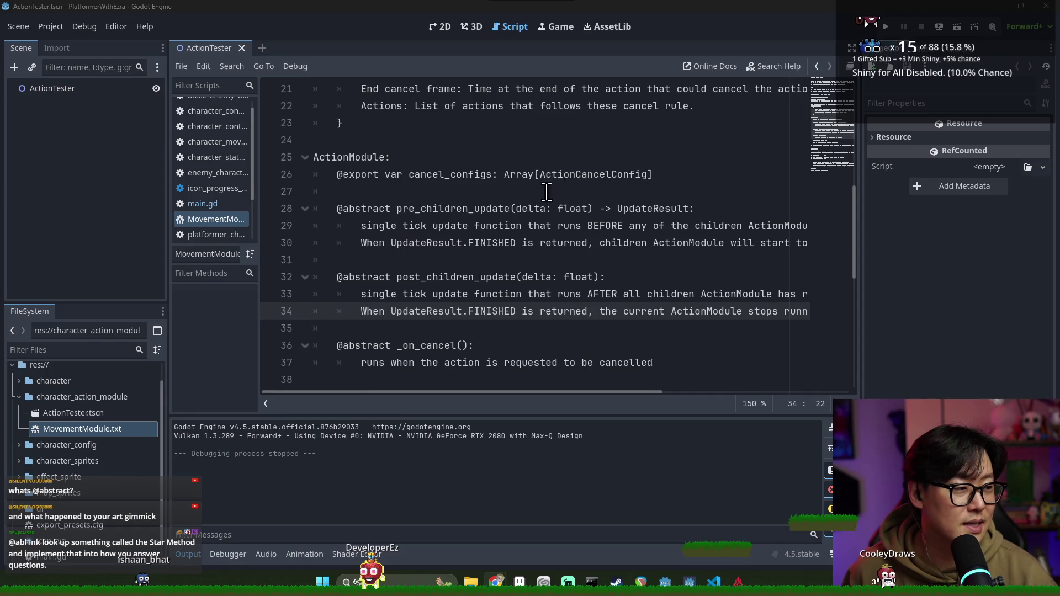
click(431, 163)
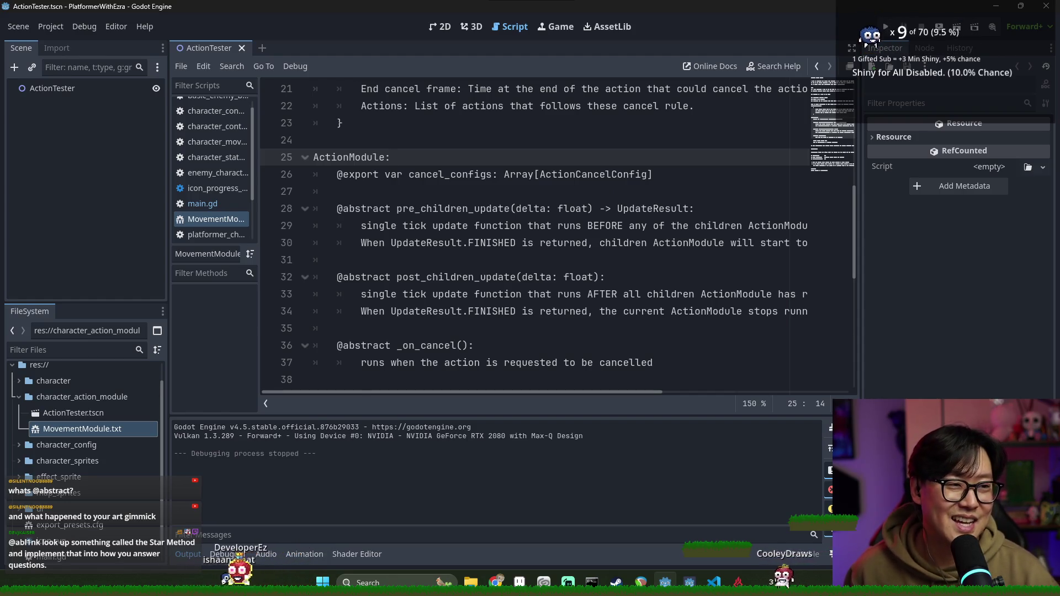
click(640, 243)
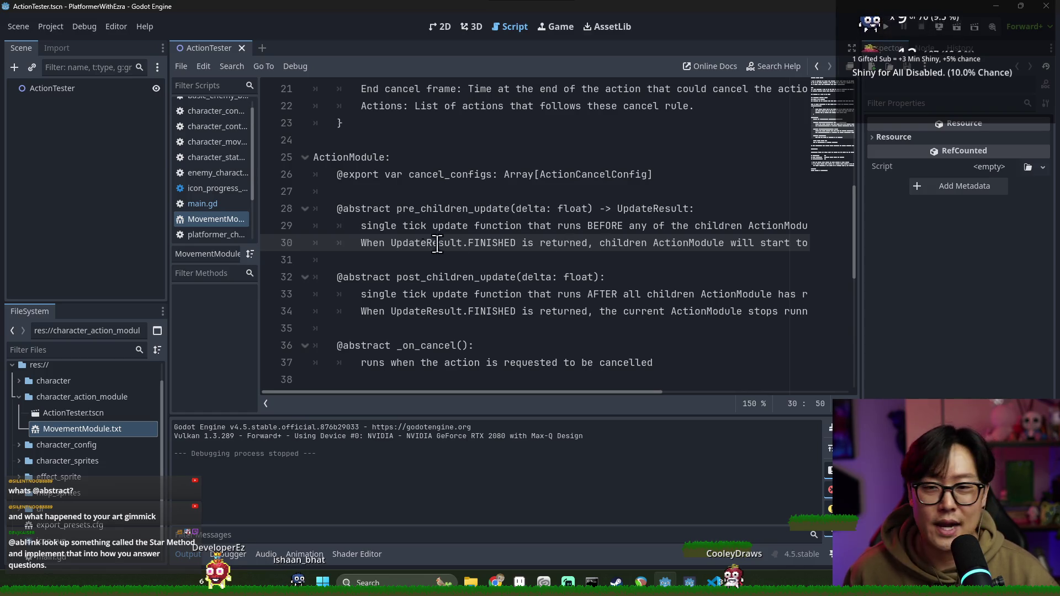
scroll(442, 265, up, 5)
scroll(437, 270, down, 6)
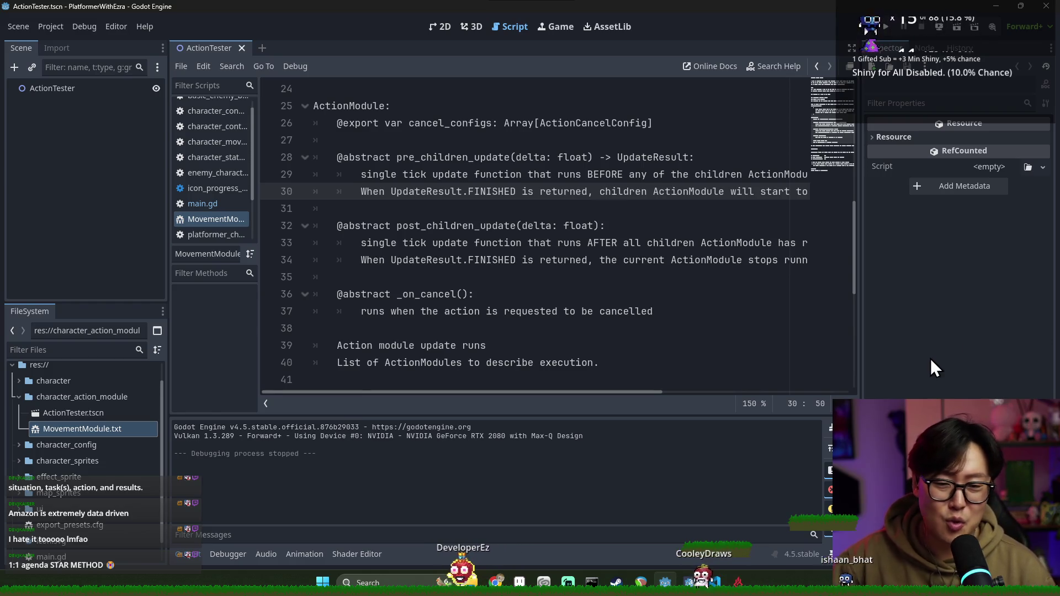
scroll(657, 321, down, 6)
scroll(641, 331, up, 4)
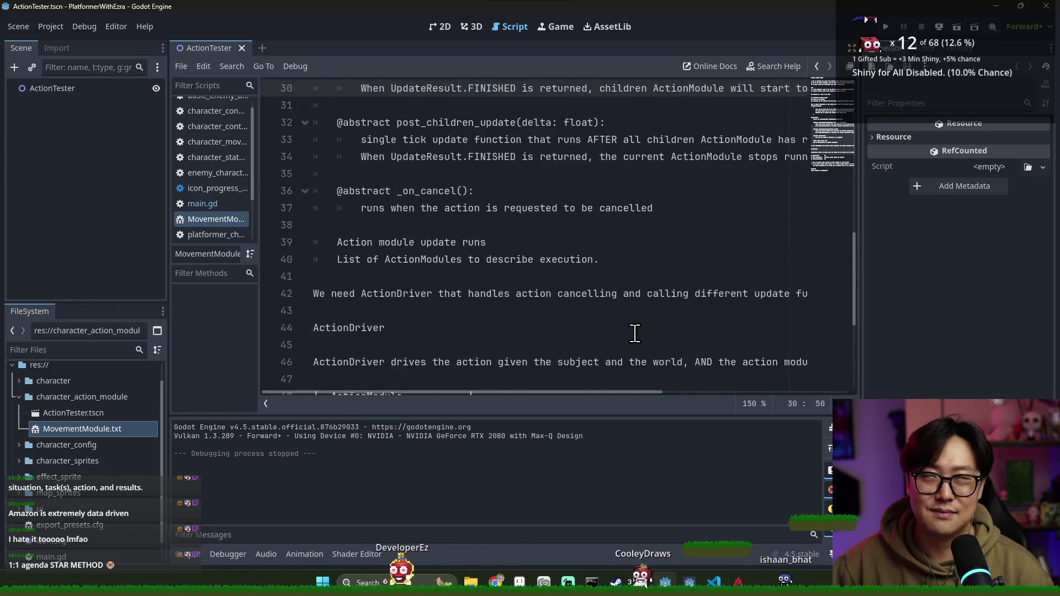
scroll(641, 331, up, 3)
scroll(607, 287, down, 1)
Read further down into the ActionDriver notes, from line 34 to line 55
click(549, 260)
scroll(532, 311, down, 3)
click(430, 260)
click(449, 292)
scroll(449, 293, down, 3)
click(465, 311)
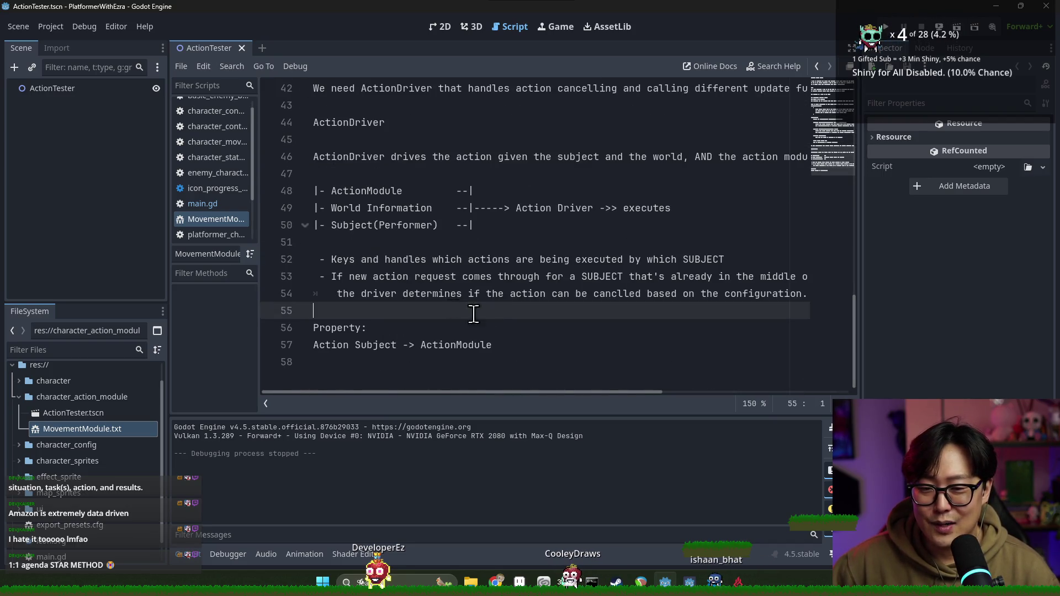
scroll(465, 313, up, 11)
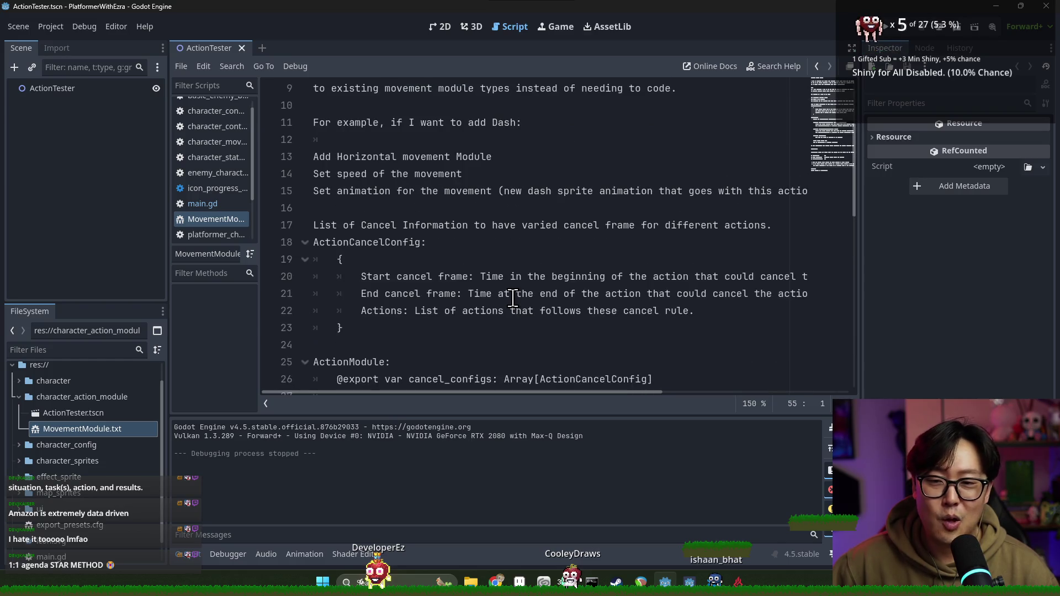
scroll(513, 298, up, 3)
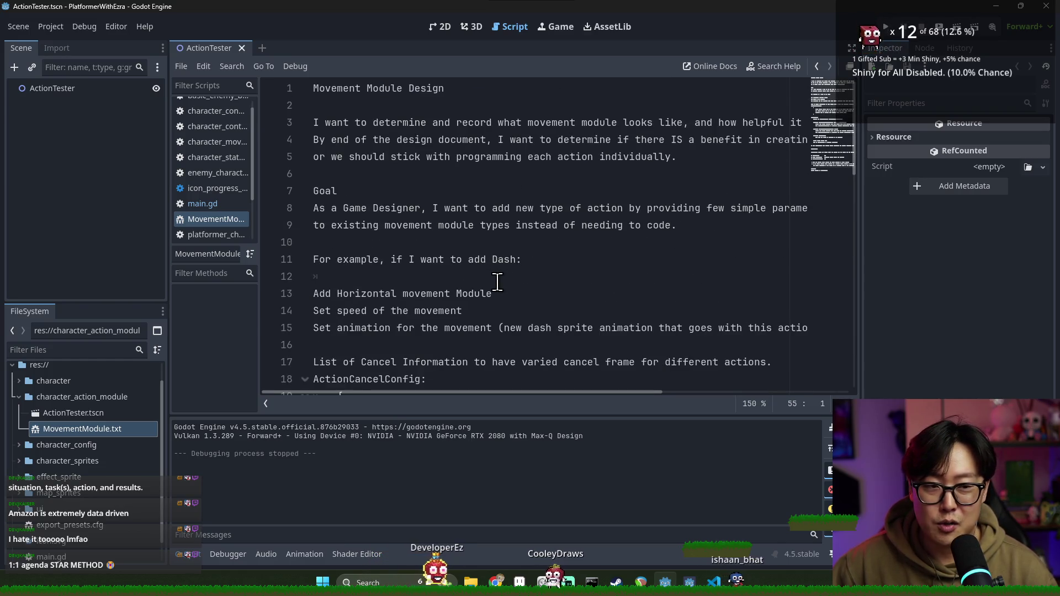
scroll(394, 245, down, 13)
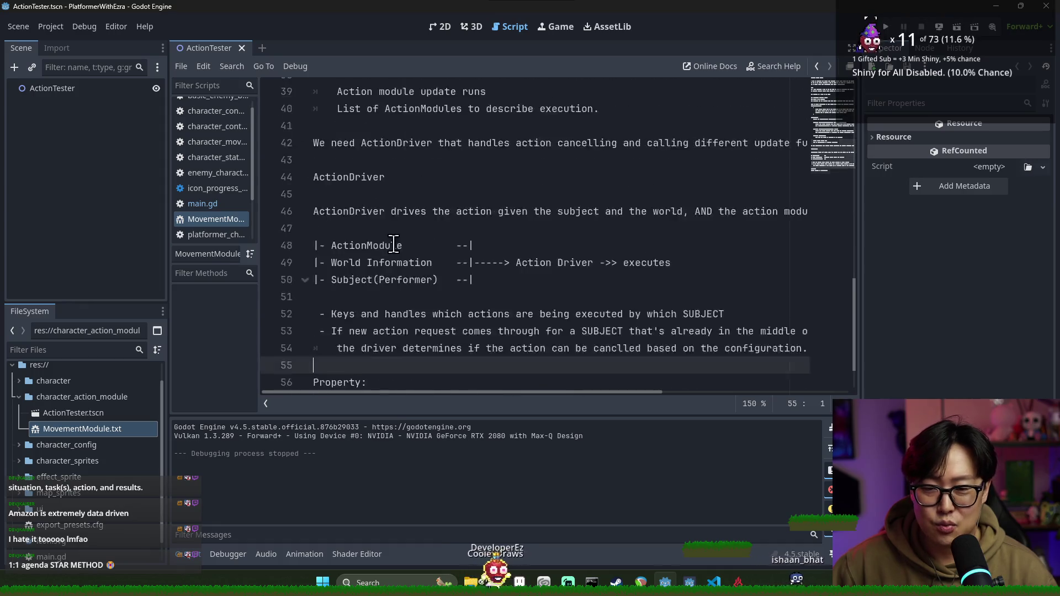
scroll(394, 245, down, 1)
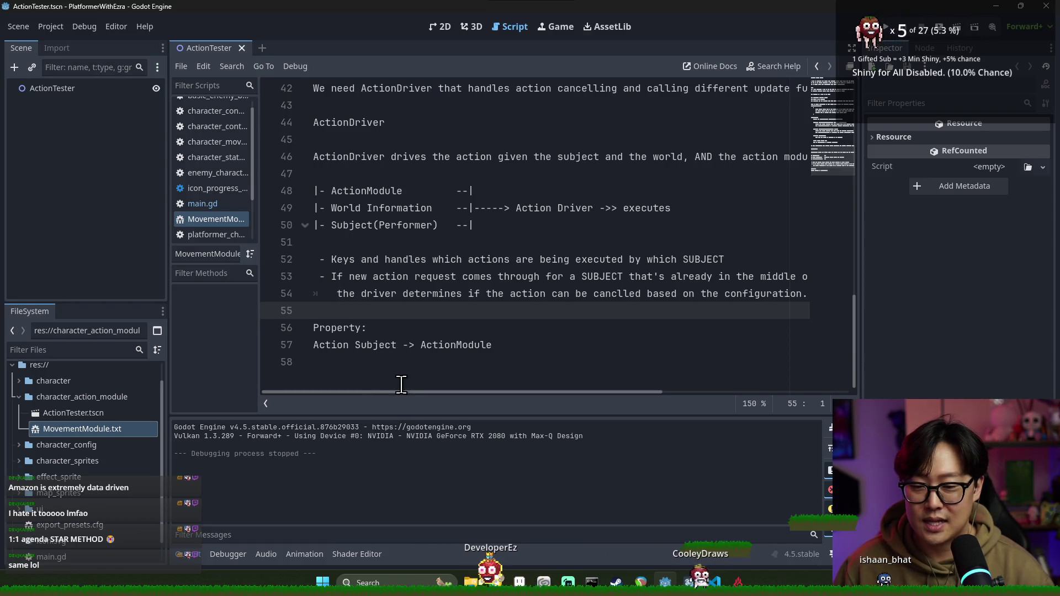
scroll(469, 387, up, 1)
scroll(468, 387, right, 5)
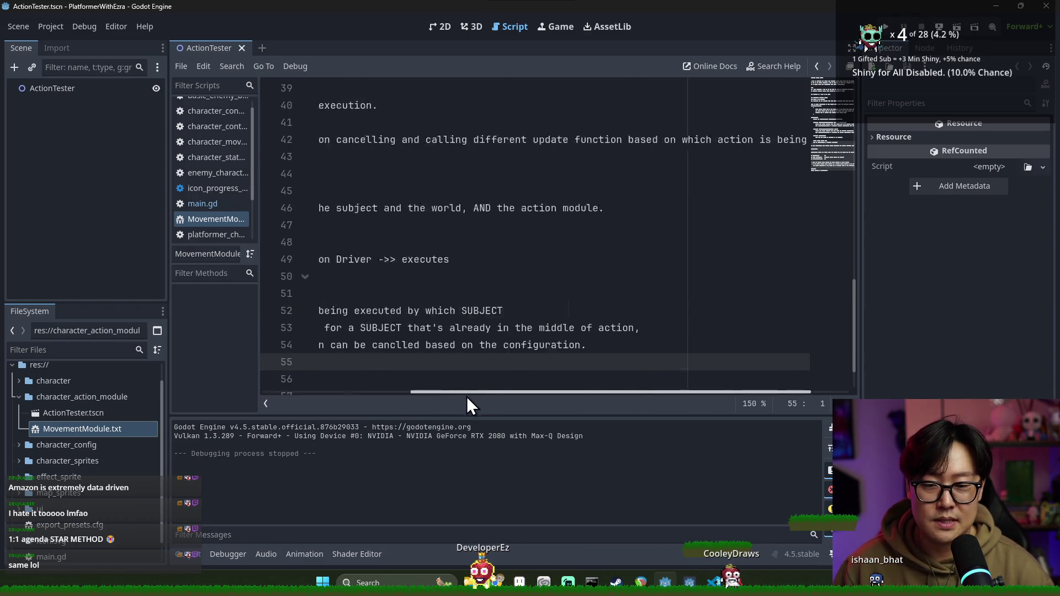
drag(462, 393, 253, 372)
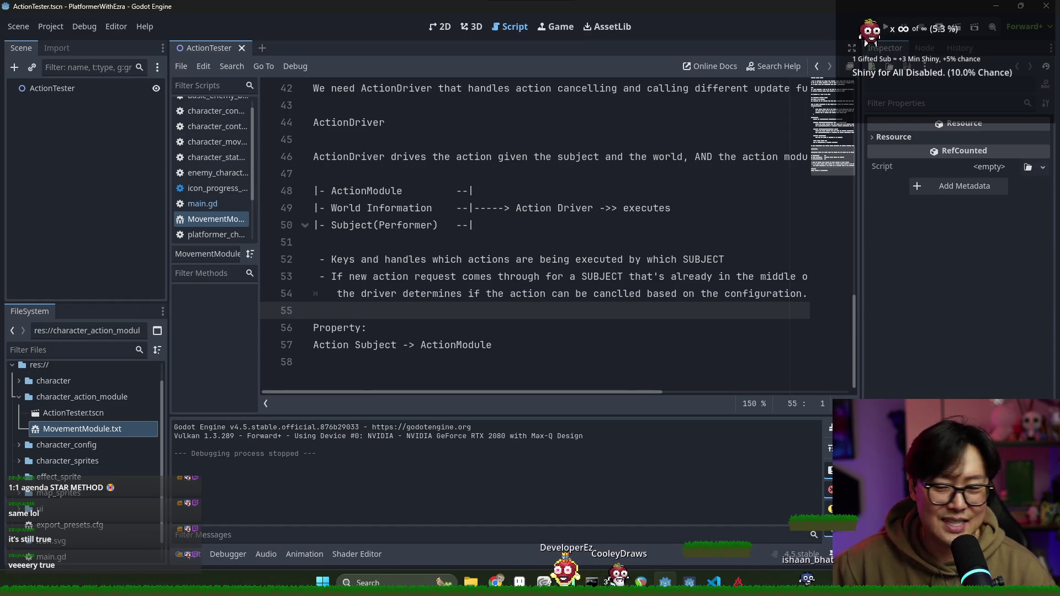
Save the ActionTester scene with Ctrl+S
click(480, 293)
key(ctrl+s)
key(ctrl+s)
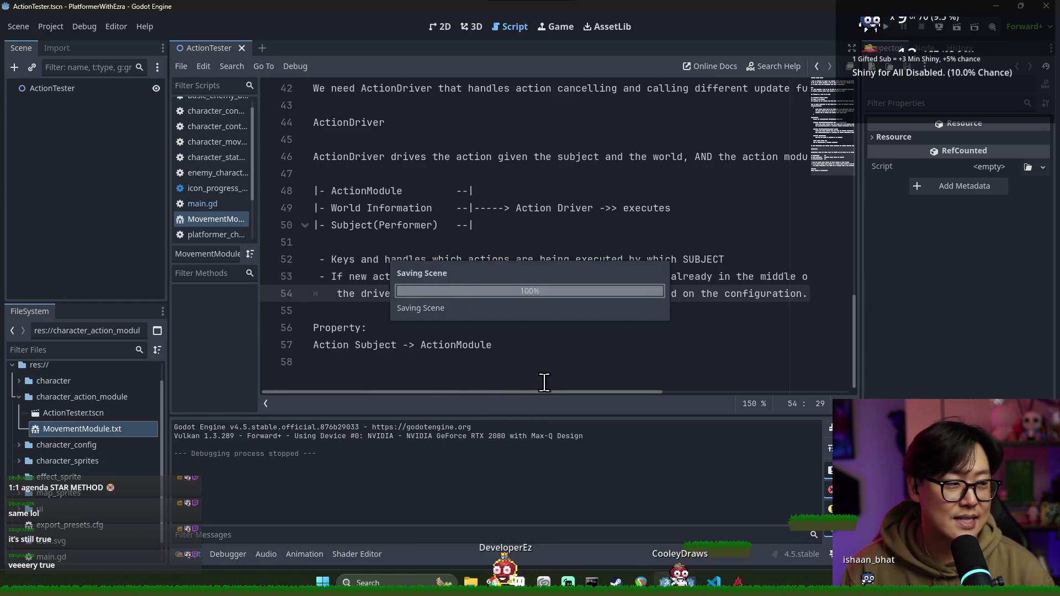
key(ctrl+s)
scroll(396, 333, up, 2)
scroll(403, 334, down, 2)
click(531, 342)
key(ctrl+s)
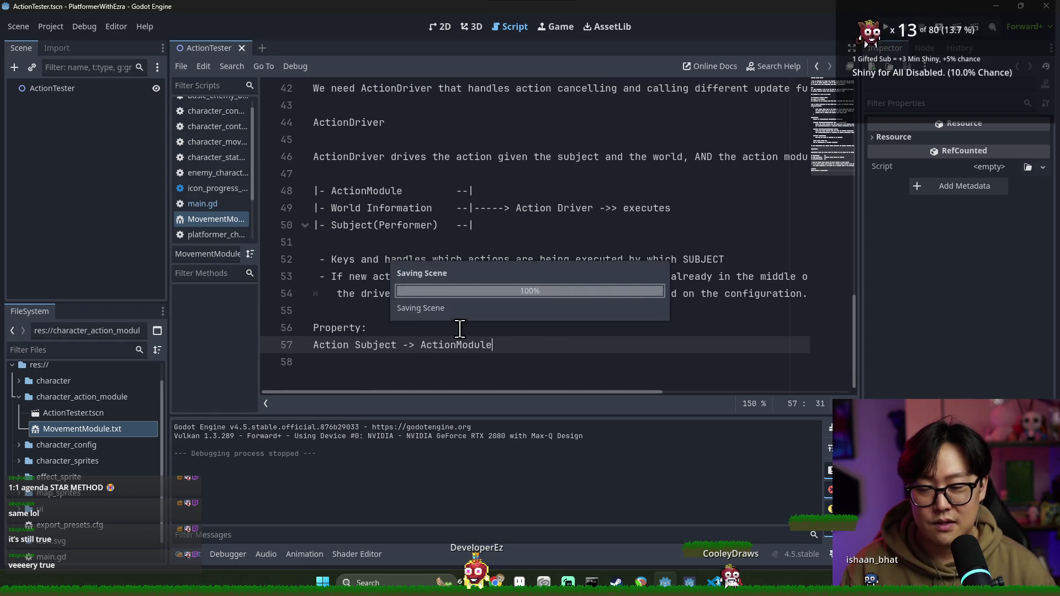
click(440, 312)
key(ctrl+s)
Review the Action Subject, Property and _on_cancel notes on lines 51–58, then scroll back up
click(600, 357)
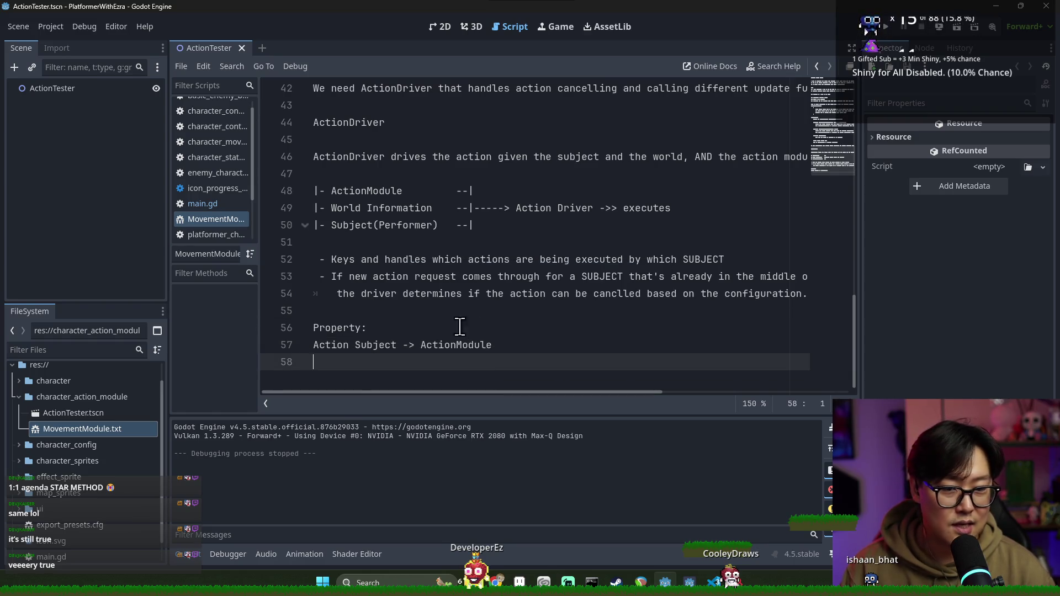
click(438, 326)
click(442, 311)
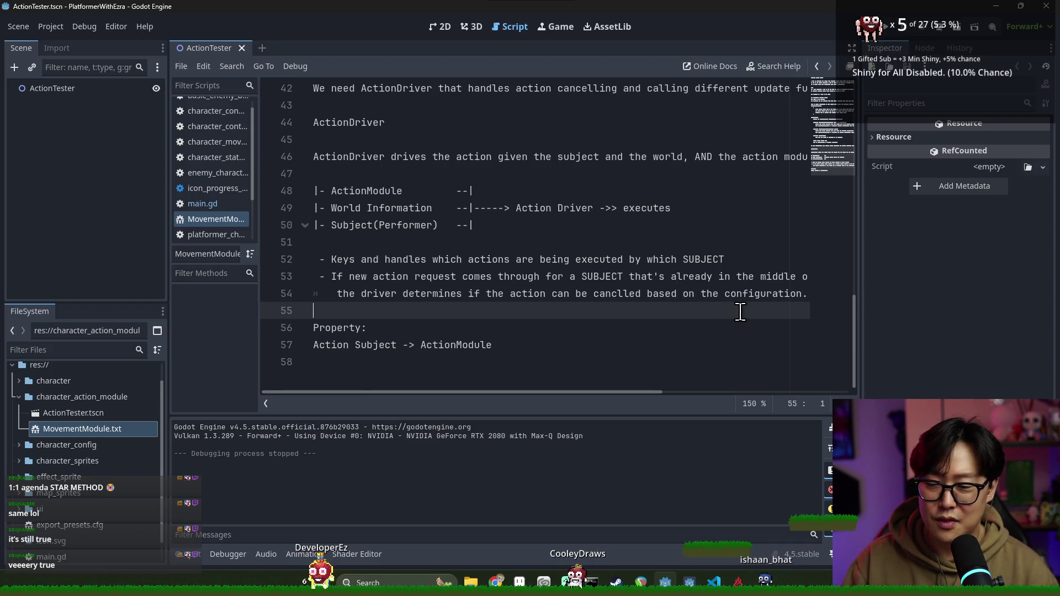
click(598, 362)
click(580, 346)
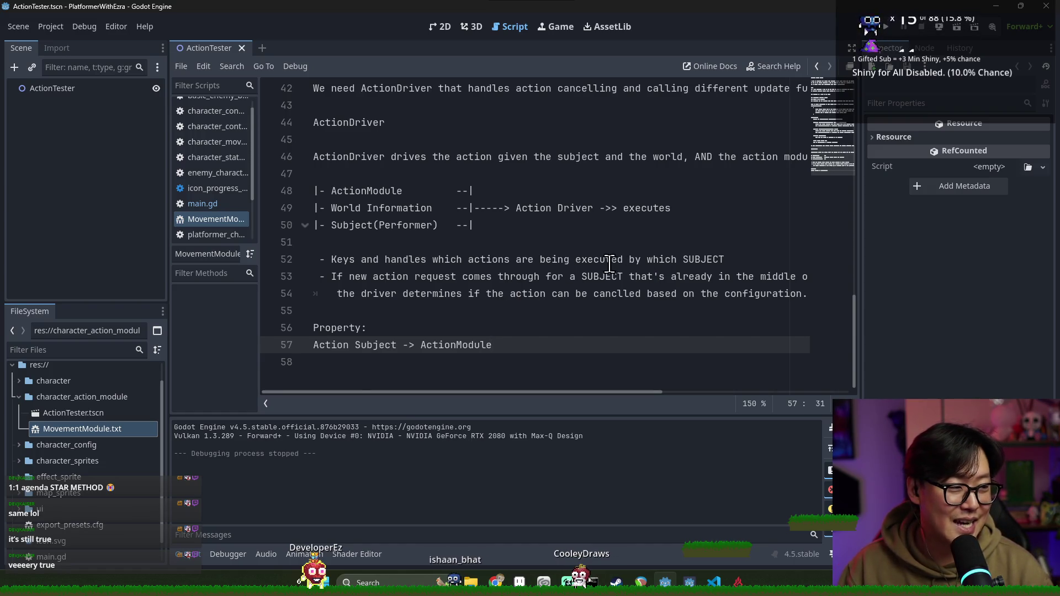
click(525, 243)
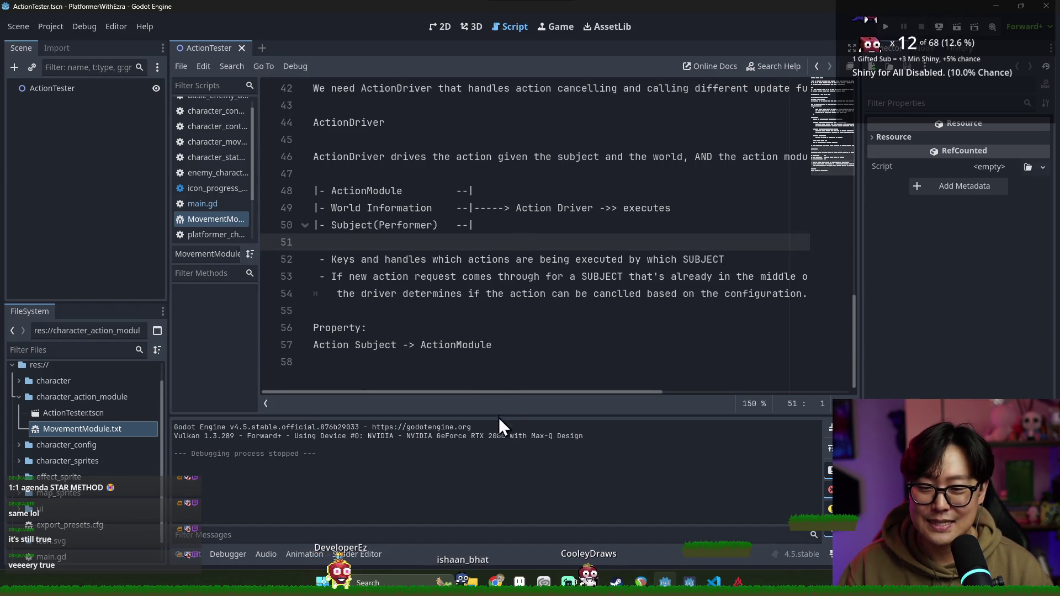
scroll(486, 324, up, 6)
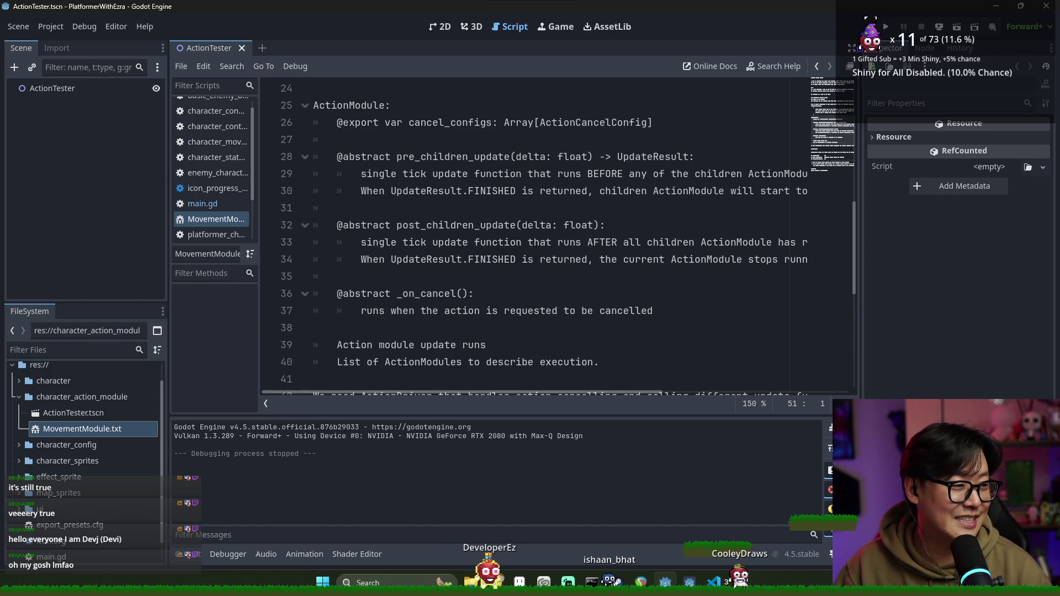
click(516, 310)
scroll(359, 189, up, 3)
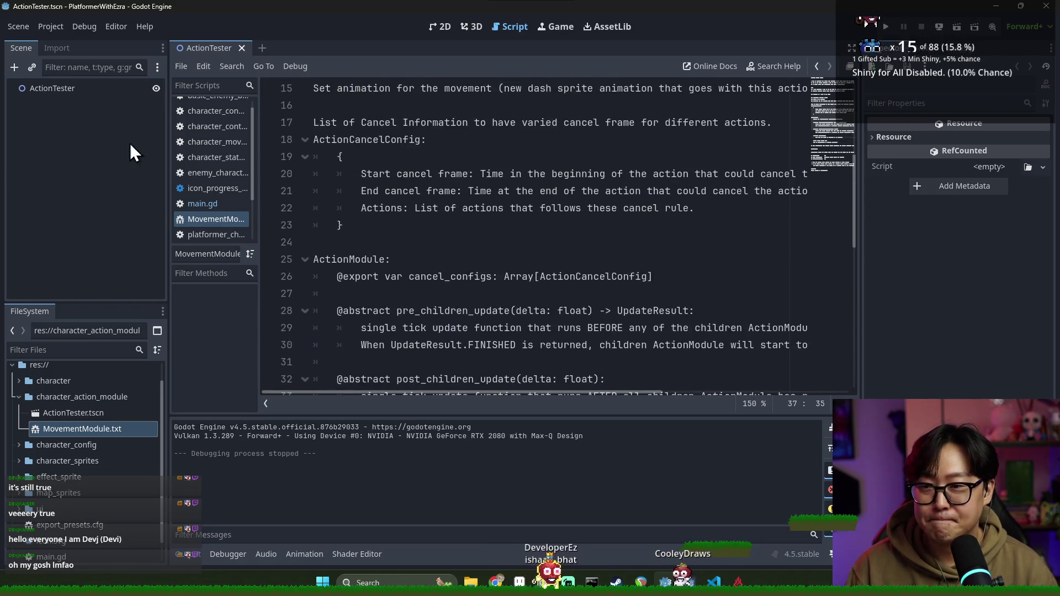
Add a CharacterBody2D child node to the ActionTester root in the 2D view
click(68, 88)
click(445, 28)
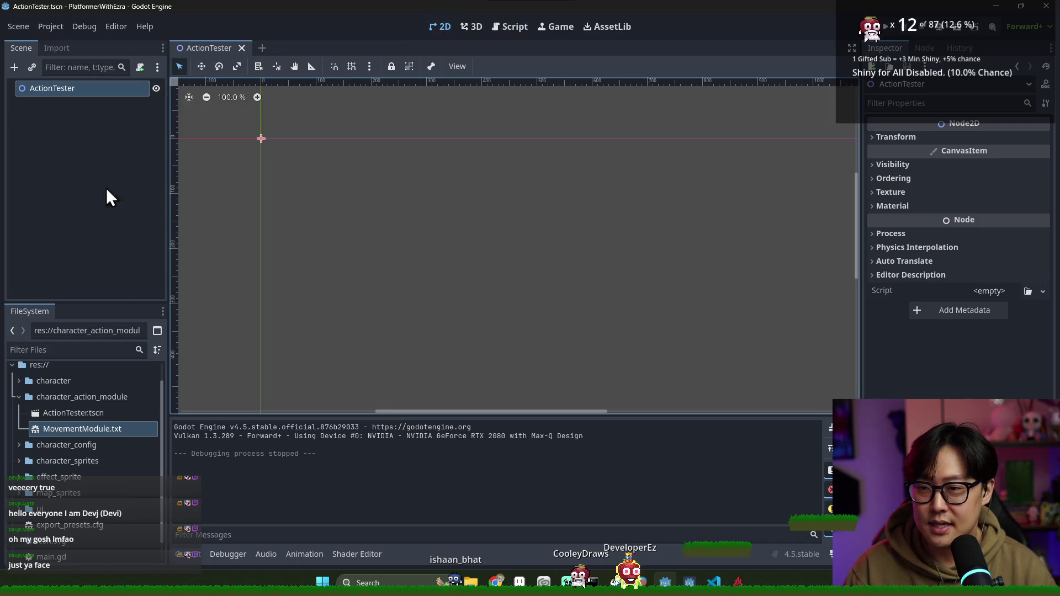
right_click(71, 88)
click(82, 108)
text(char)
key(Return)
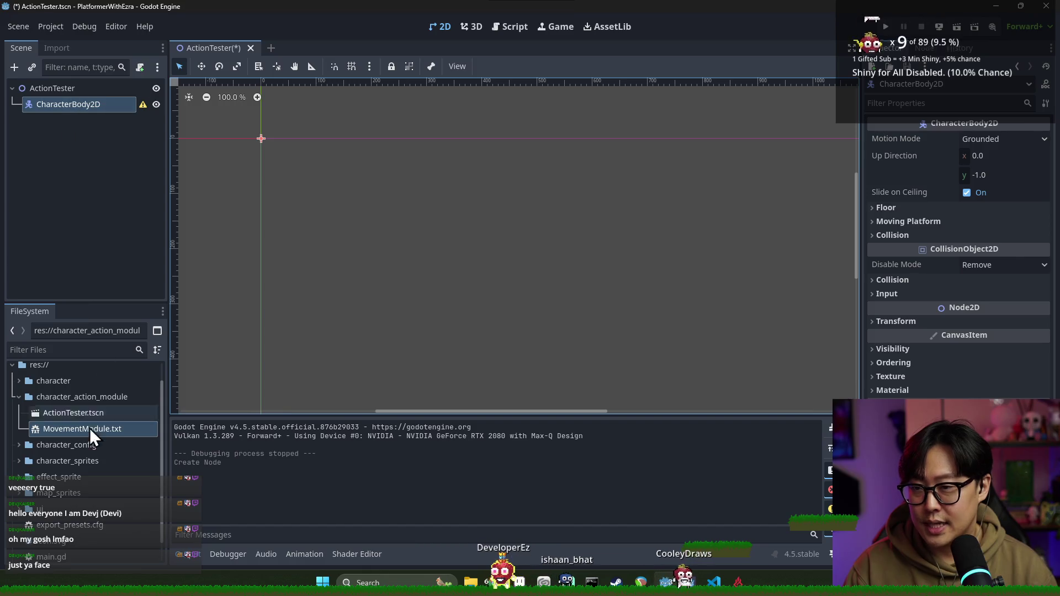
Create a new scene named ActionModuleUsingCharacter in the character_action_module folder
right_click(75, 396)
mouse_move(133, 335)
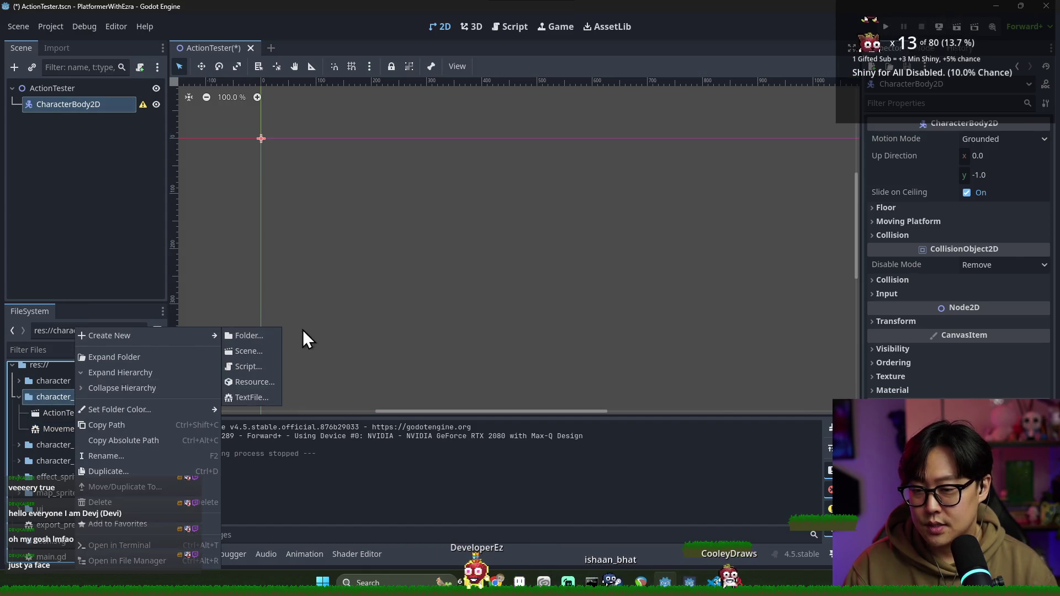
click(253, 352)
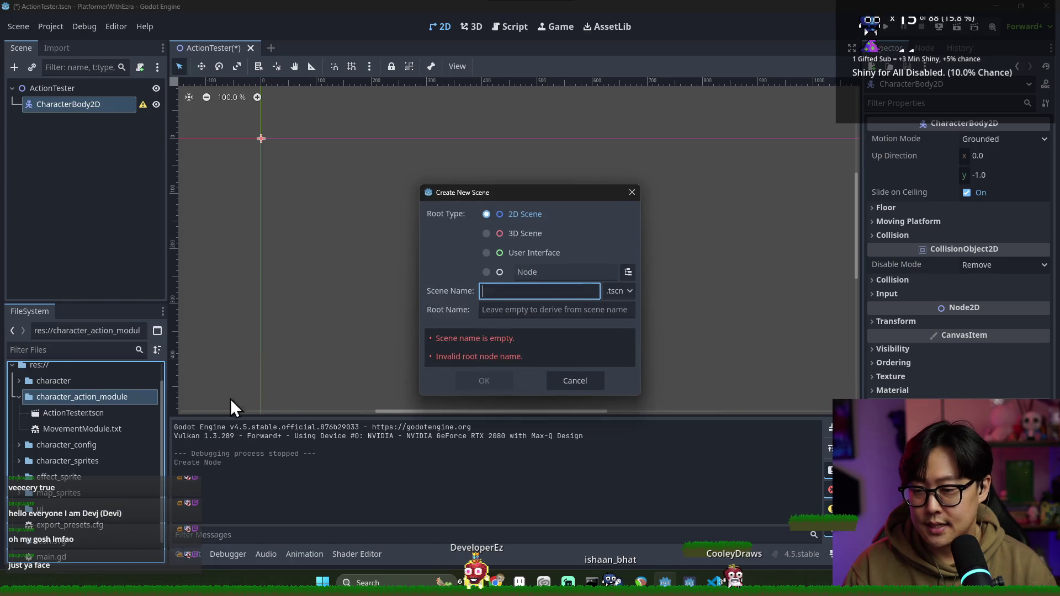
text(Character)
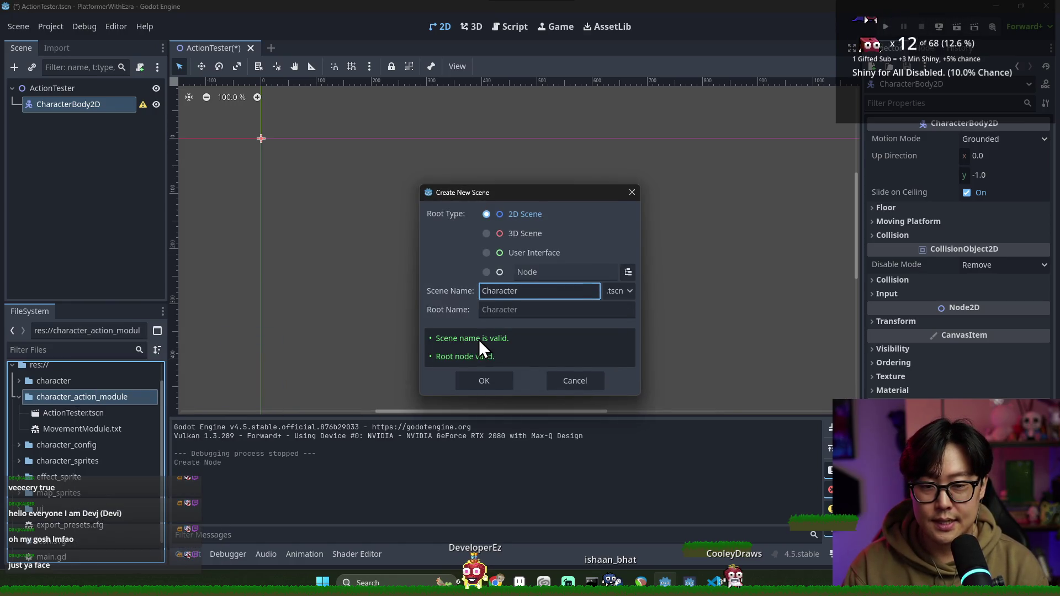
double_click(549, 291)
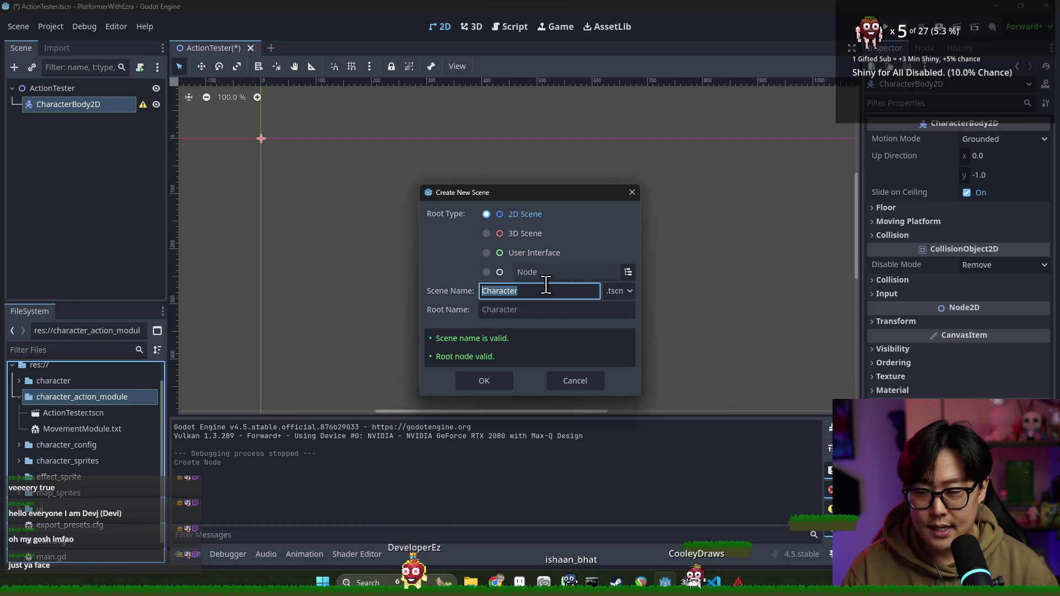
text(ActionModuleUsing)
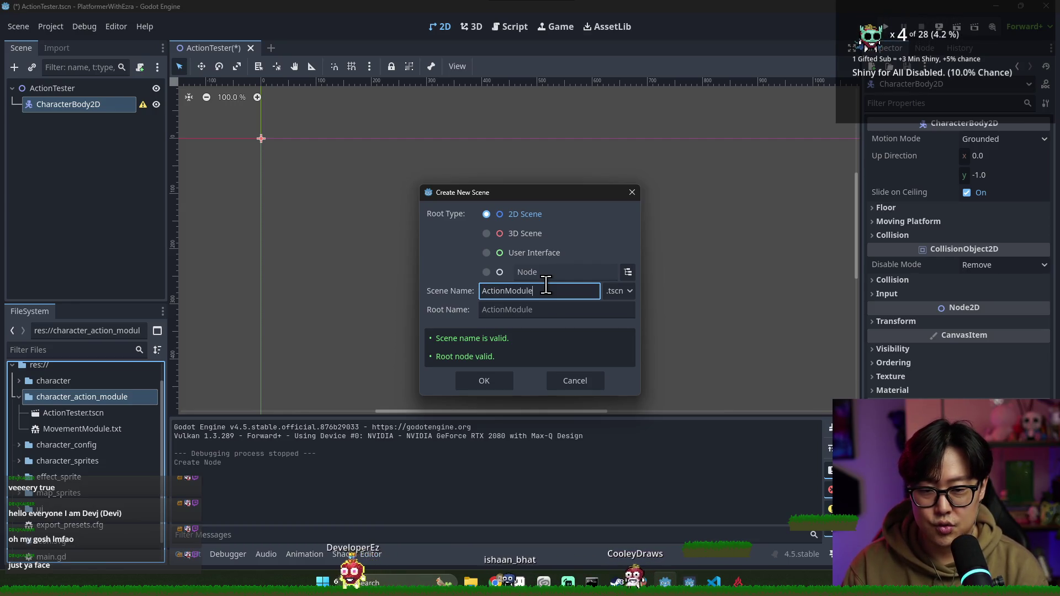
text(Character)
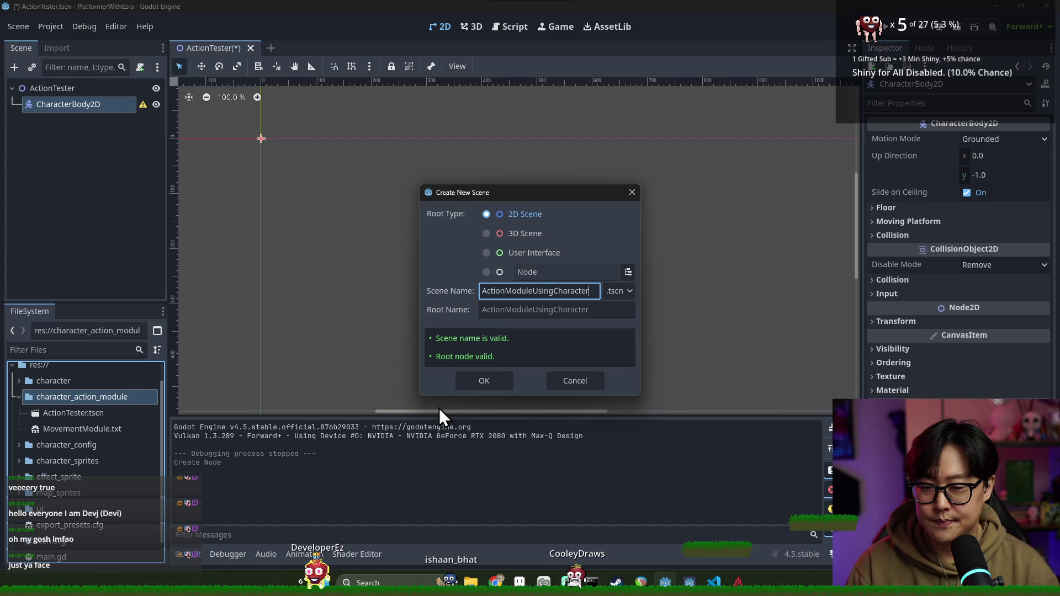
click(484, 380)
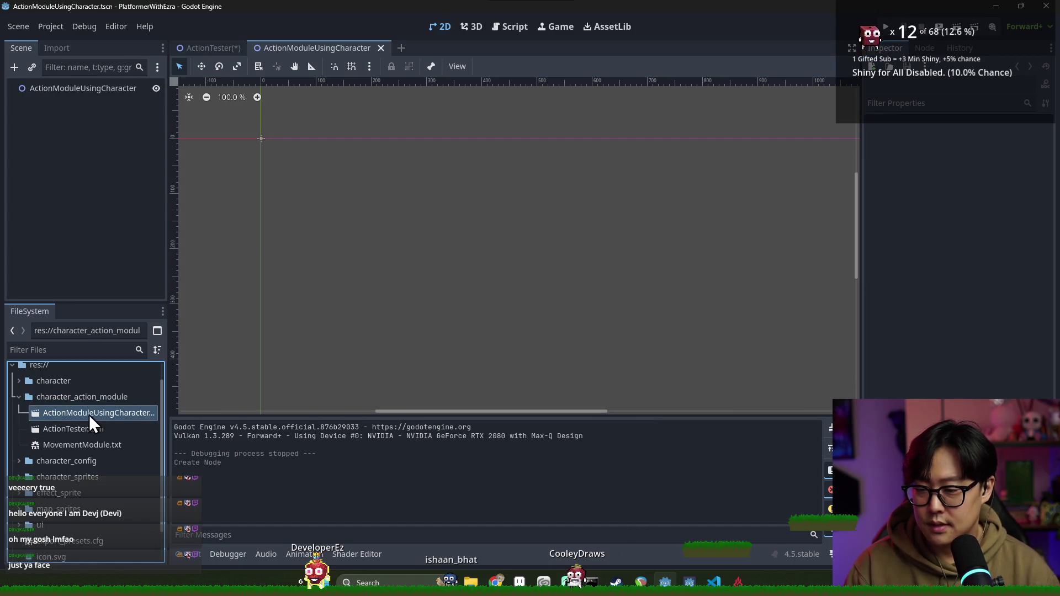
Change the scene's root node type to CharacterBody2D
right_click(56, 90)
click(108, 222)
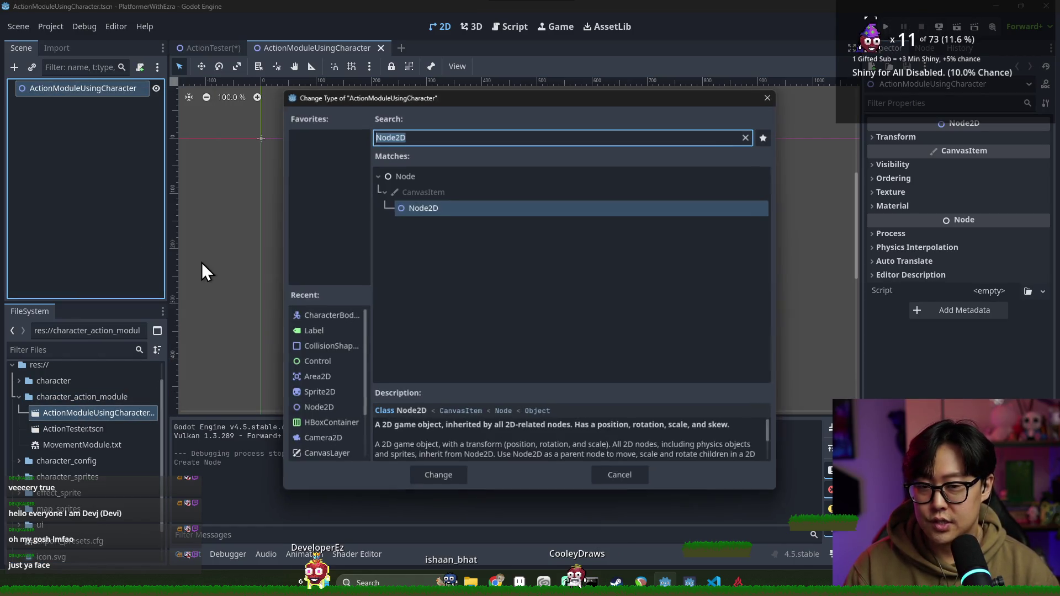
text(Character)
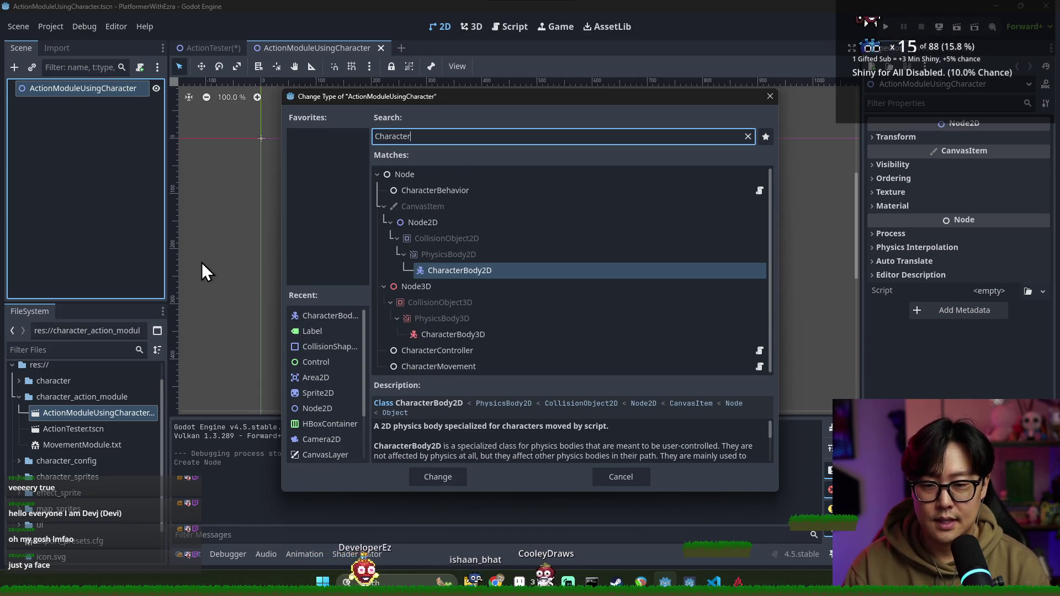
key(Return)
Add a trial Sprite2D child under the root, then delete it
right_click(78, 96)
click(83, 100)
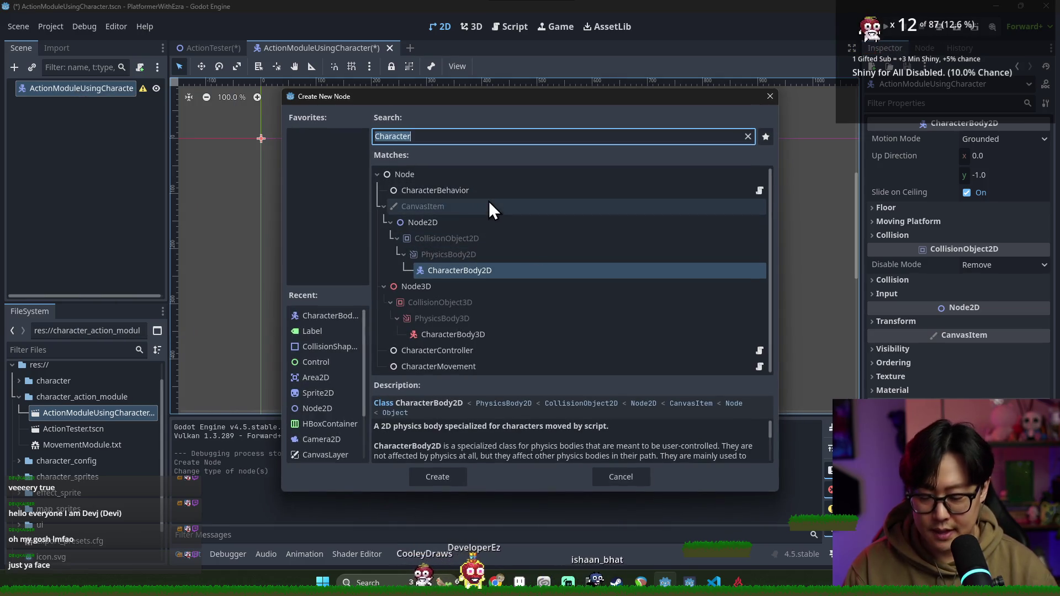
text(sprite)
click(479, 239)
double_click(478, 238)
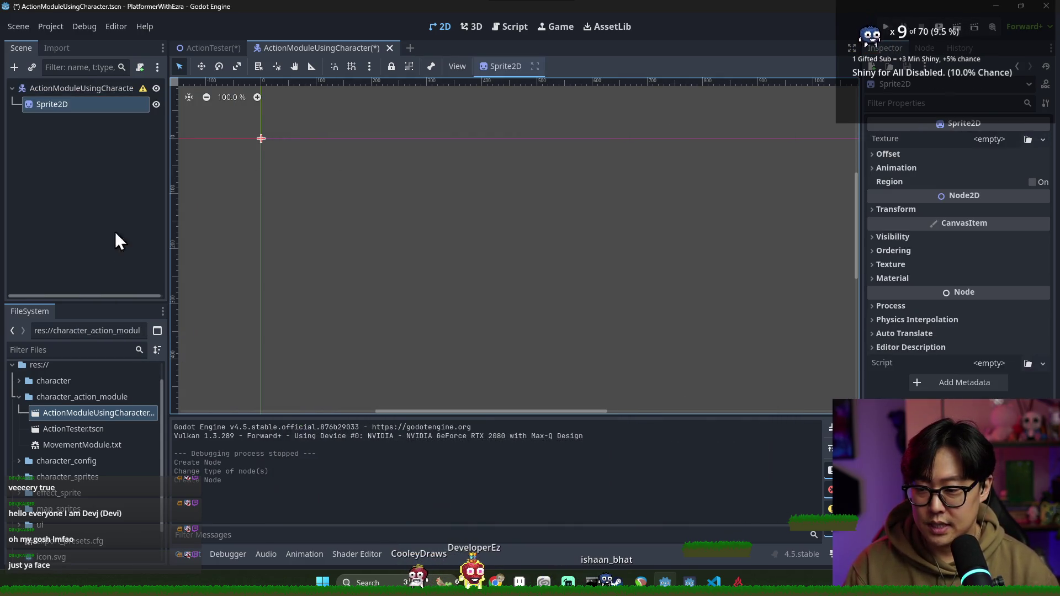
key(Delete)
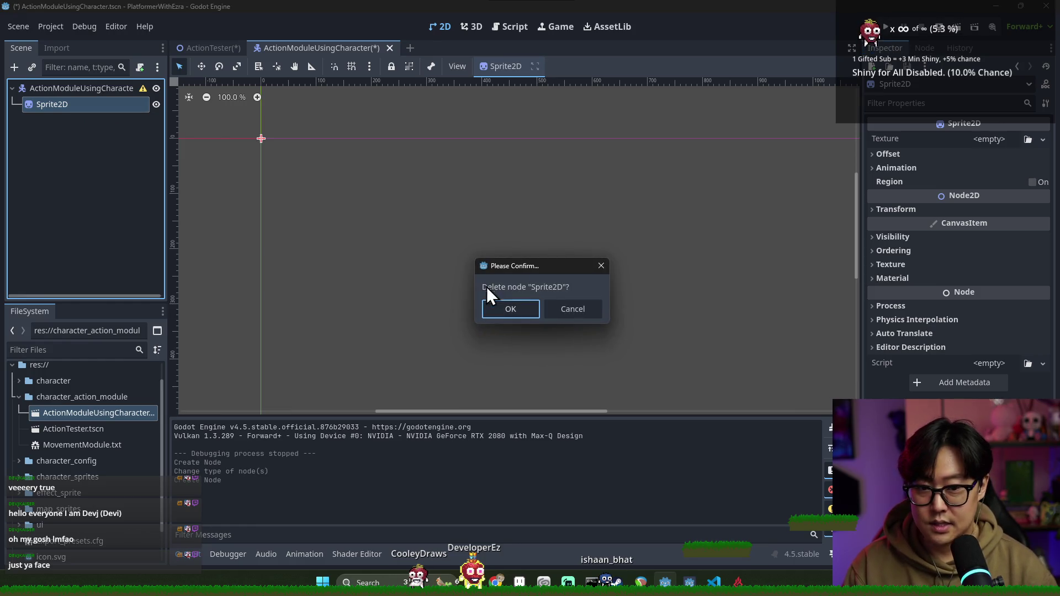
key(Return)
Add a second trial Sprite2D child and remove it again
right_click(112, 94)
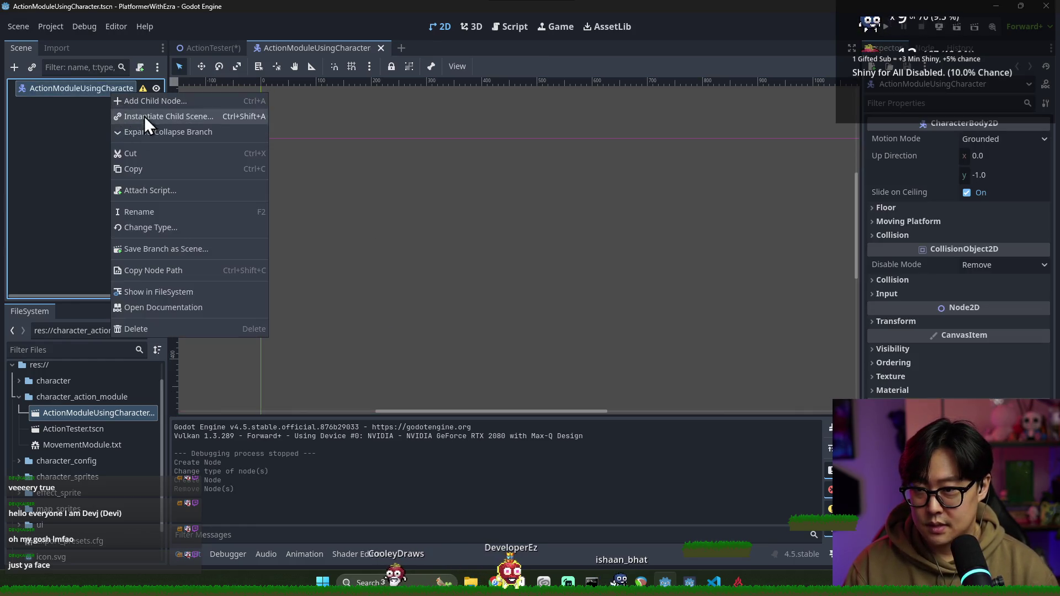
click(143, 105)
text(sp[)
key(BackSpace)
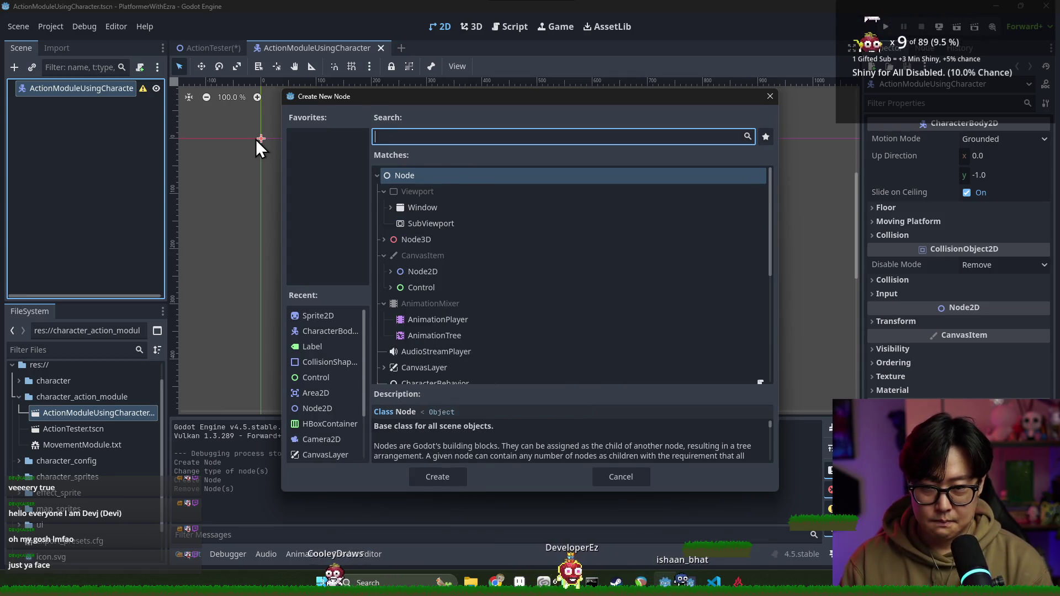
text(ri)
key(Return)
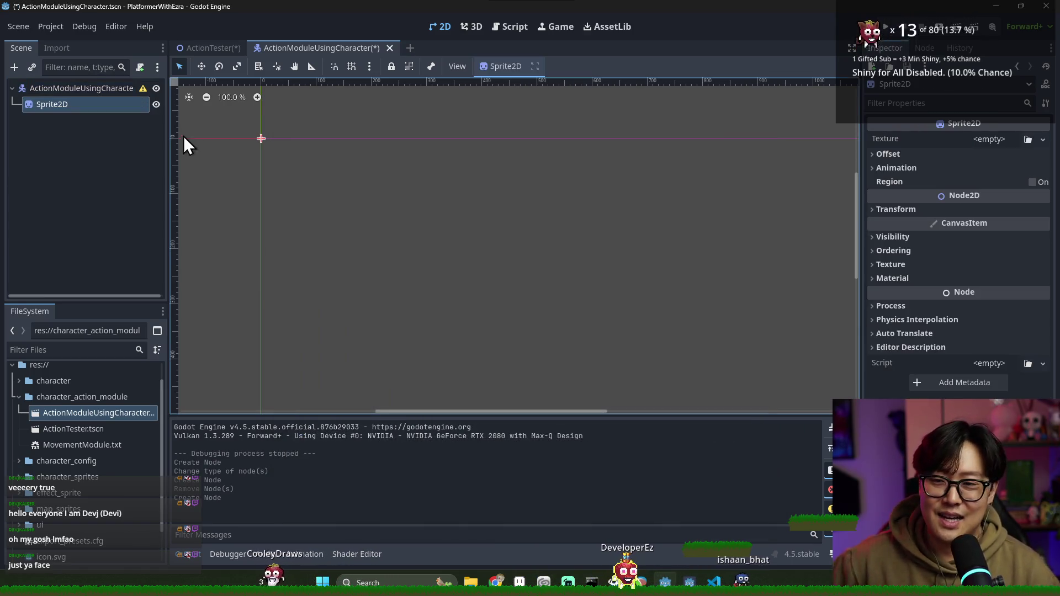
right_click(105, 104)
click(163, 436)
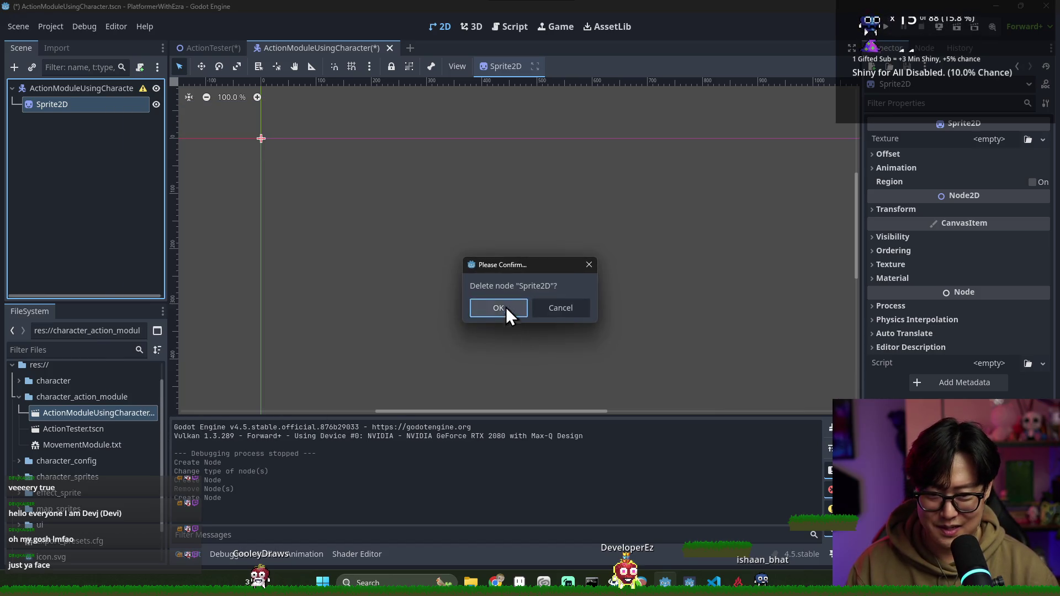
click(508, 310)
Add an AnimatedSprite2D as the root's only child
right_click(83, 91)
click(119, 102)
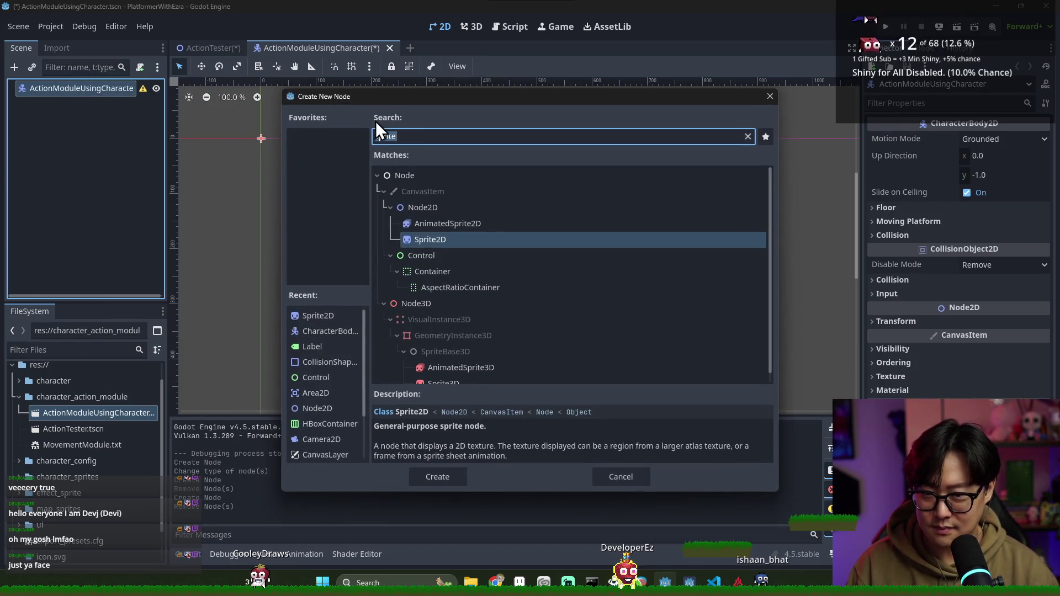
double_click(449, 224)
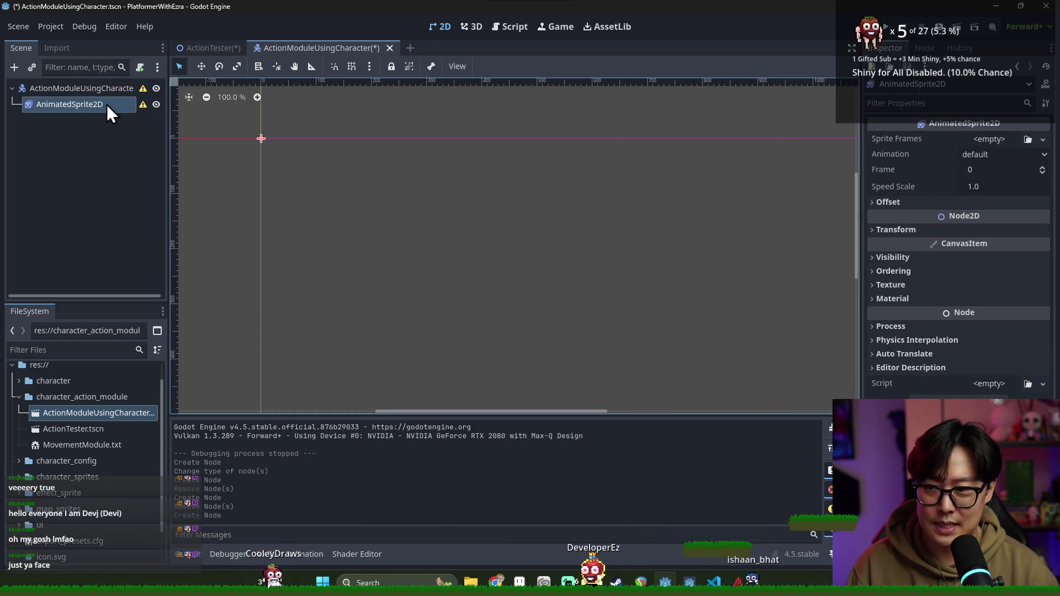
Give the AnimatedSprite2D a new SpriteFrames resource and start adding frames from a sprite sheet
click(1043, 139)
click(1005, 172)
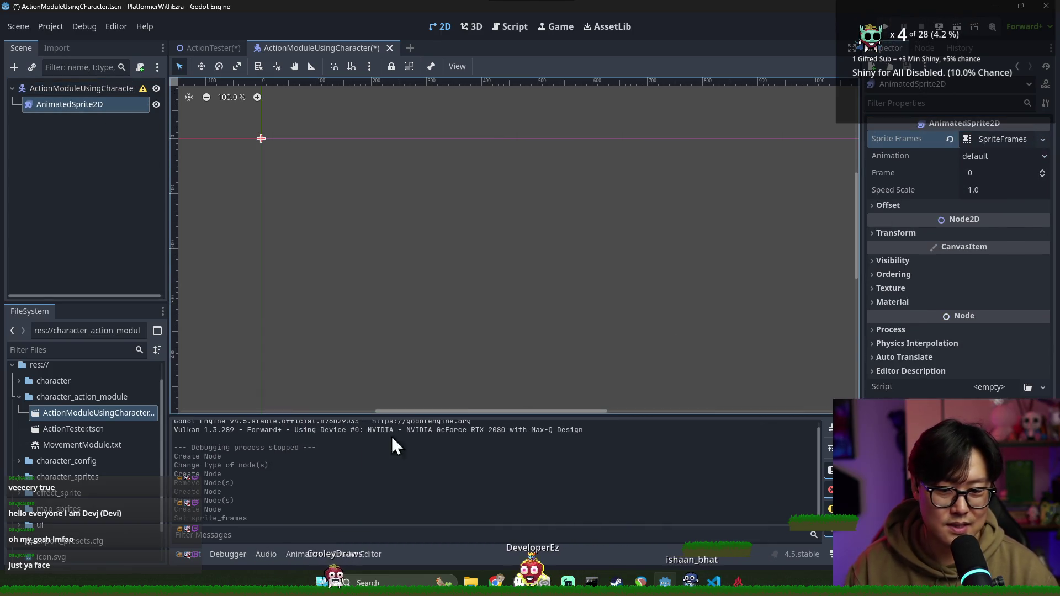
click(371, 555)
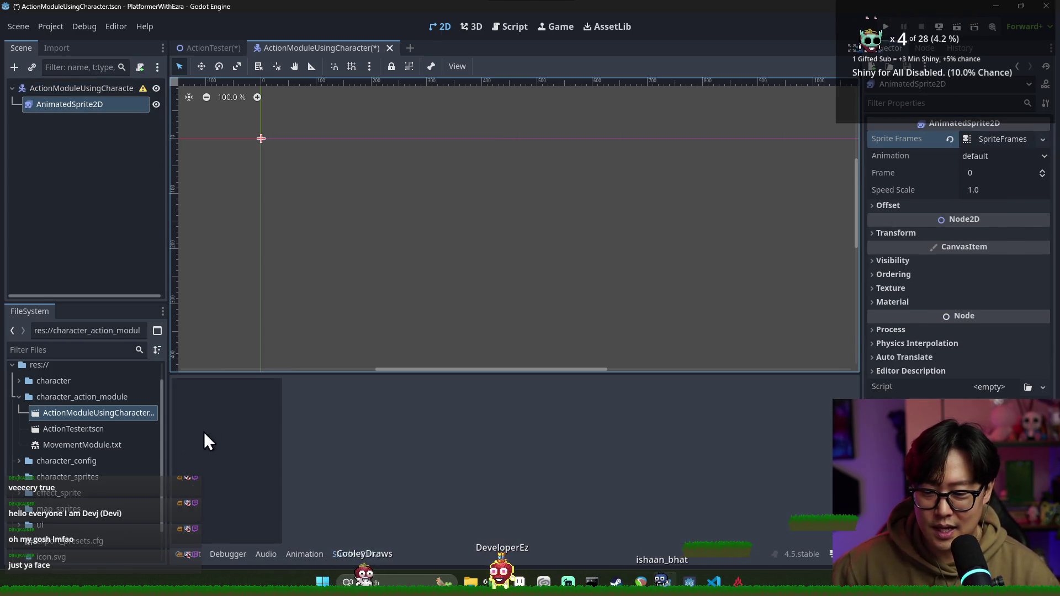
click(91, 90)
click(91, 105)
click(1003, 140)
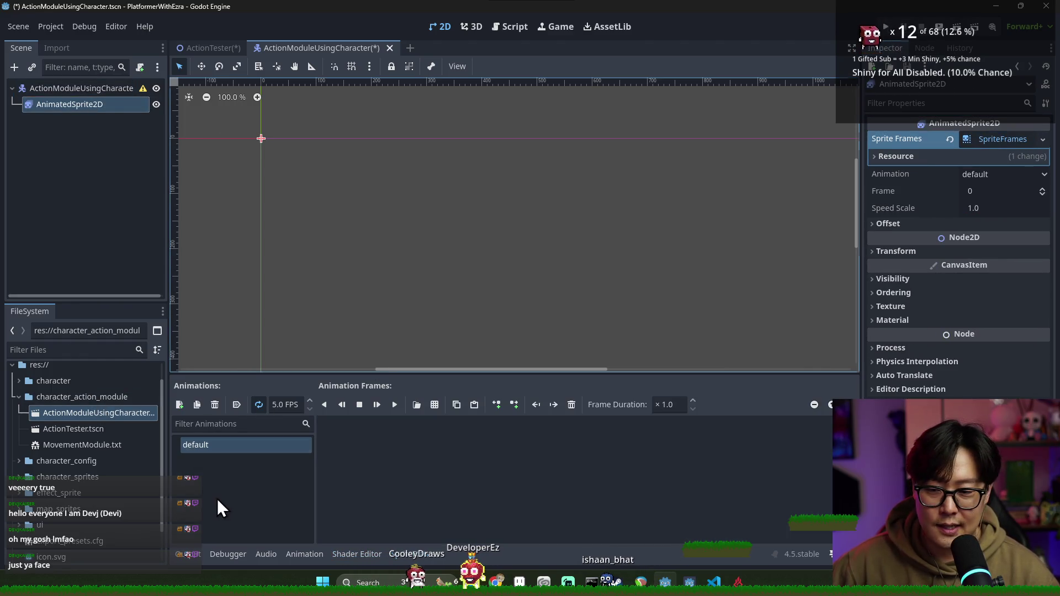
click(417, 404)
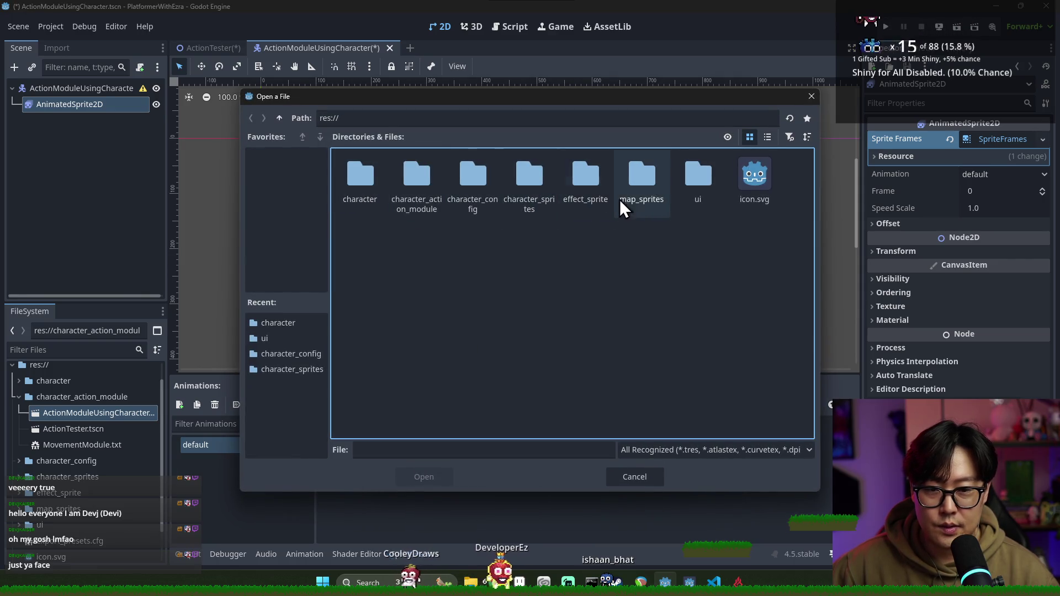
Slice character_sprites/base_sprite.png at 64 px and add three frames to the default animation
double_click(538, 183)
double_click(360, 182)
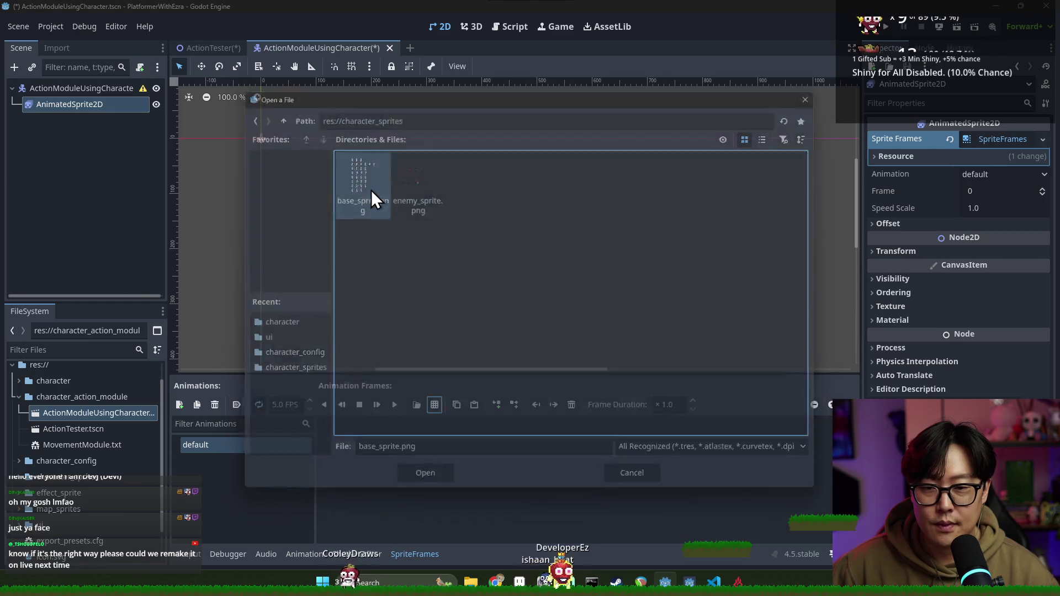
click(844, 157)
text(64)
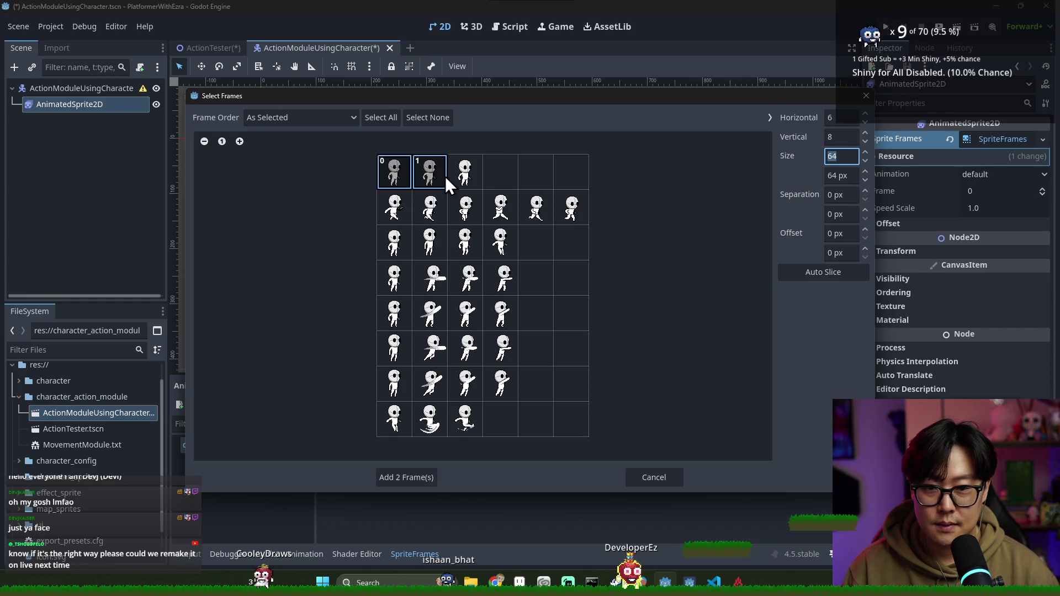
click(425, 477)
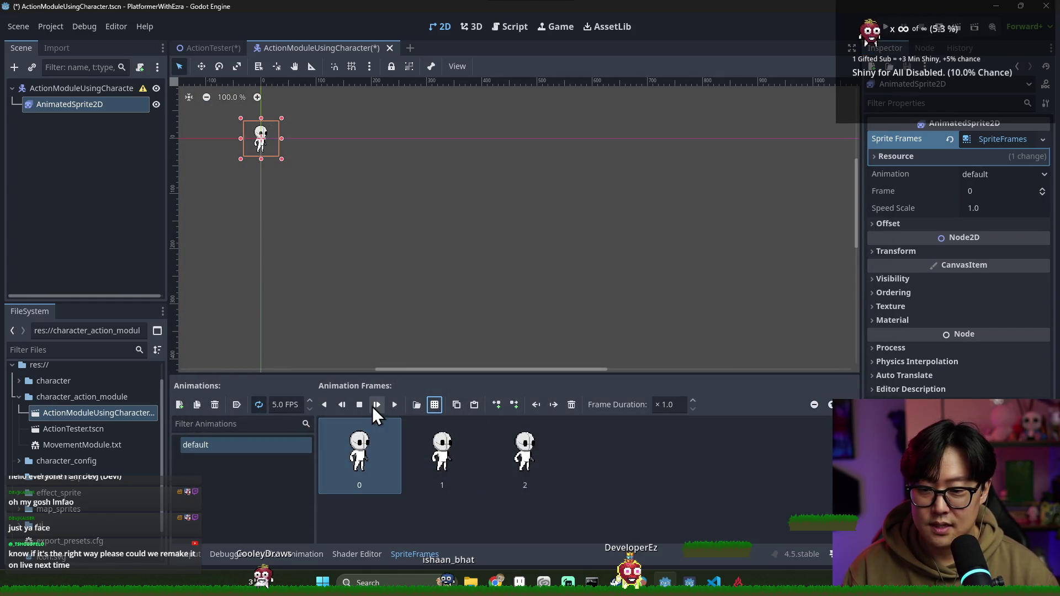
Set the default animation's frame rate to 7 FPS
key(BackSpace)
key(BackSpace)
text(7)
key(Return)
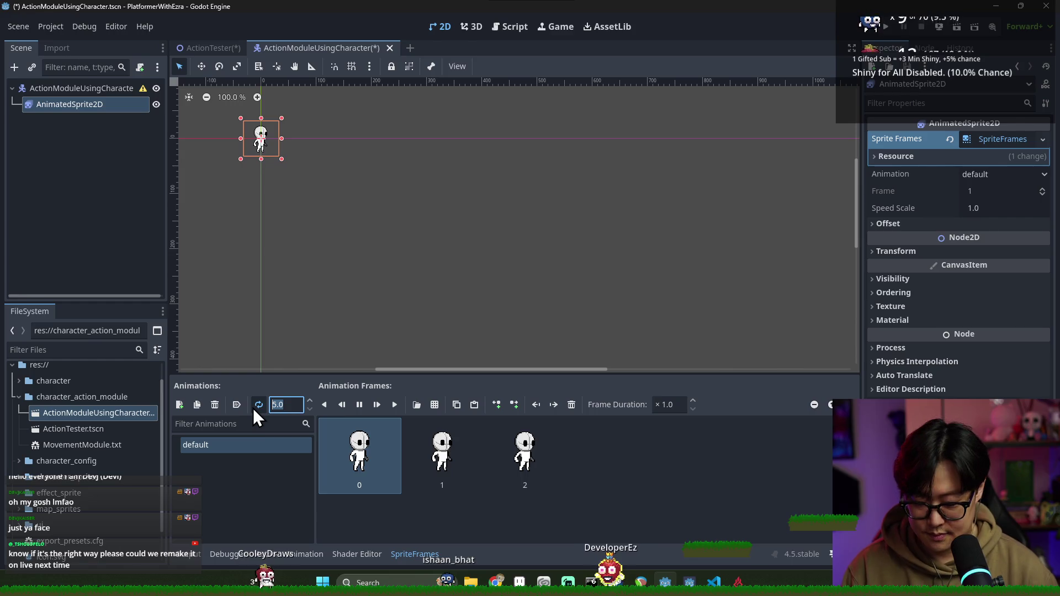
scroll(332, 236, up, 5)
key(ctrl+s)
Move the sprite to the middle of the view, nudge it slightly up, and save the scene
drag(307, 223, 405, 297)
key(ctrl+s)
drag(429, 239, 523, 287)
drag(408, 208, 402, 189)
key(ctrl+s)
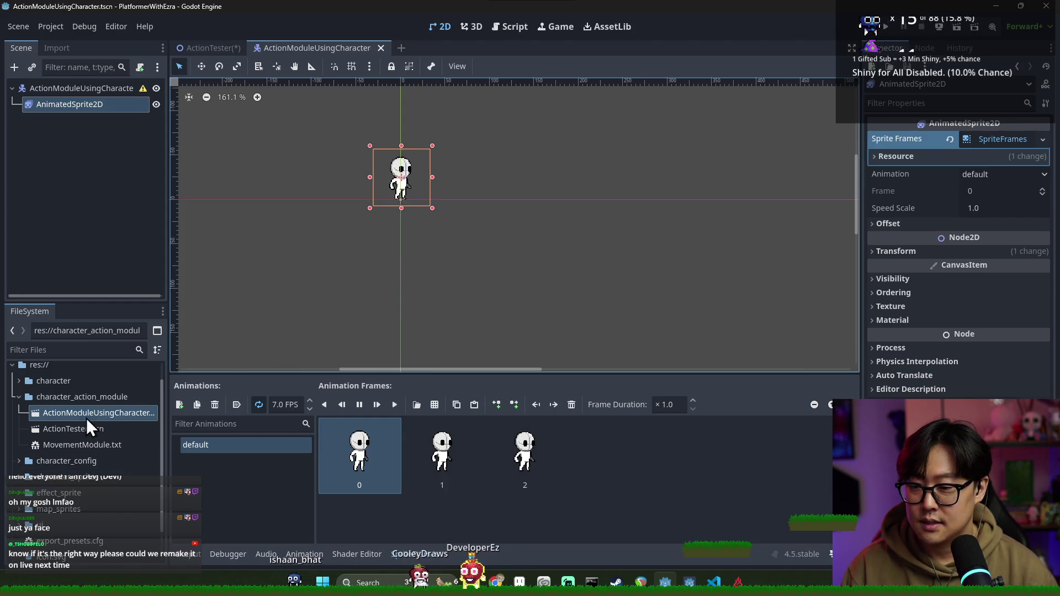
Bring up the Create New menu for the character_action_module folder
right_click(68, 408)
click(32, 406)
right_click(44, 401)
mouse_move(68, 333)
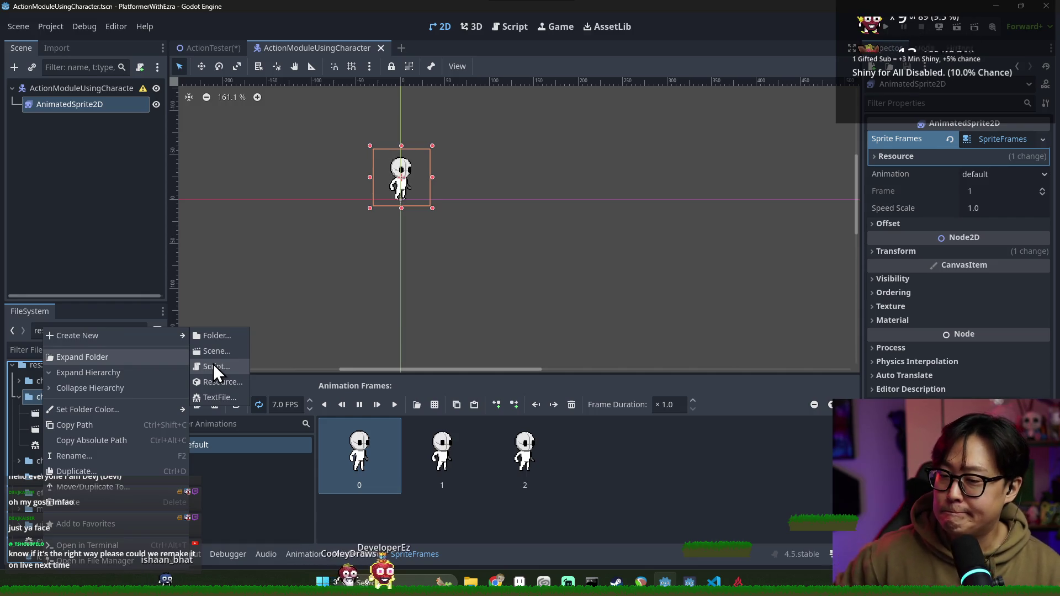
Create ActionDriver.tscn with a plain Node root in character_action_module and select its root
click(219, 354)
click(488, 271)
click(503, 296)
text(ActionDr)
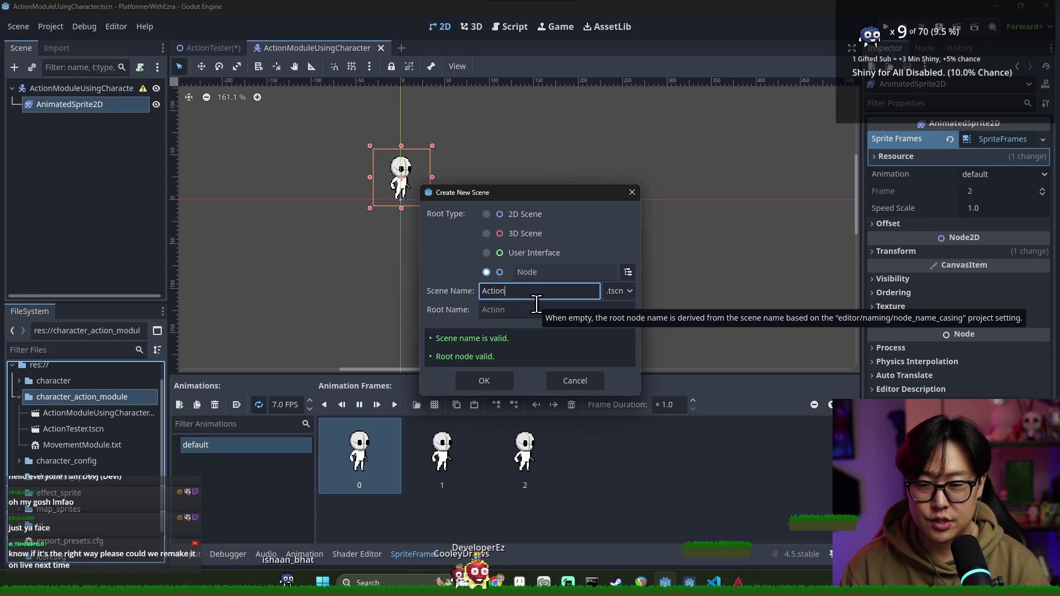
text(iver)
key(Return)
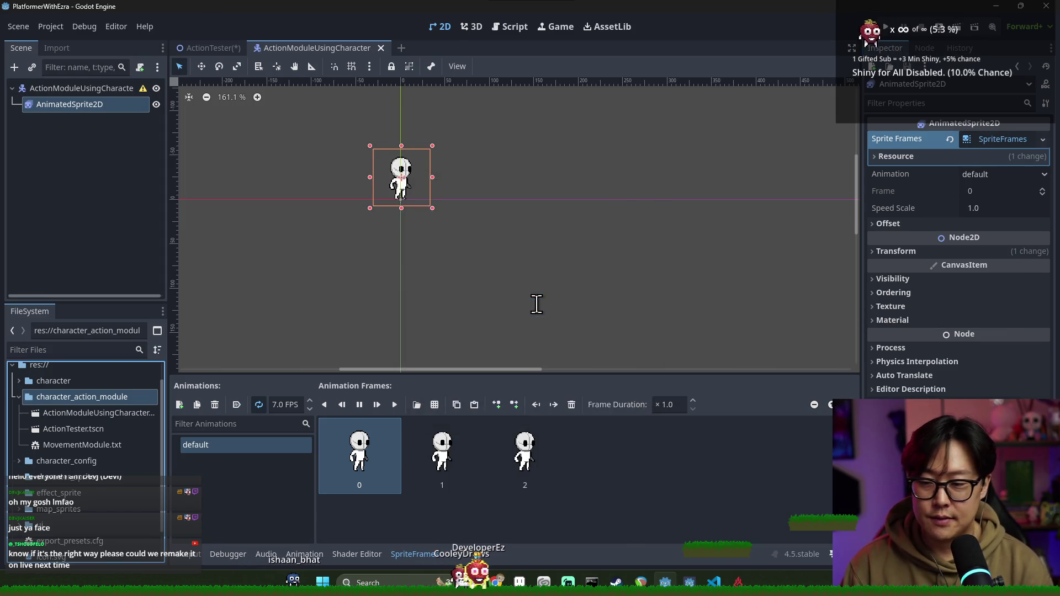
click(100, 92)
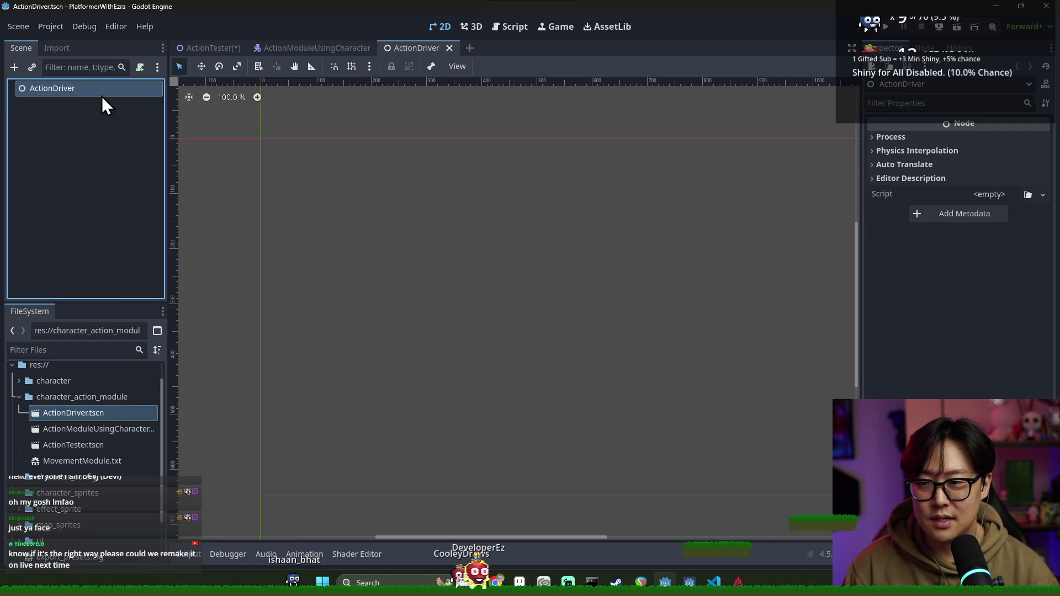
Attach a new action_driver.gd script to the ActionDriver node and begin its class_name line
right_click(121, 93)
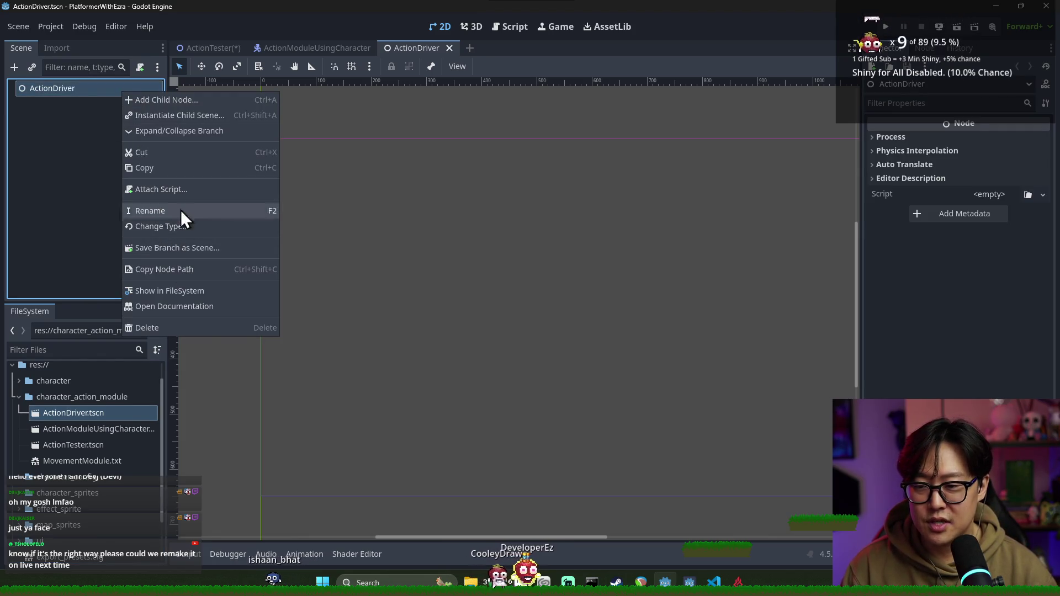
click(166, 189)
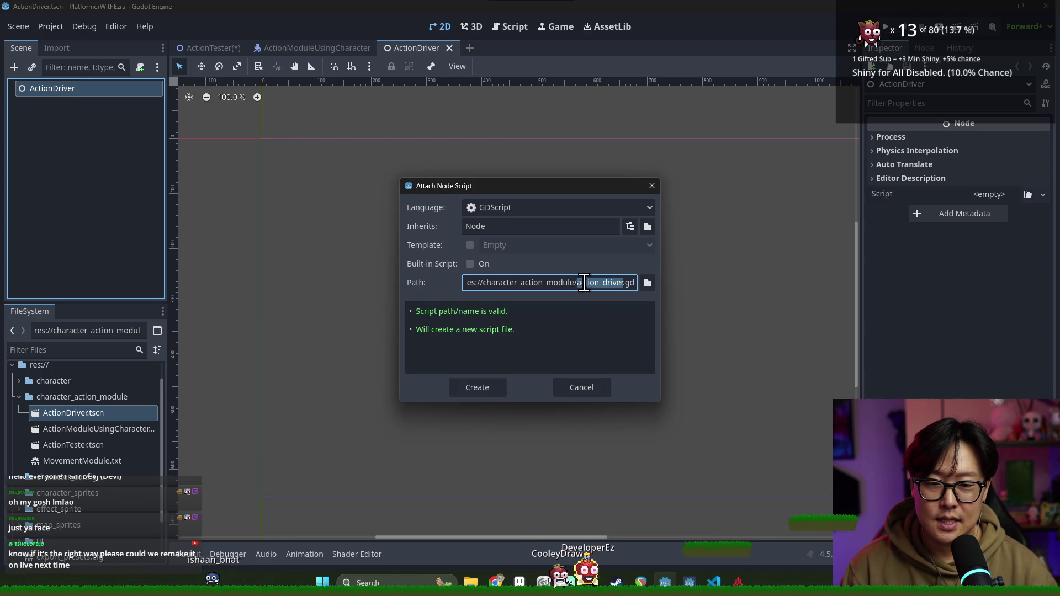
click(487, 393)
text(cla)
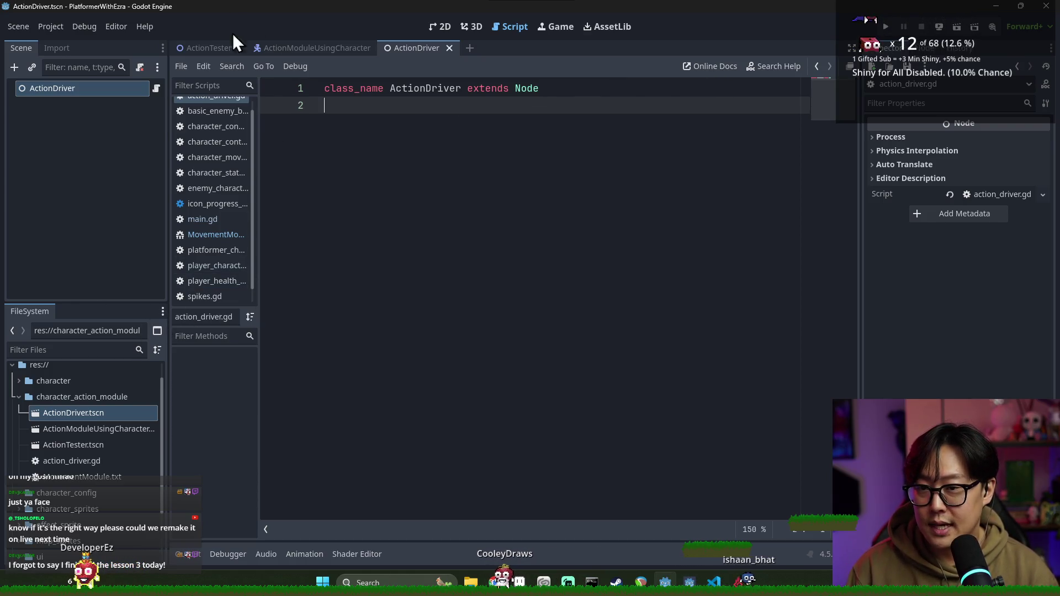
Cycle through the ActionTester, ActionModuleUsingCharacter and ActionDriver scene tabs, then open MovementModule.txt
click(238, 48)
click(323, 46)
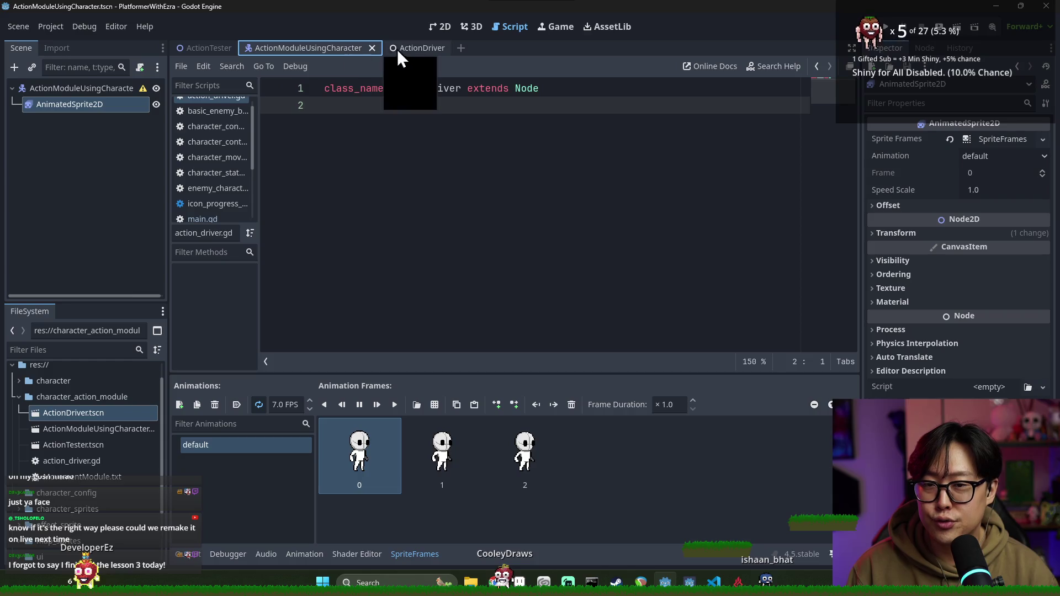
click(402, 50)
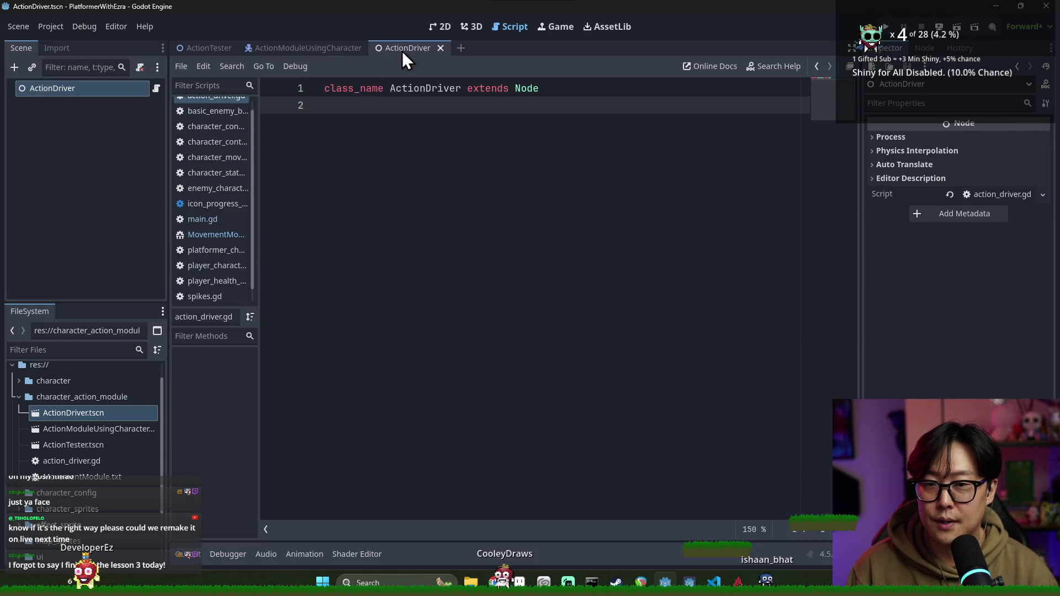
double_click(98, 477)
Study the 'which SUBJECT' wording on notes line 52, then return to action_driver.gd
scroll(343, 275, down, 6)
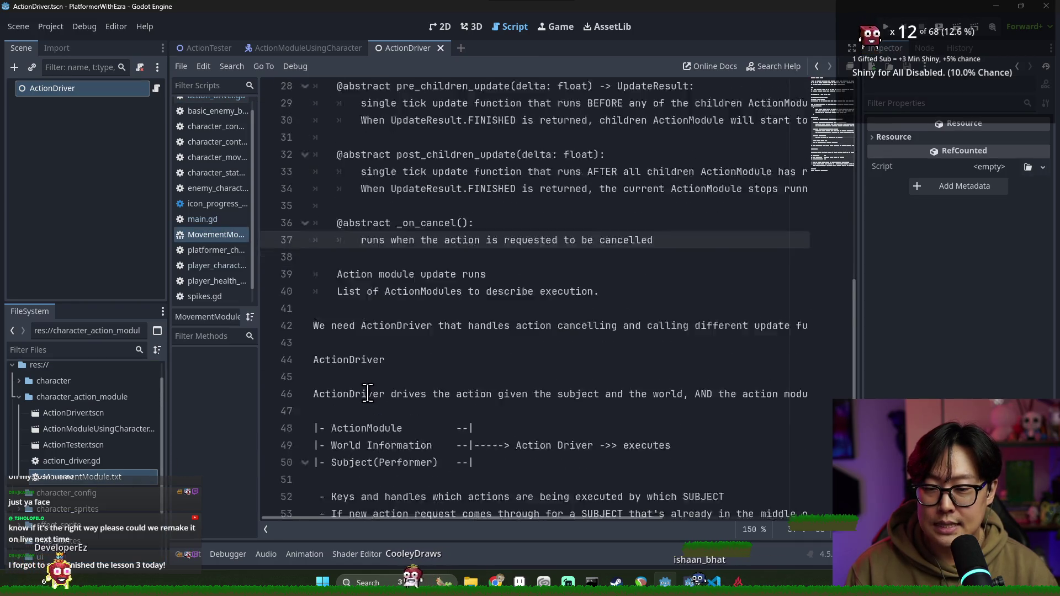
drag(332, 293, 671, 346)
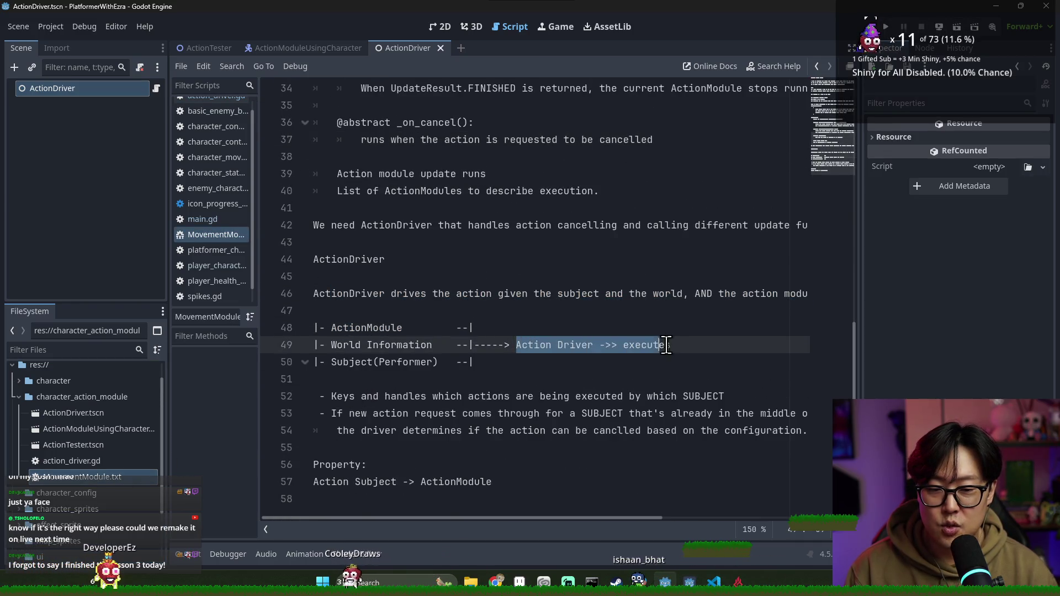
click(332, 396)
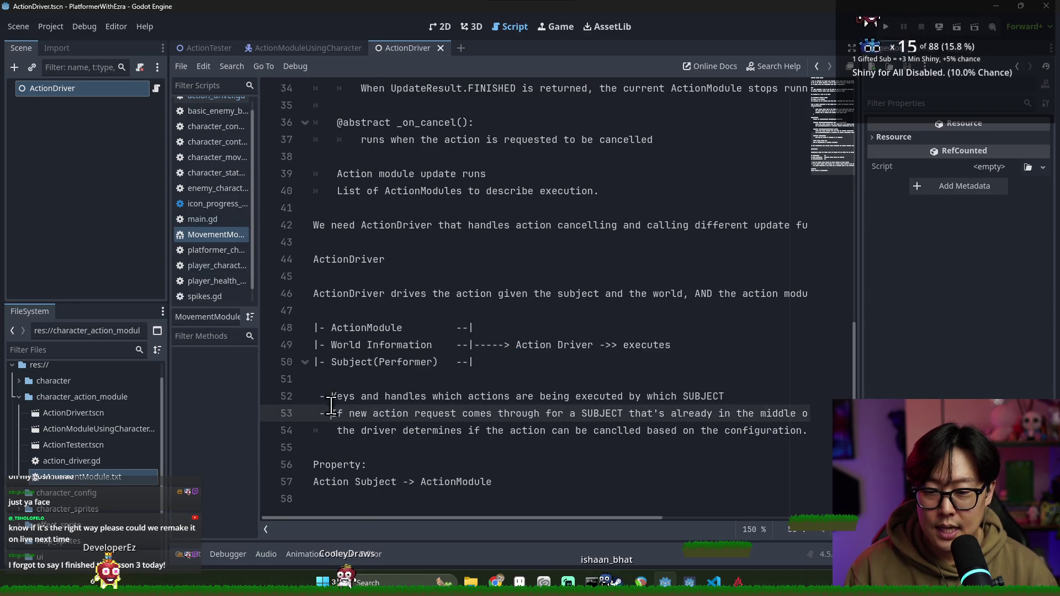
drag(615, 397, 724, 396)
click(364, 405)
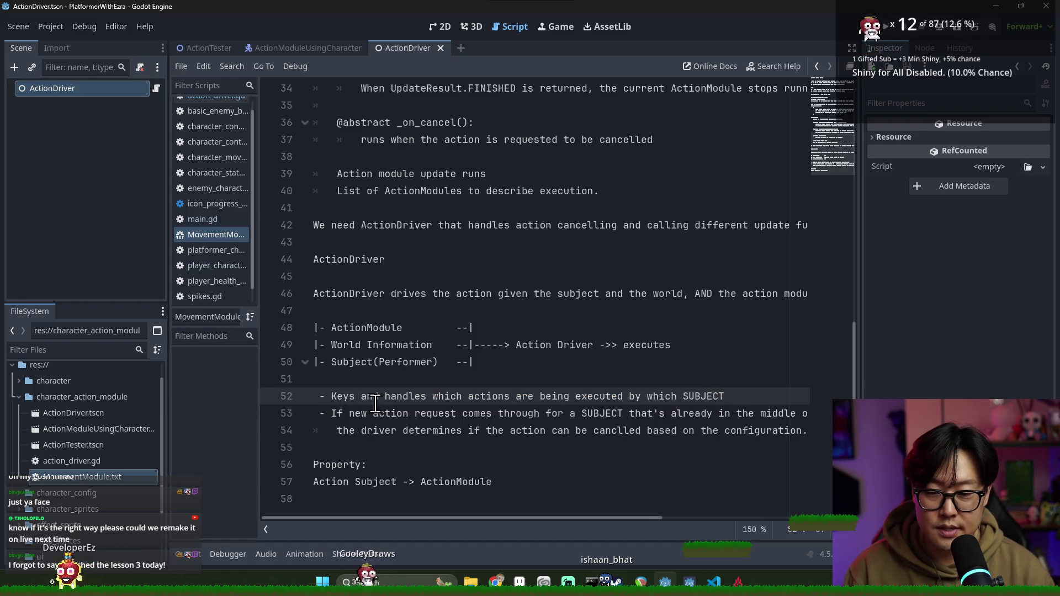
double_click(703, 397)
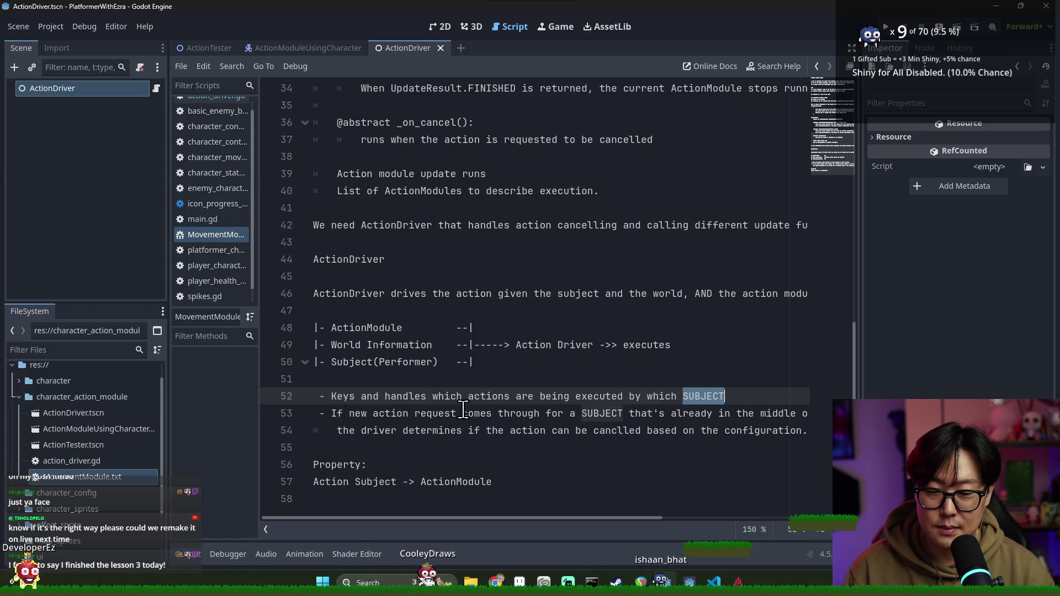
click(437, 398)
double_click(447, 397)
drag(644, 396, 724, 396)
click(646, 398)
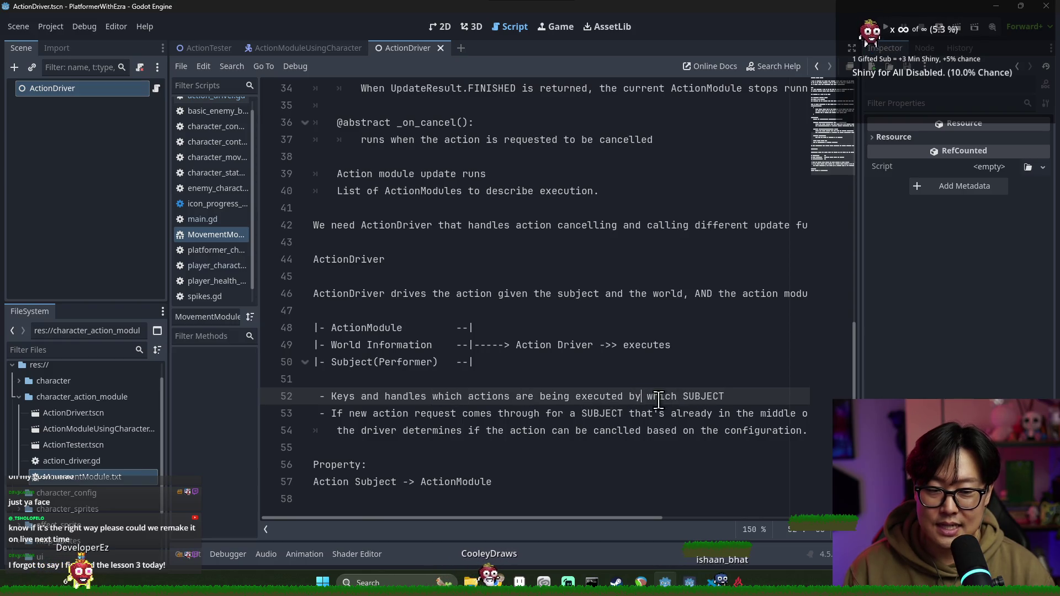
scroll(178, 107, up, 1)
click(178, 107)
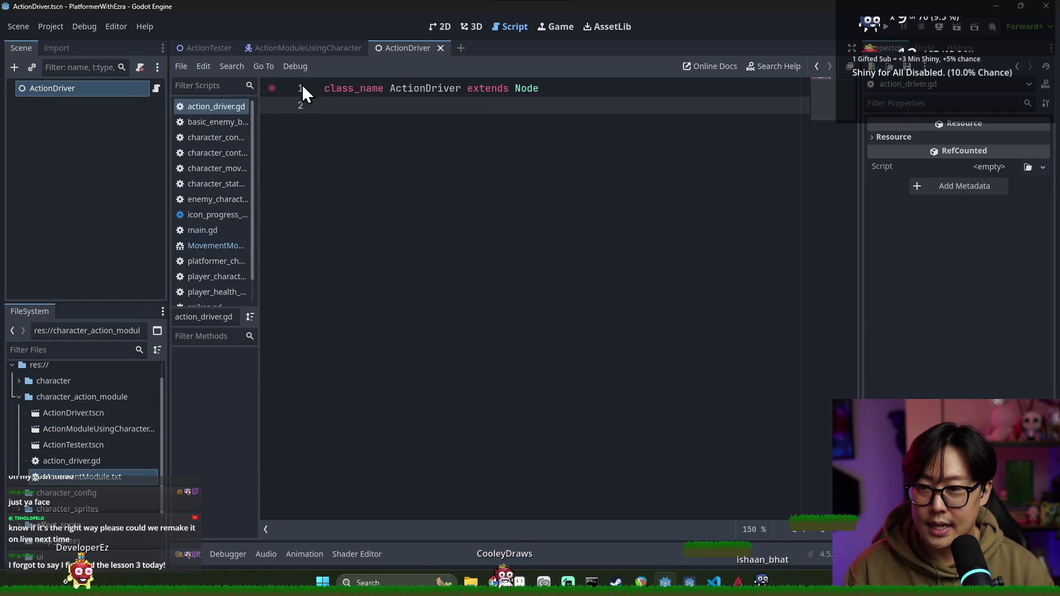
Declare var subject_to_action: Dictionary[CharacterBody2D, ActionModule] in action_driver.gd and save
key(Return)
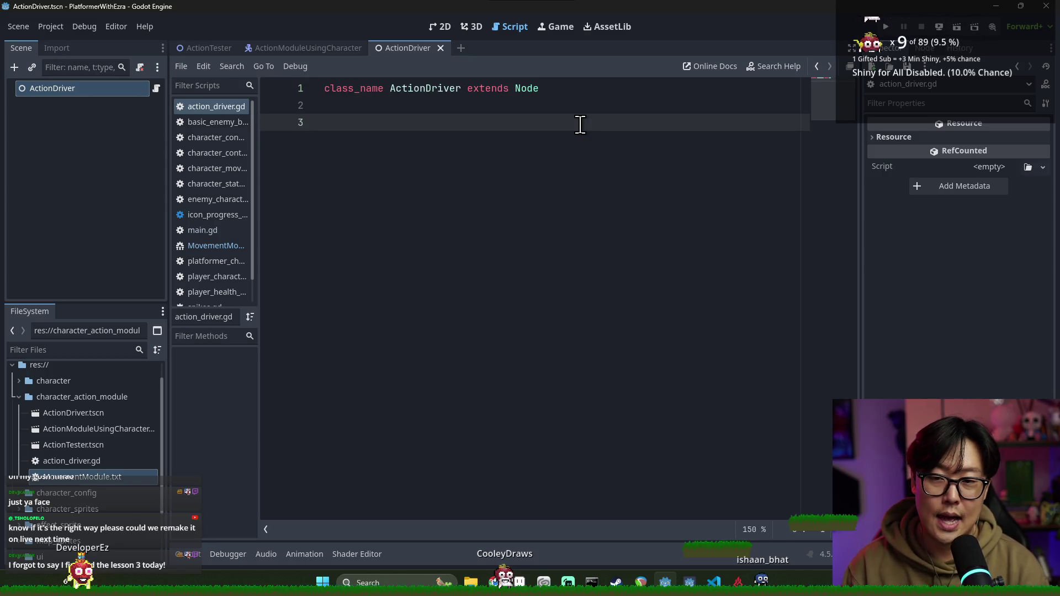
key(BackSpace)
key(BackSpace)
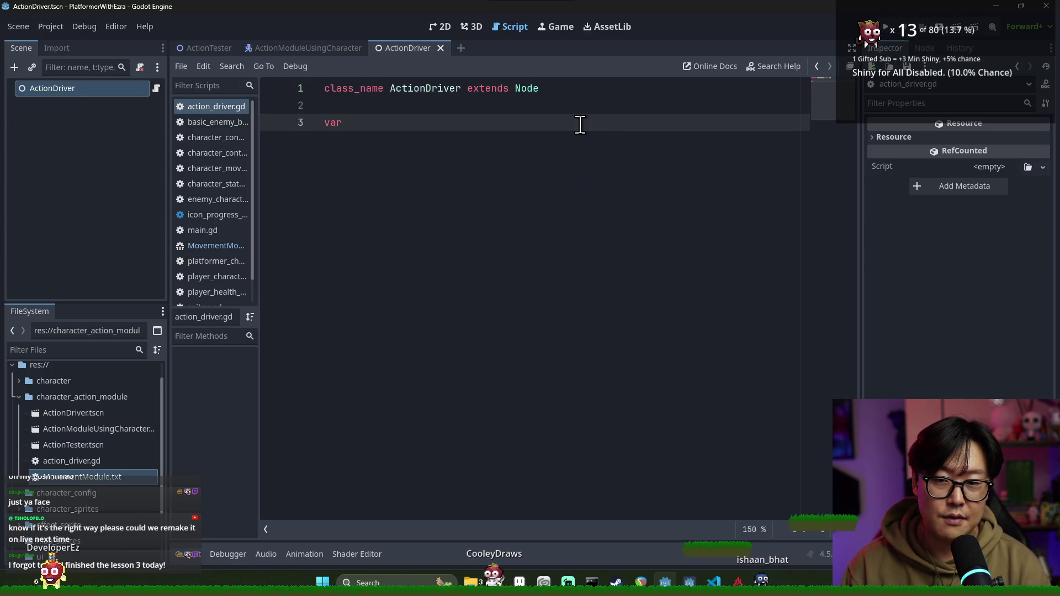
text(subject_to_)
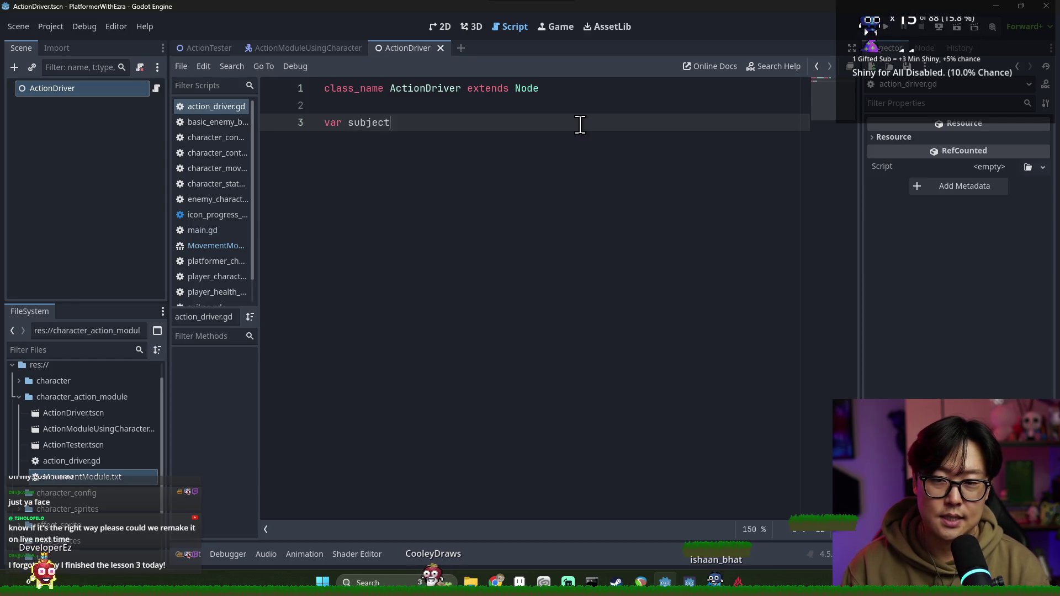
text(action: Dictionary[Characterb)
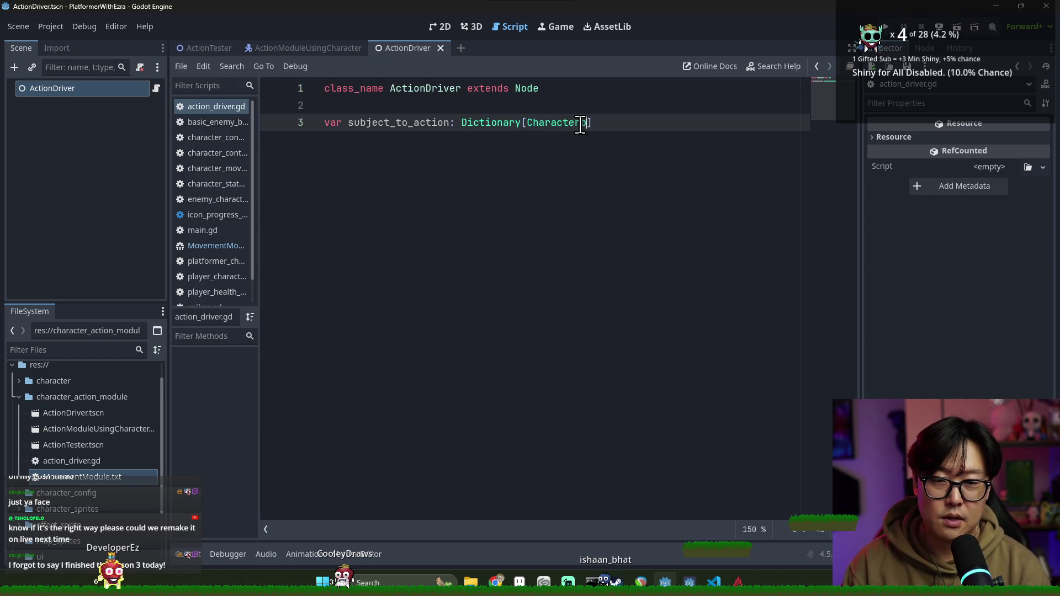
text(o)
key(Return)
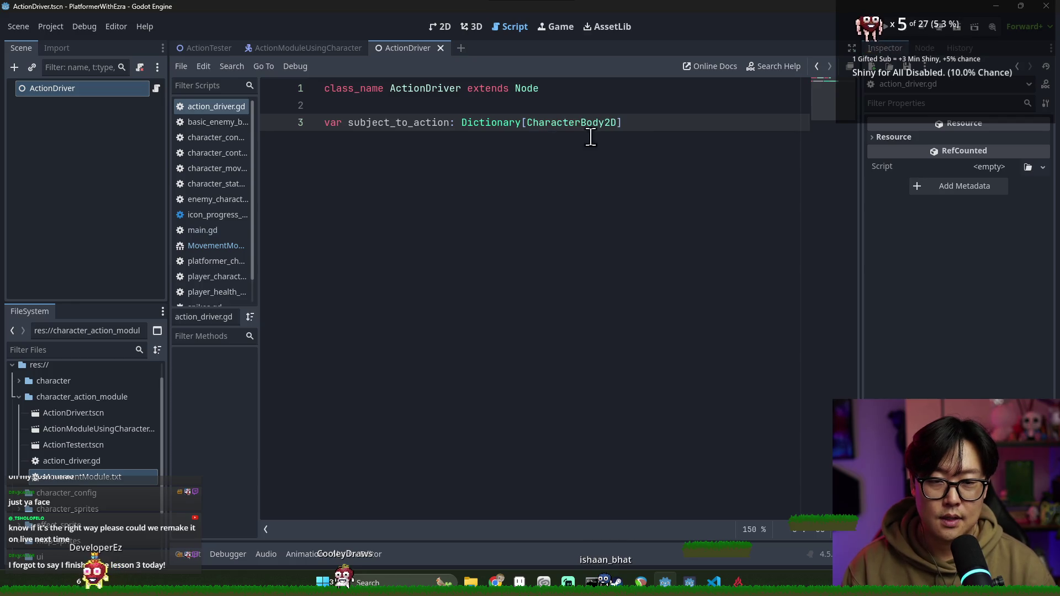
text(, )
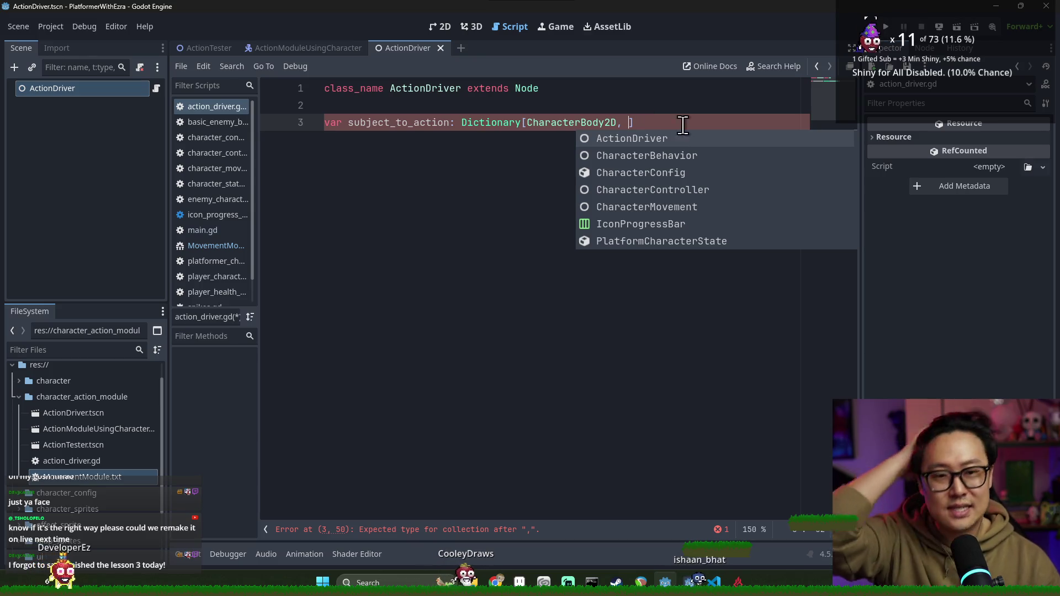
text(ActionMo)
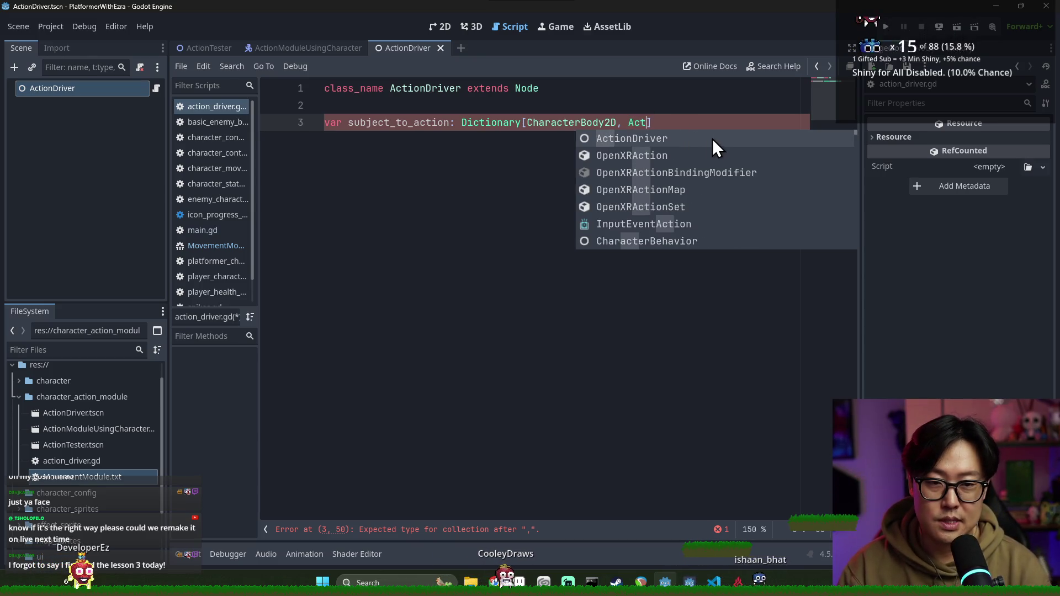
text(dule)
key(ctrl+s)
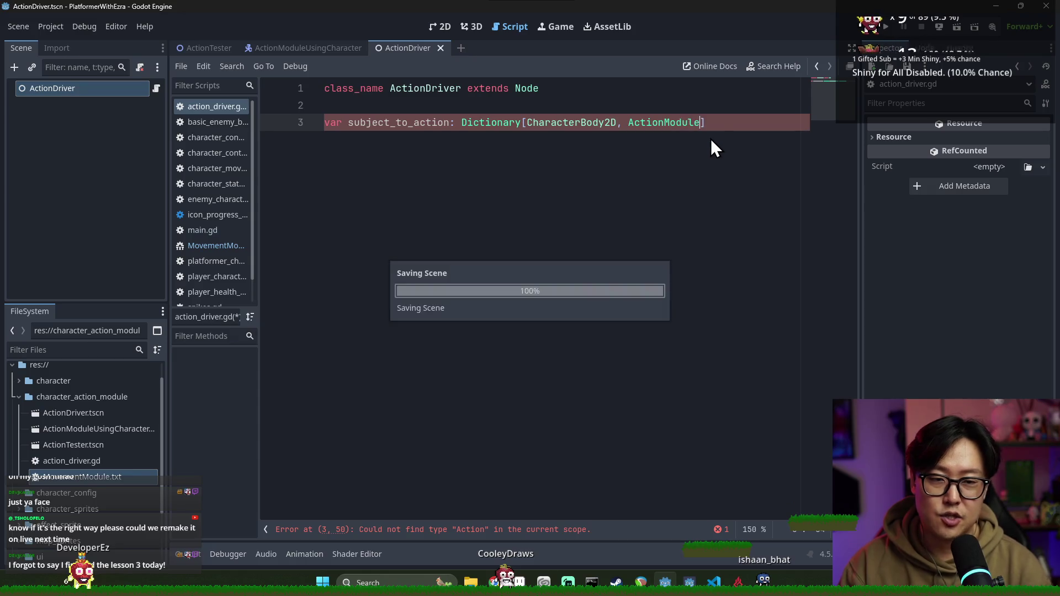
key(End)
key(Return)
double_click(107, 478)
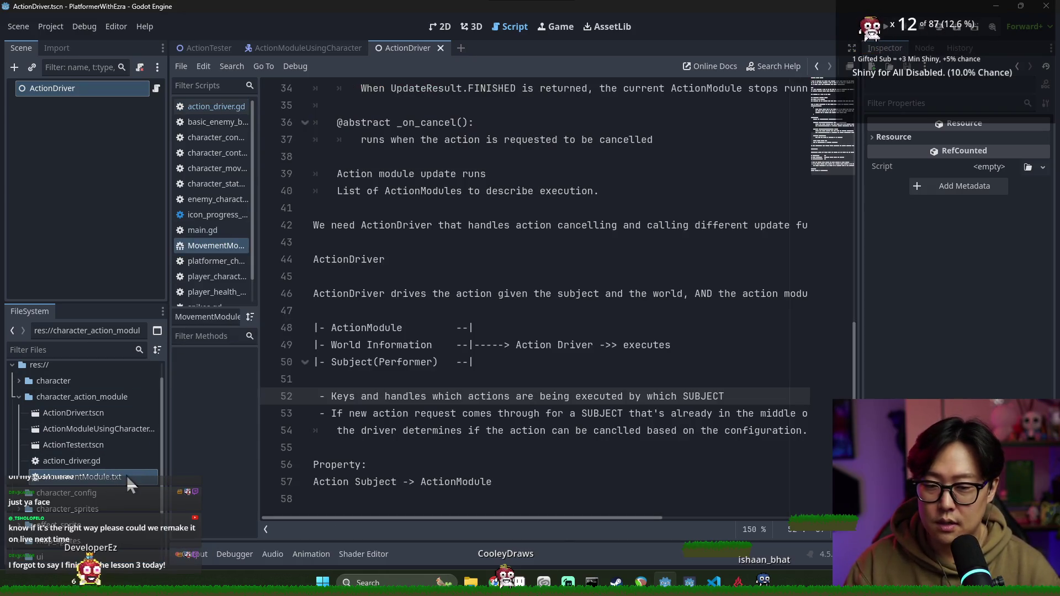
Reopen action_driver.gd with its subject_to_action dictionary declaration in place of MovementModule.txt
mouse_move(431, 520)
mouse_down()
mouse_move(450, 518)
mouse_move(425, 519)
mouse_up()
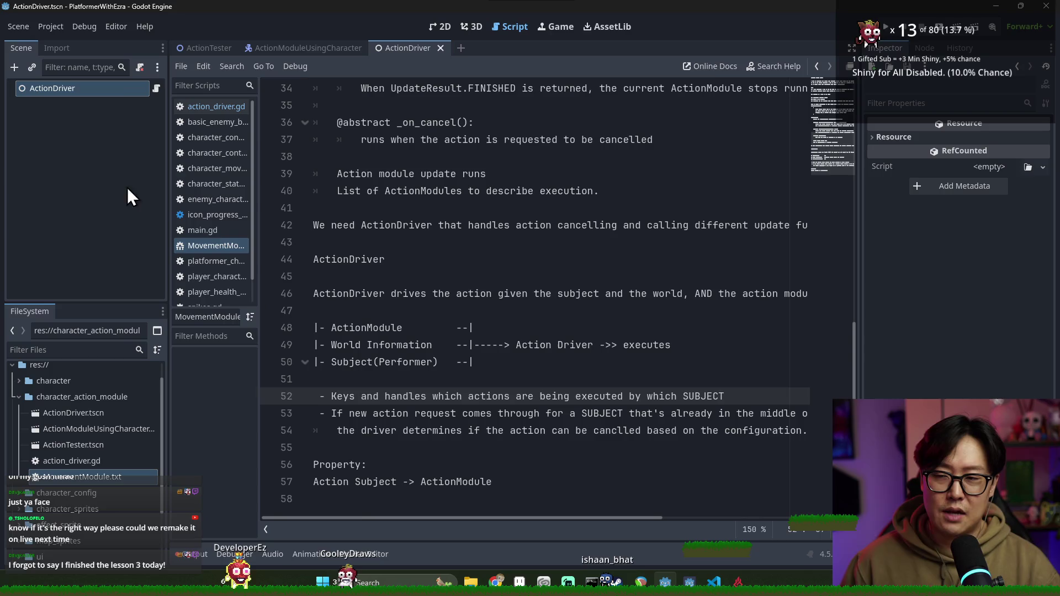
click(156, 88)
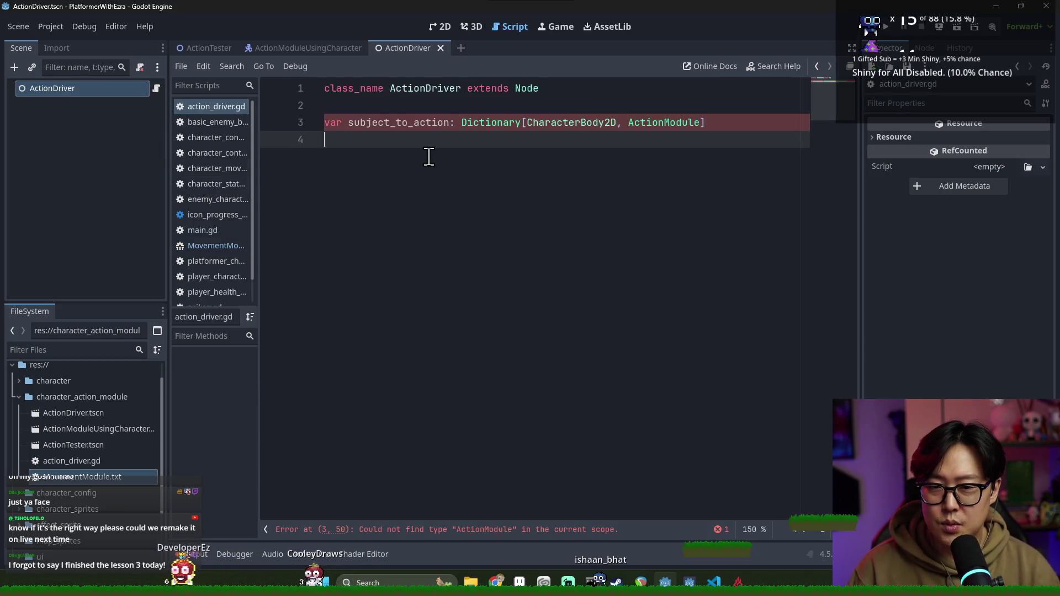
Review the subject_to_action declaration on line 3 and add a blank line below it
click(601, 126)
double_click(668, 122)
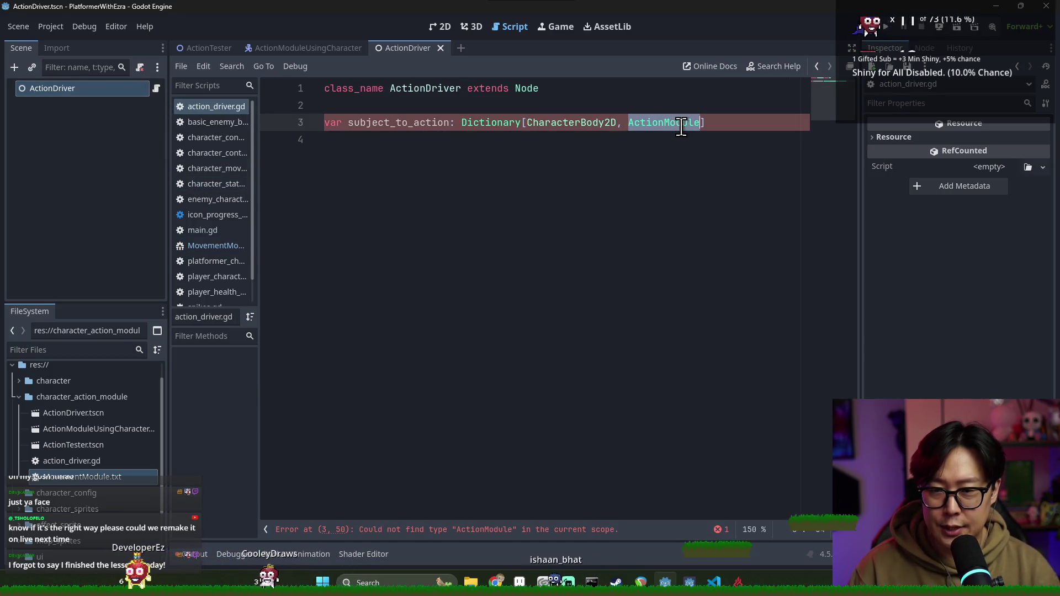
double_click(386, 122)
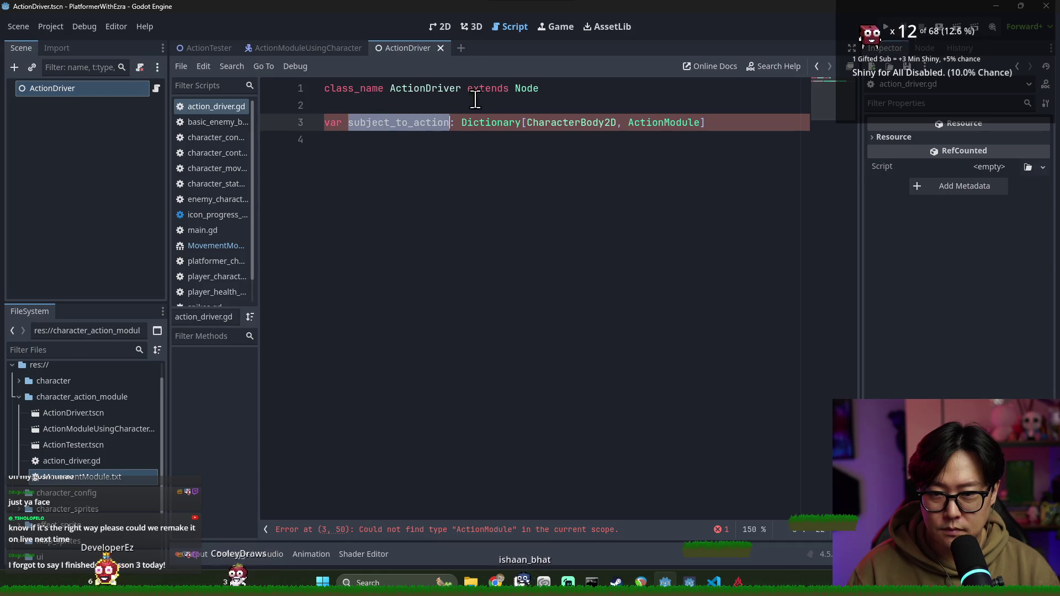
double_click(658, 123)
key(shift+Home)
double_click(410, 123)
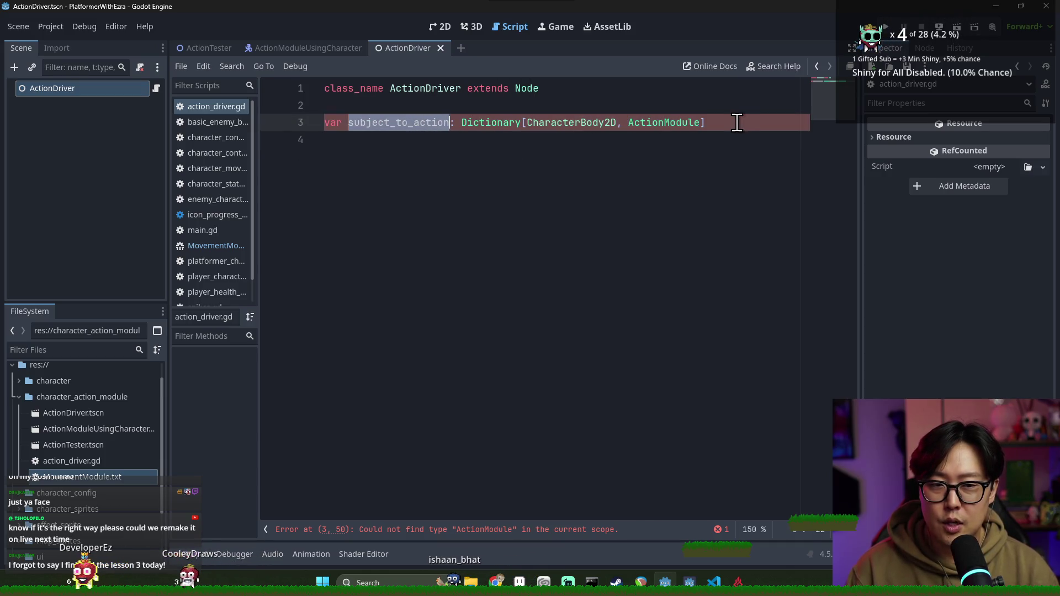
click(729, 125)
key(Return)
key(Return)
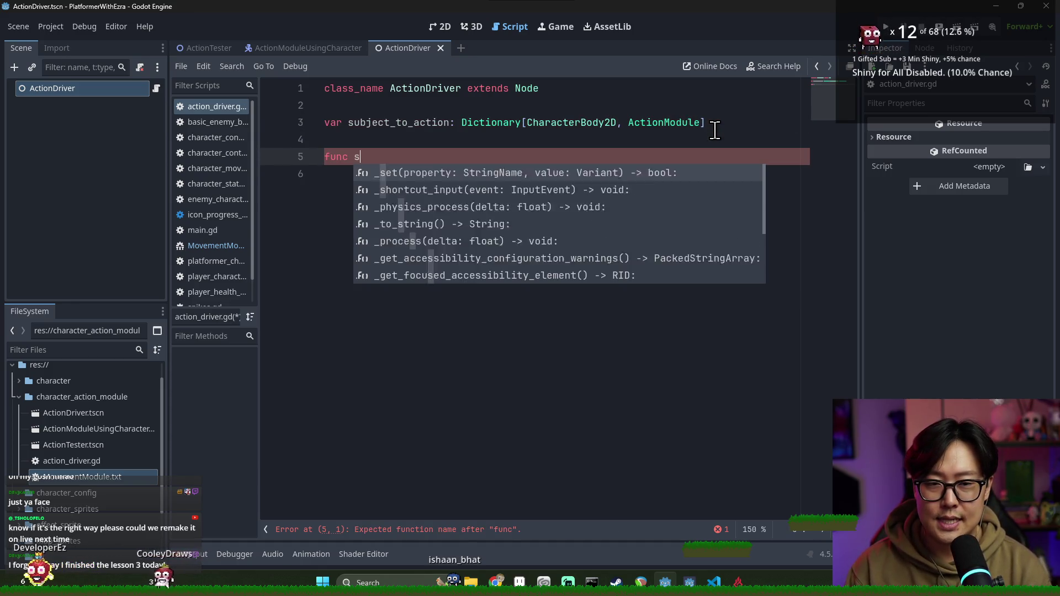
Write func execute_action(subject: CharacterBody2D, action: ActionModule): with a pass body and save
text(exec)
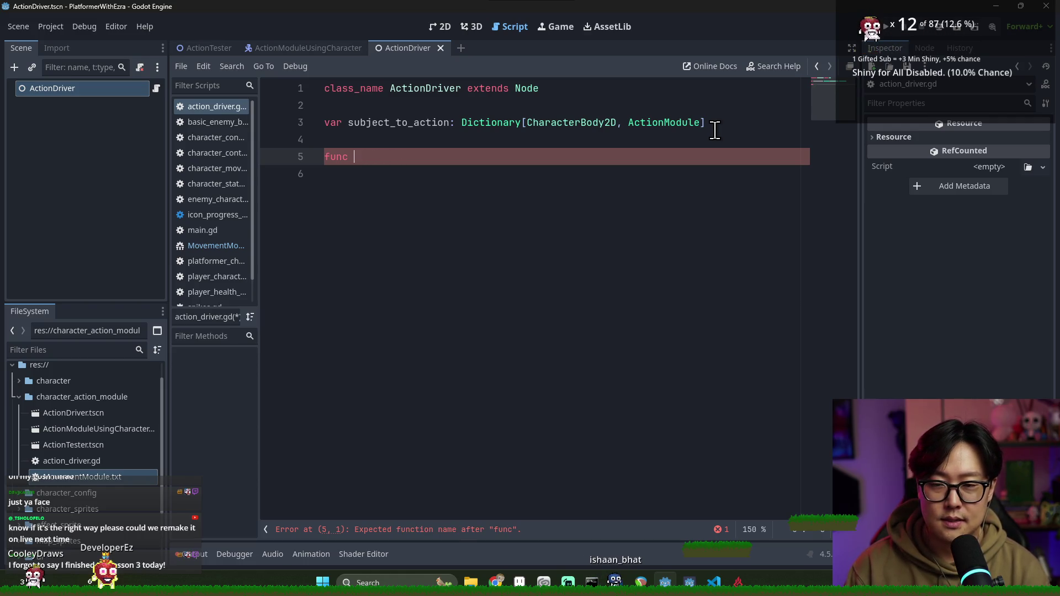
text(_)
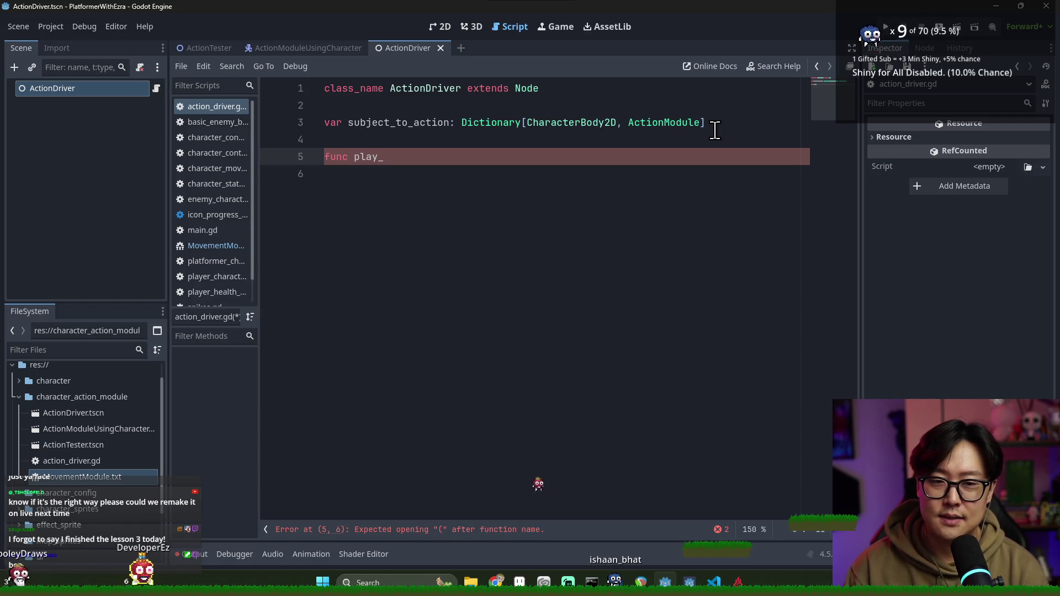
key(BackSpace)
key(BackSpace)
key(BackSpace)
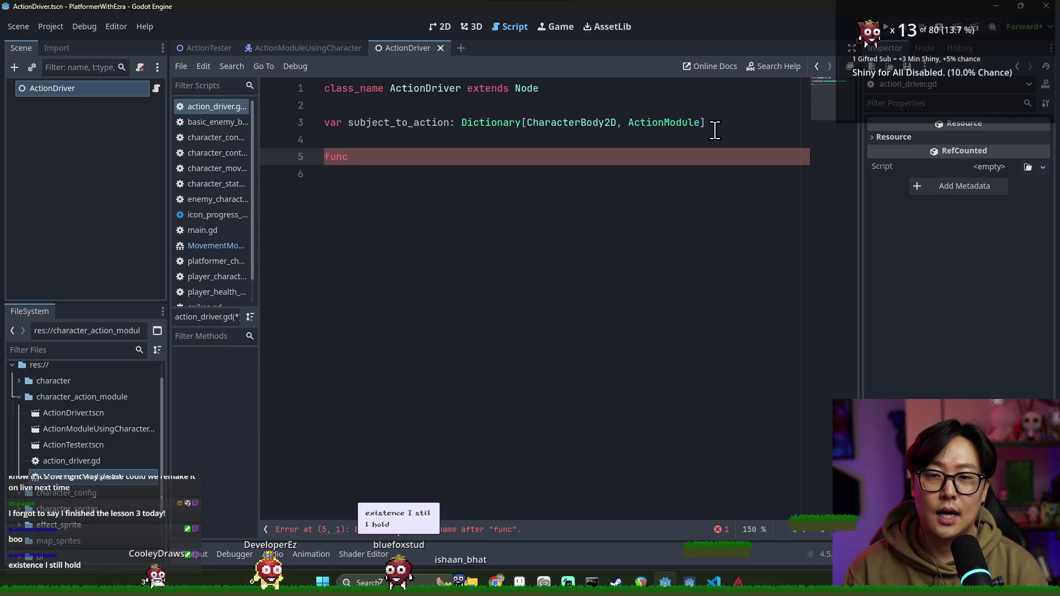
text(ecute)
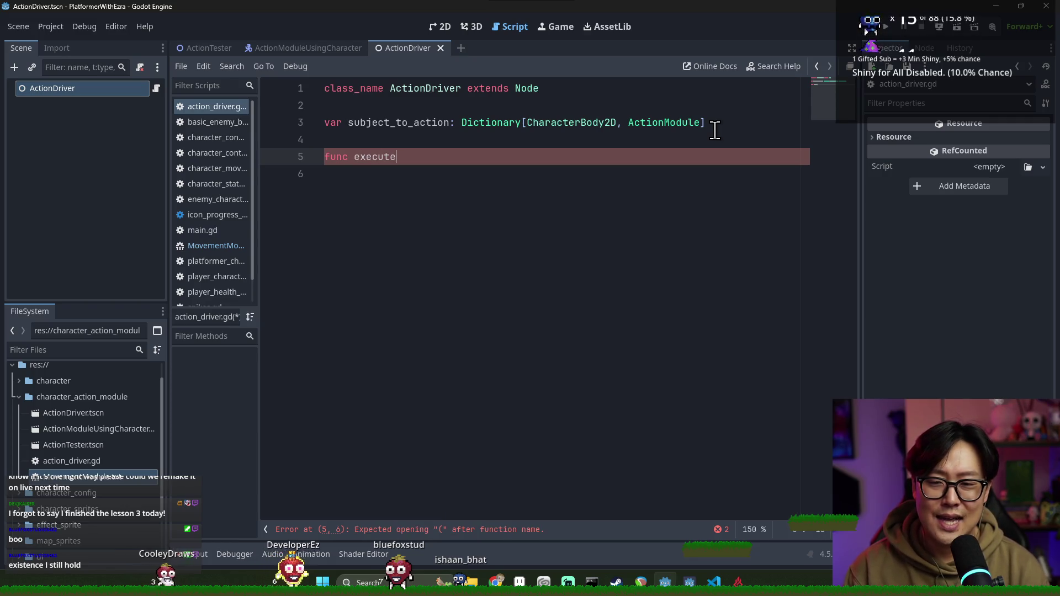
text(_)
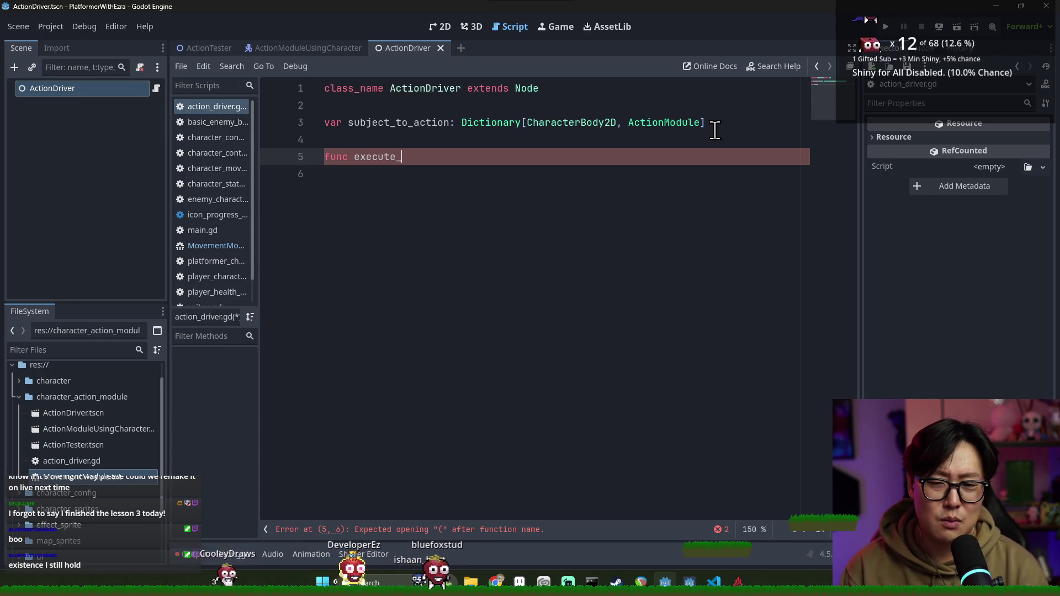
text(action(subject: Character)
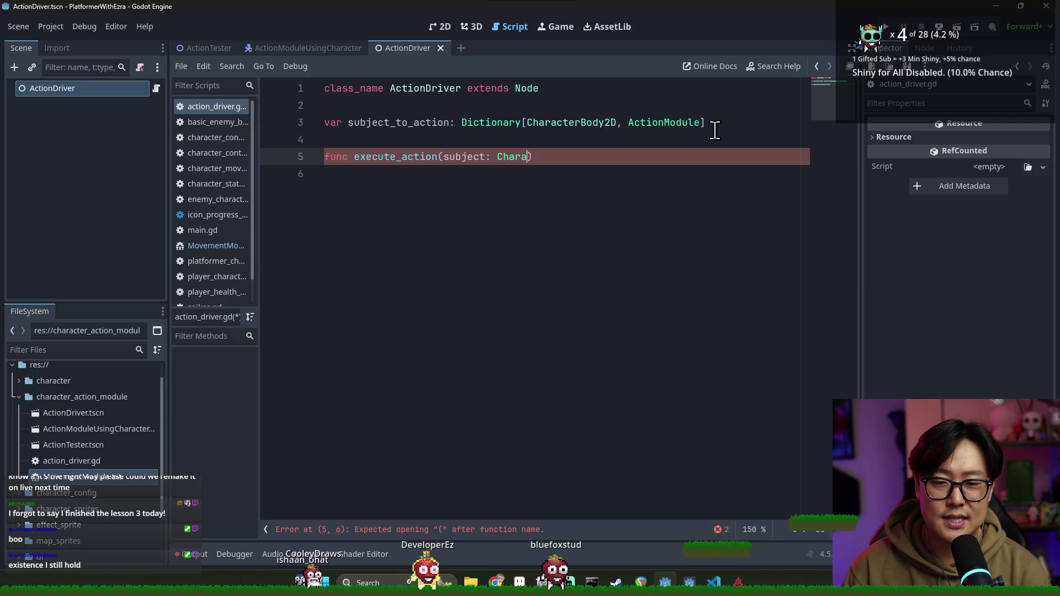
text(Body2D, action: )
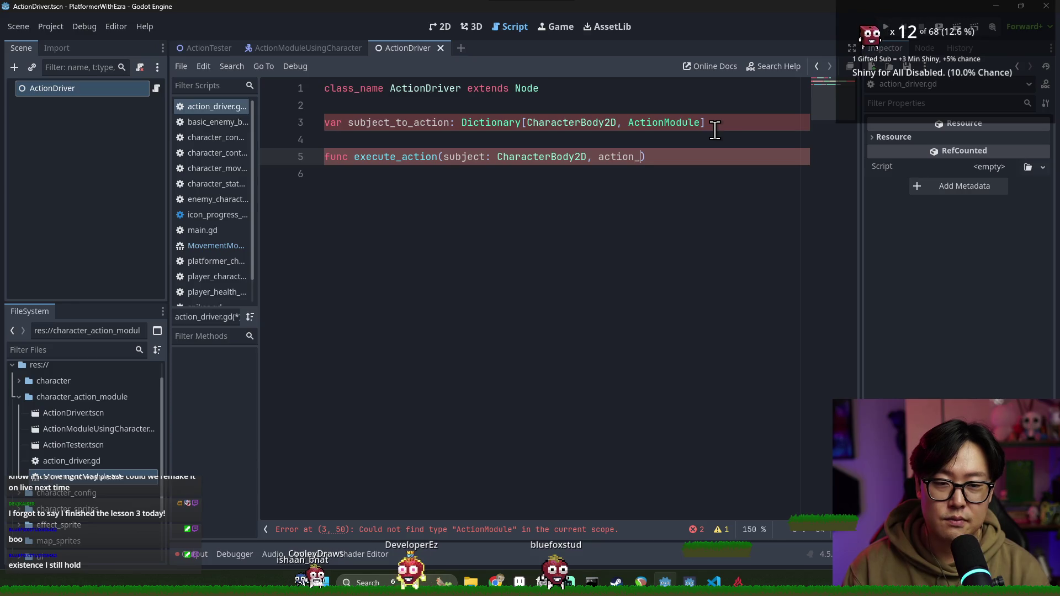
text(ActionModule):)
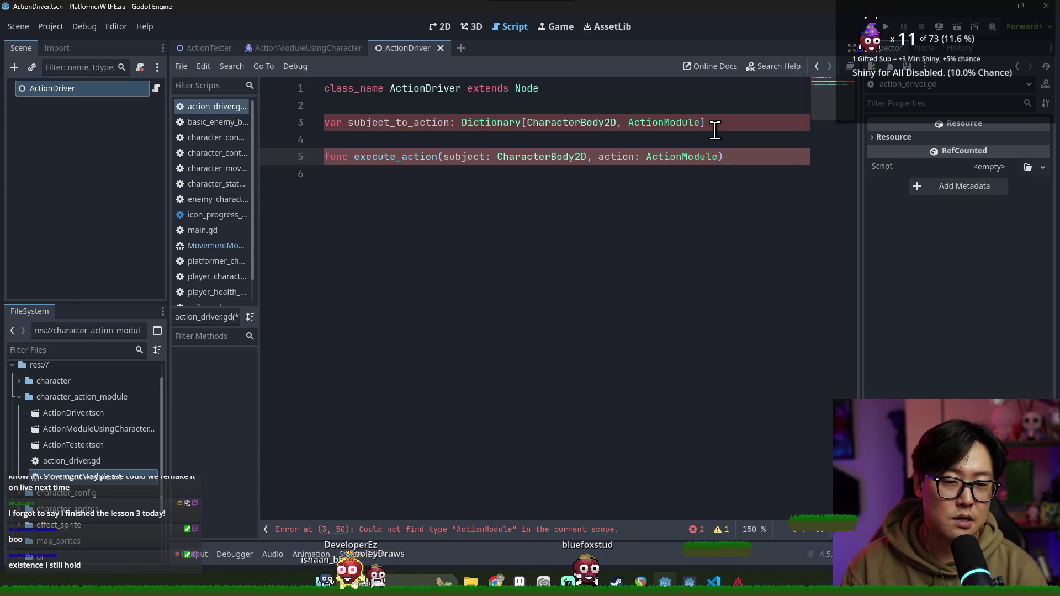
key(Return)
text(pass)
key(ctrl+s)
click(324, 139)
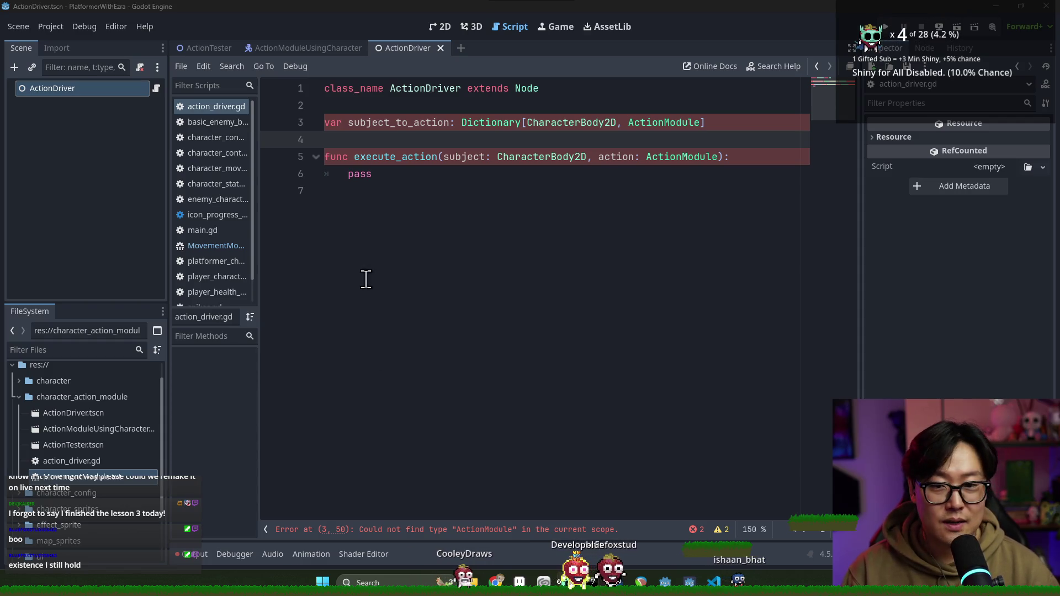
Inspect the execute_action signature and its unresolved ActionModule type on line 5
click(446, 157)
click(398, 158)
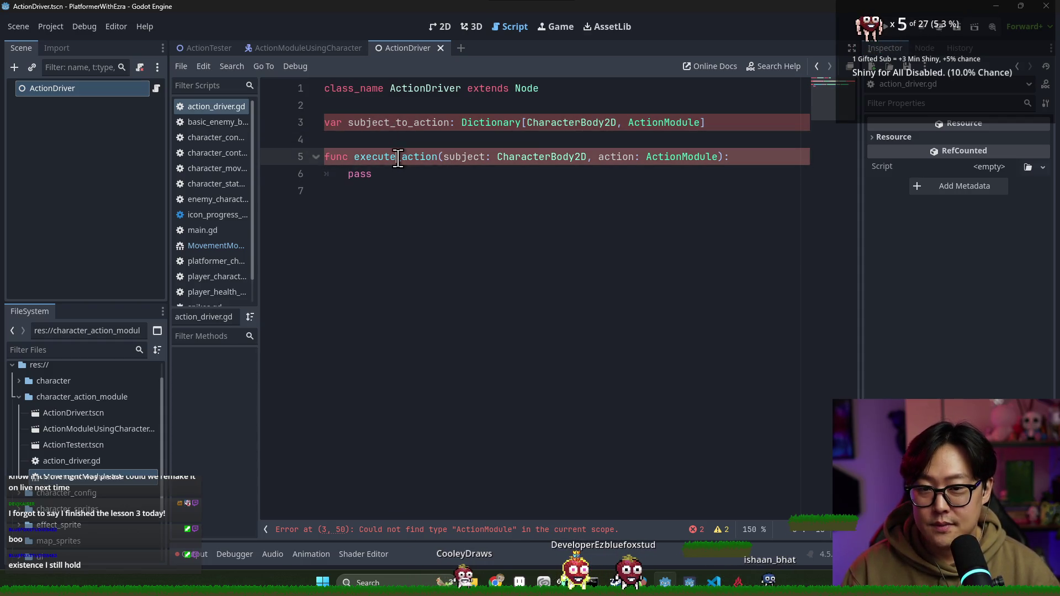
key(Up)
key(Up)
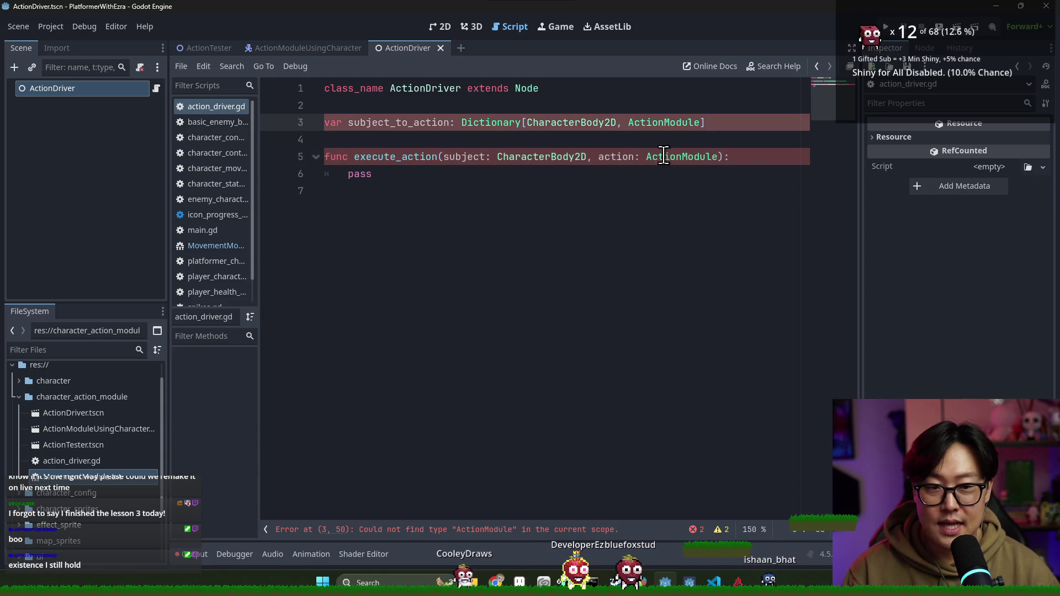
double_click(659, 156)
Start creating a new scene in the character_action_module folder, then cancel it
right_click(93, 397)
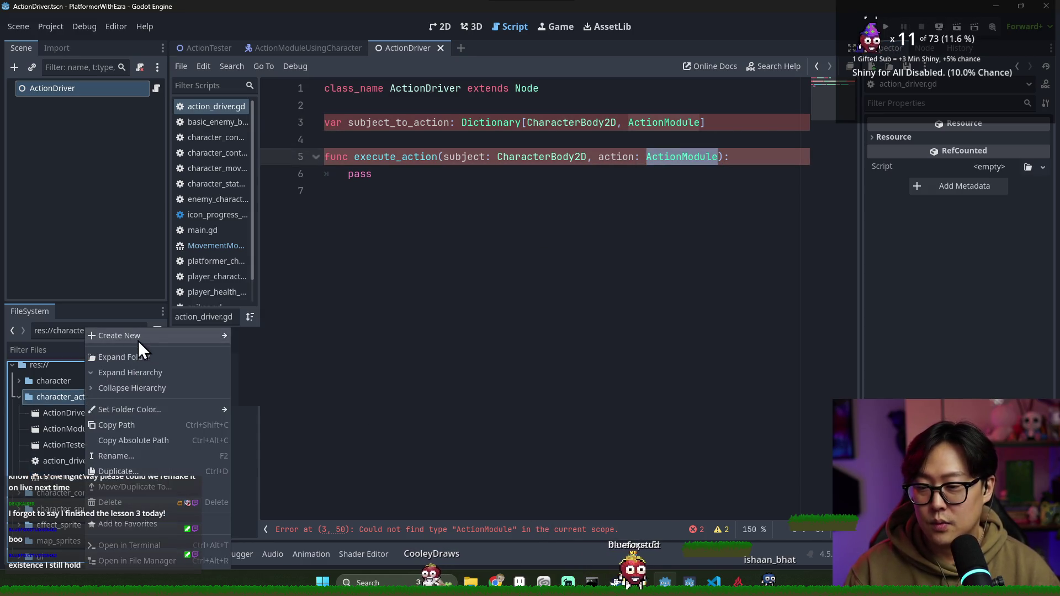
mouse_move(221, 335)
click(267, 351)
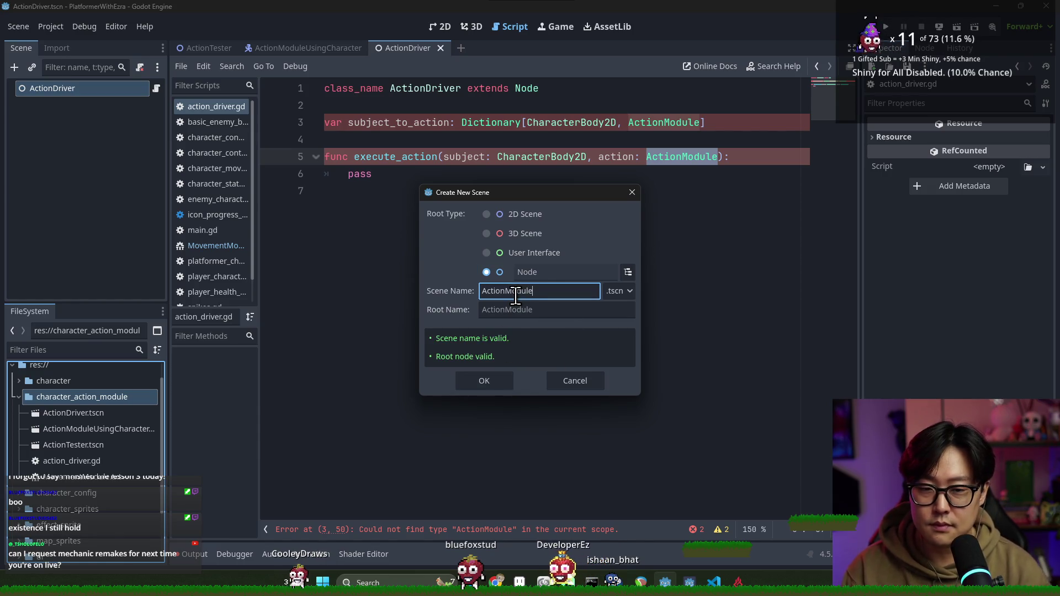
key(Escape)
Create a new script named ActionModule.gd in the character_action_module folder
right_click(89, 397)
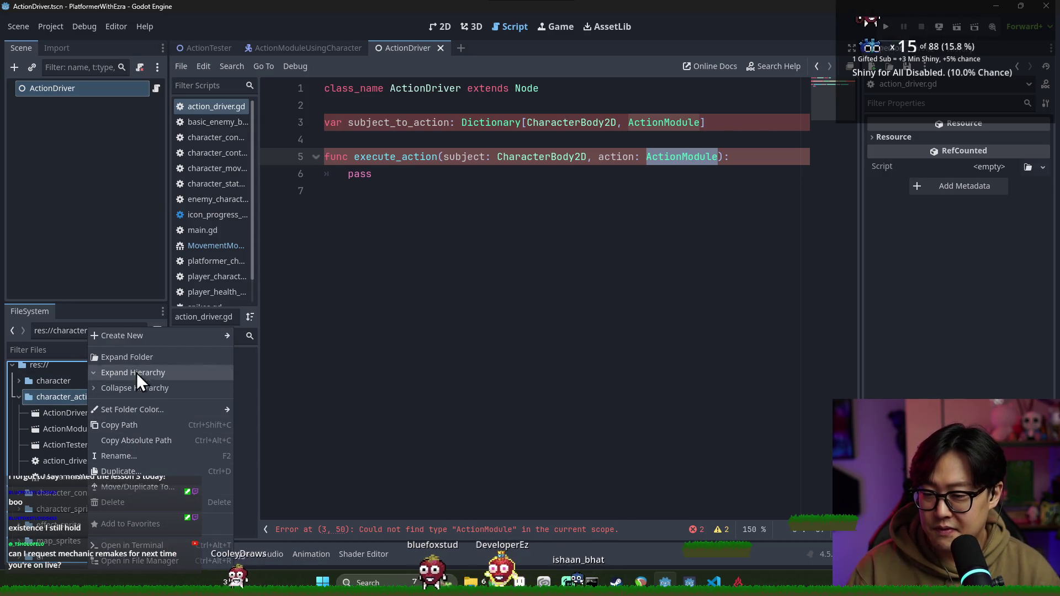
mouse_move(148, 340)
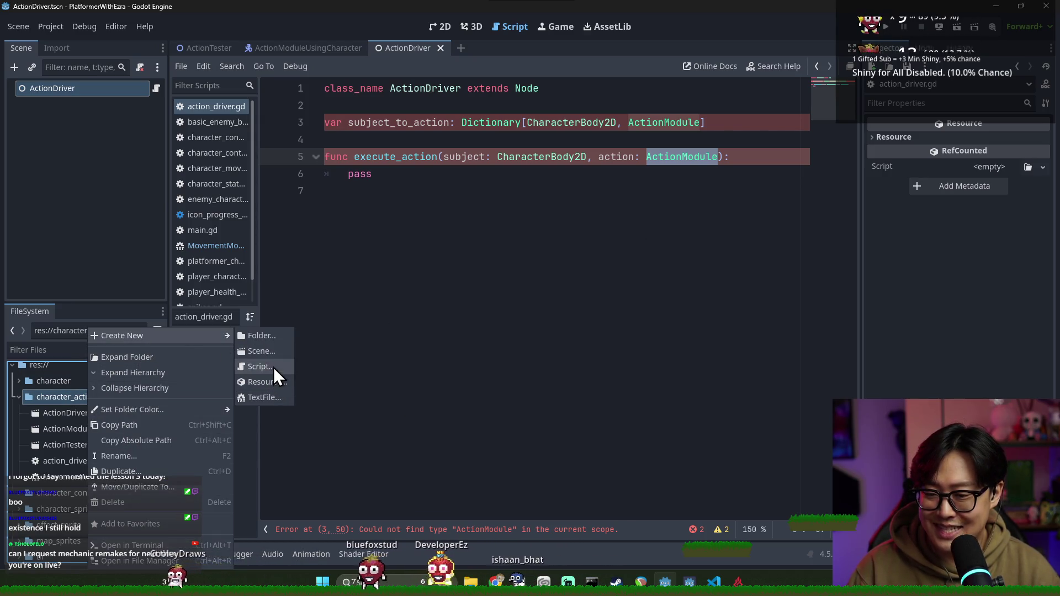
click(273, 366)
text(ActionModule)
key(Return)
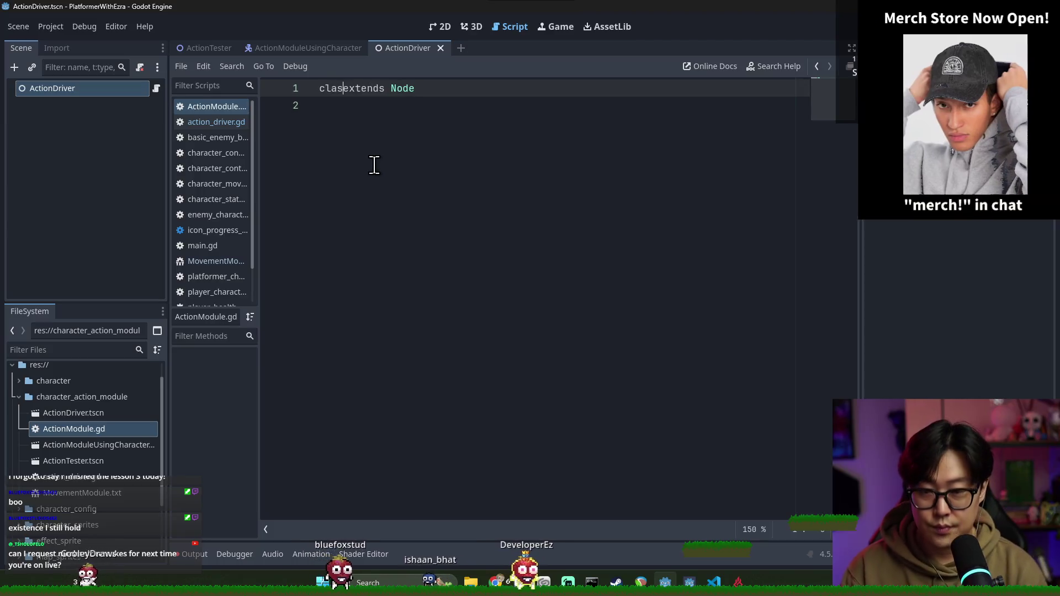
text(ActionModule)
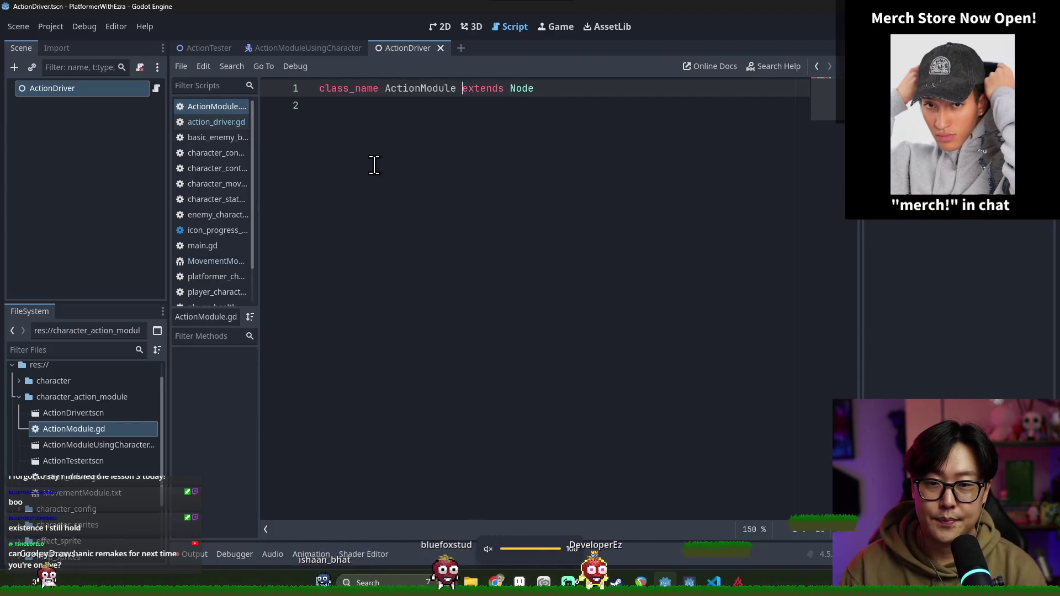
right_click(374, 165)
click(319, 89)
text(abstract)
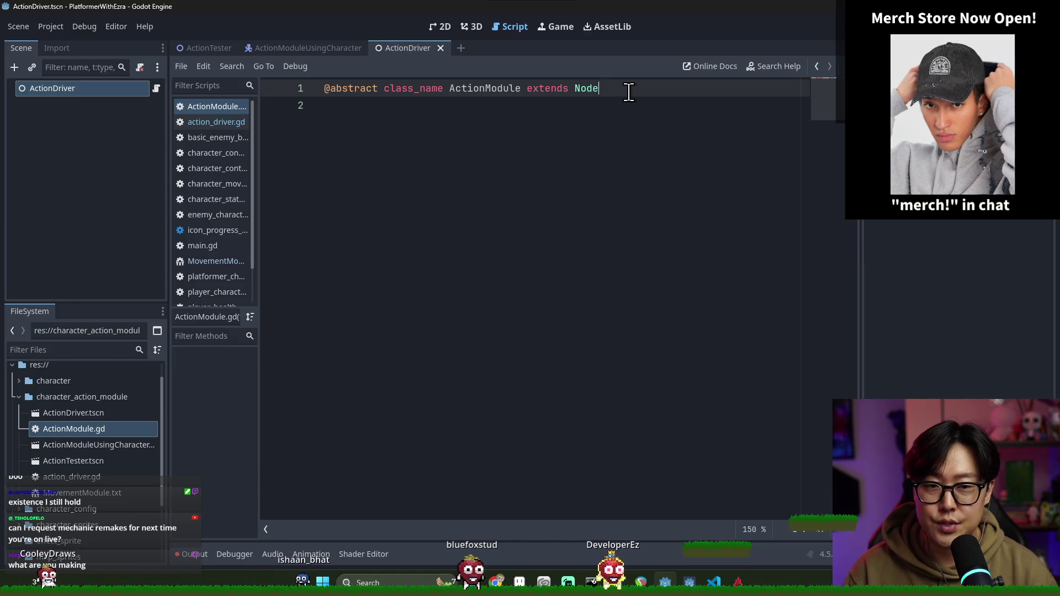
key(Down)
key(ctrl+s)
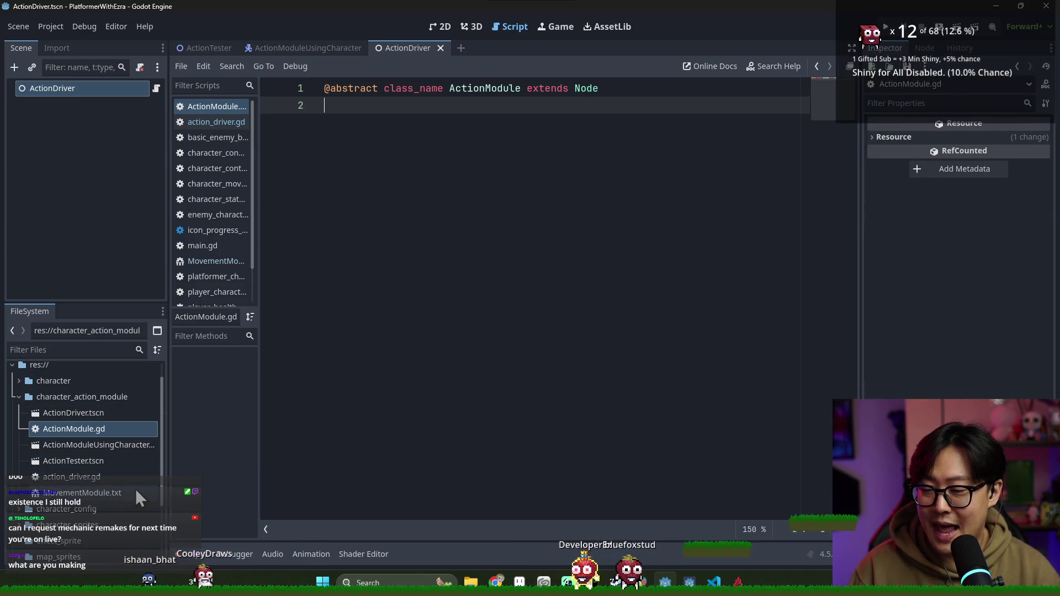
Open MovementModule.txt at the ActionModule update/cancel notes, save, and run the project
double_click(115, 496)
click(415, 346)
scroll(461, 370, up, 11)
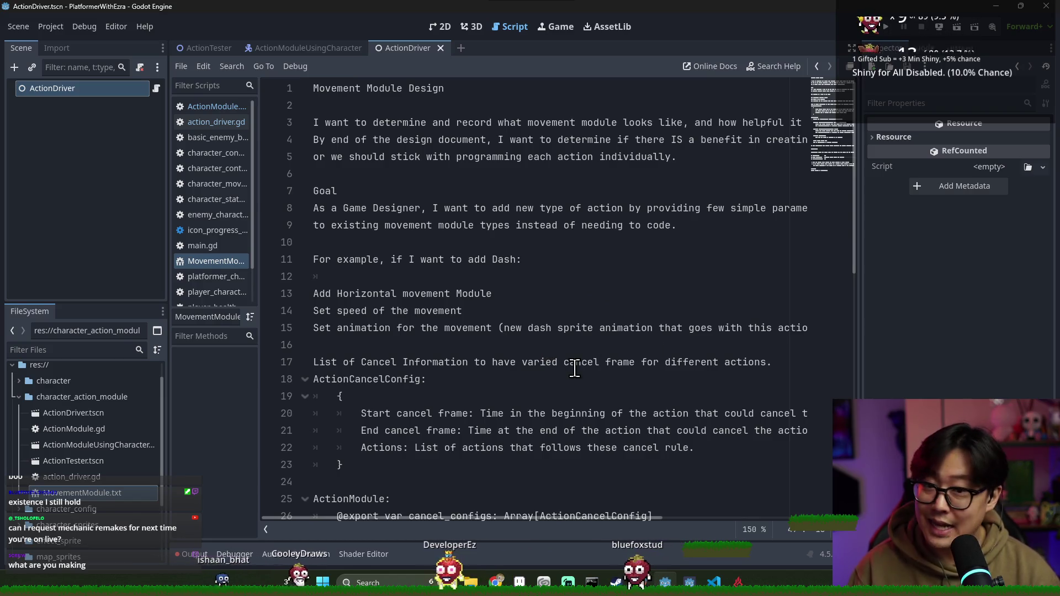
scroll(511, 419, down, 6)
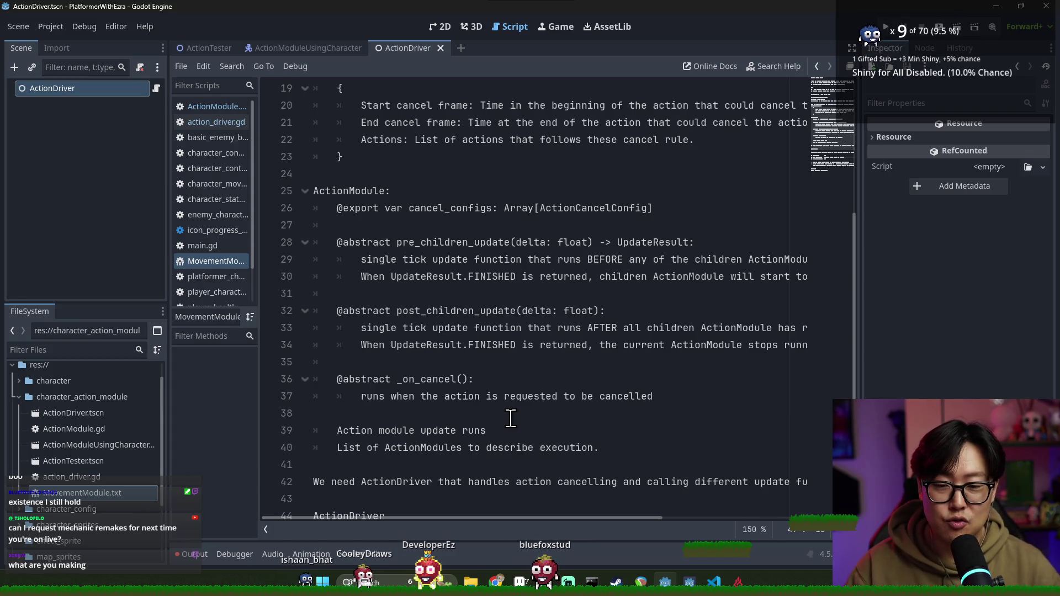
click(504, 279)
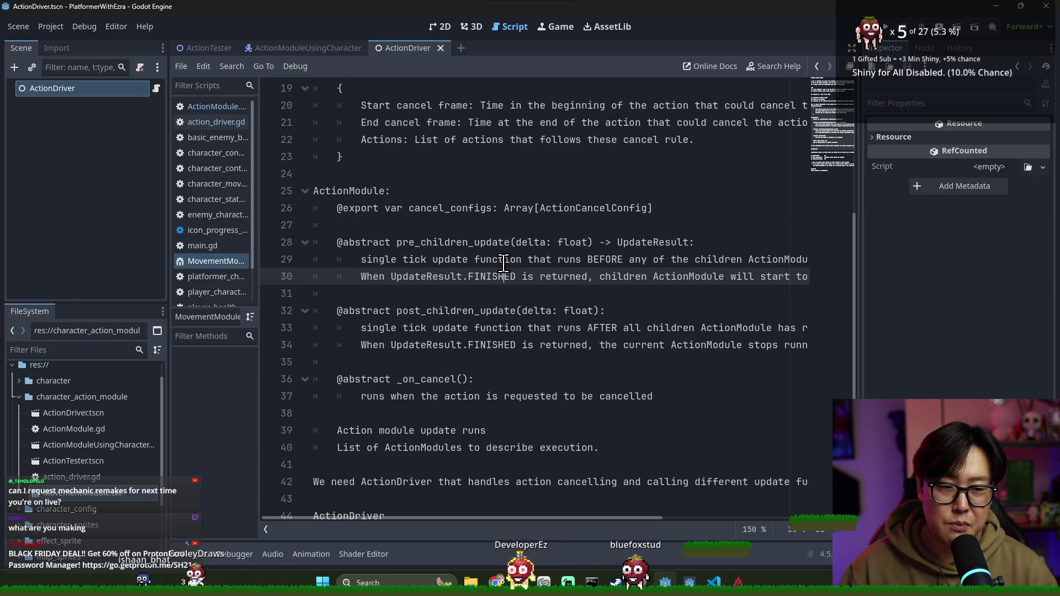
click(547, 259)
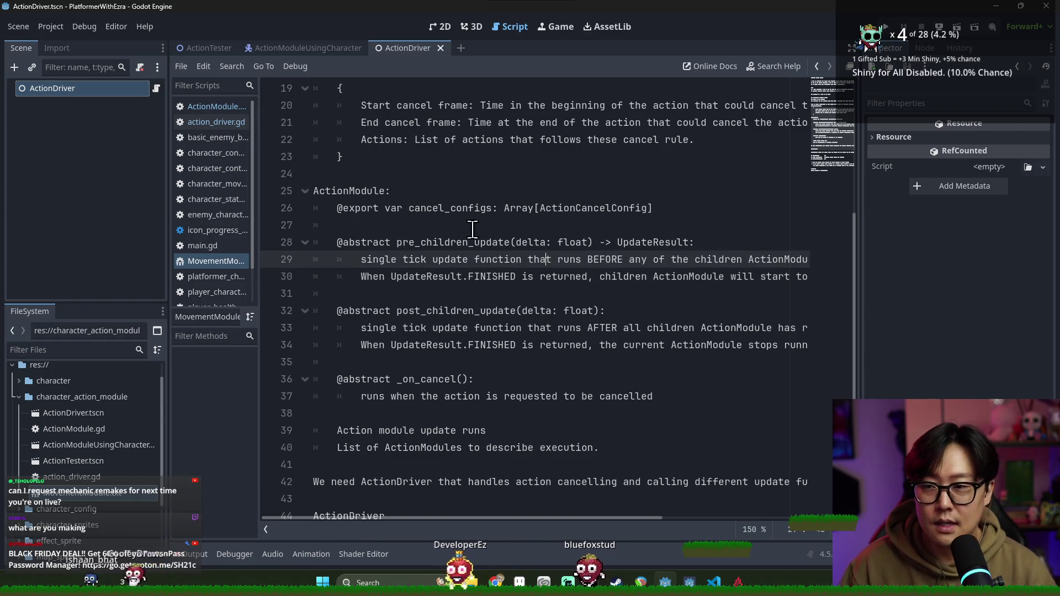
key(ctrl+s)
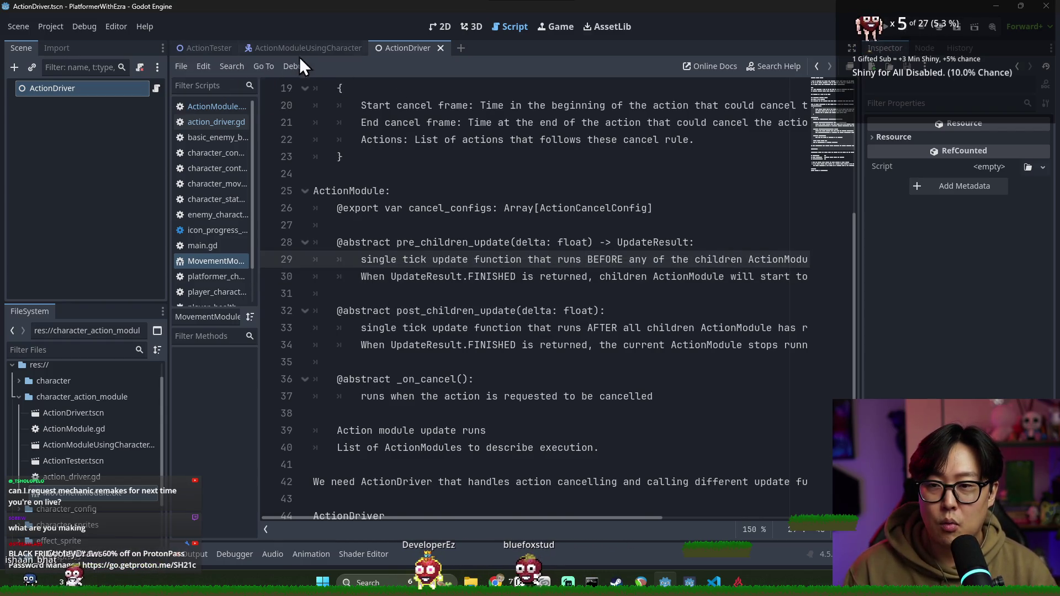
click(872, 26)
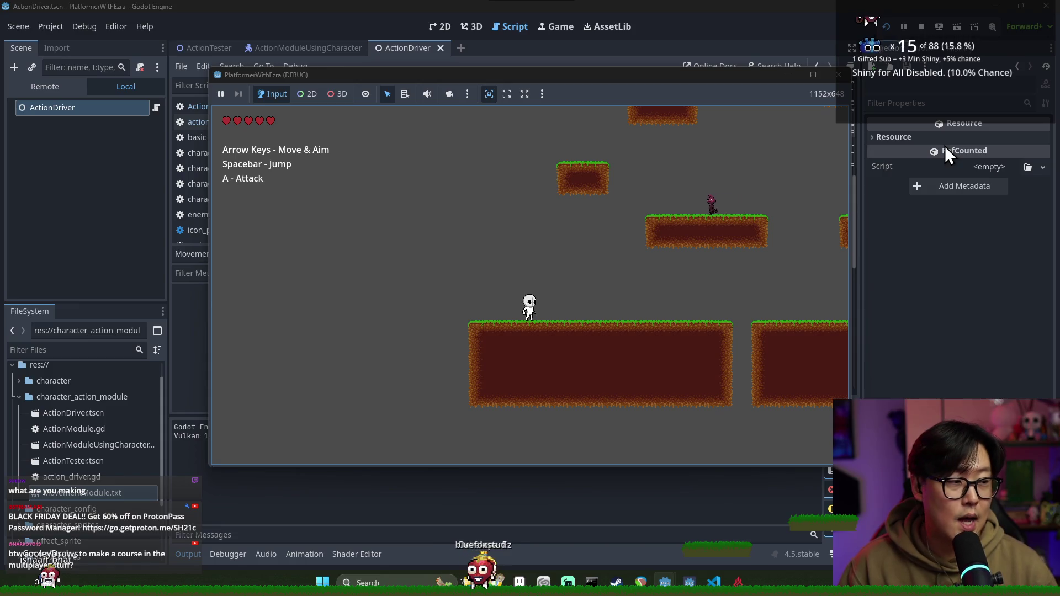
Play the test level with runs, jumps and slash attacks, then stop it with F8
key(Right)
key(a)
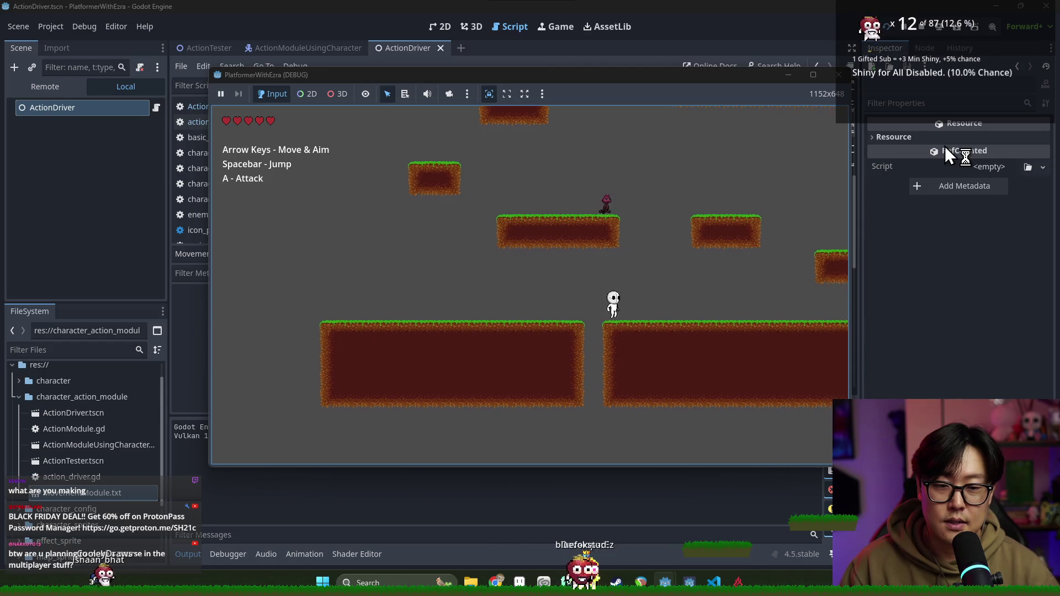
key(Right)
key(space)
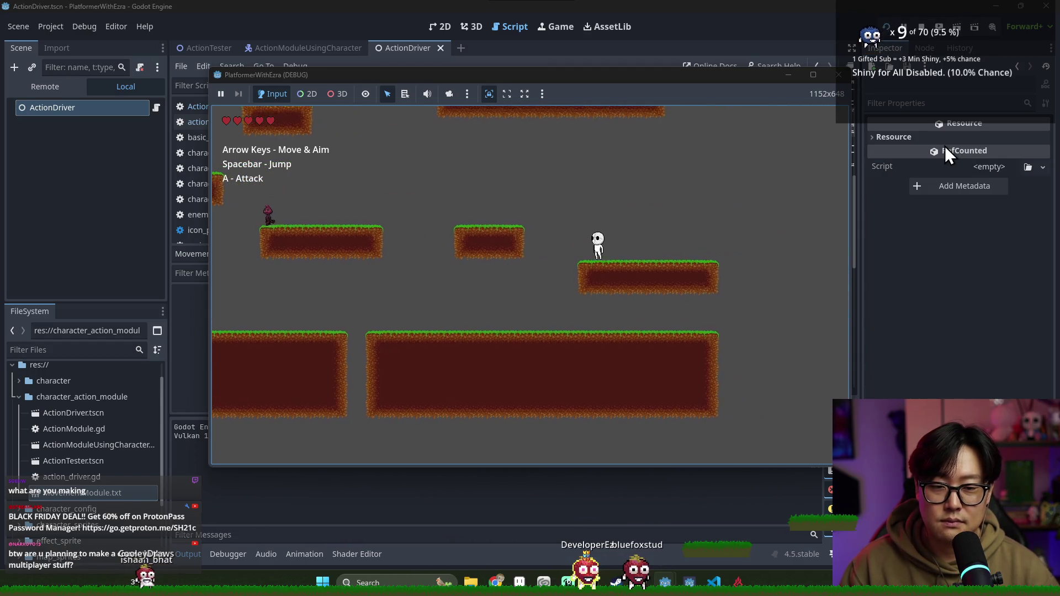
key(space)
key(Left)
key(a)
key(Right)
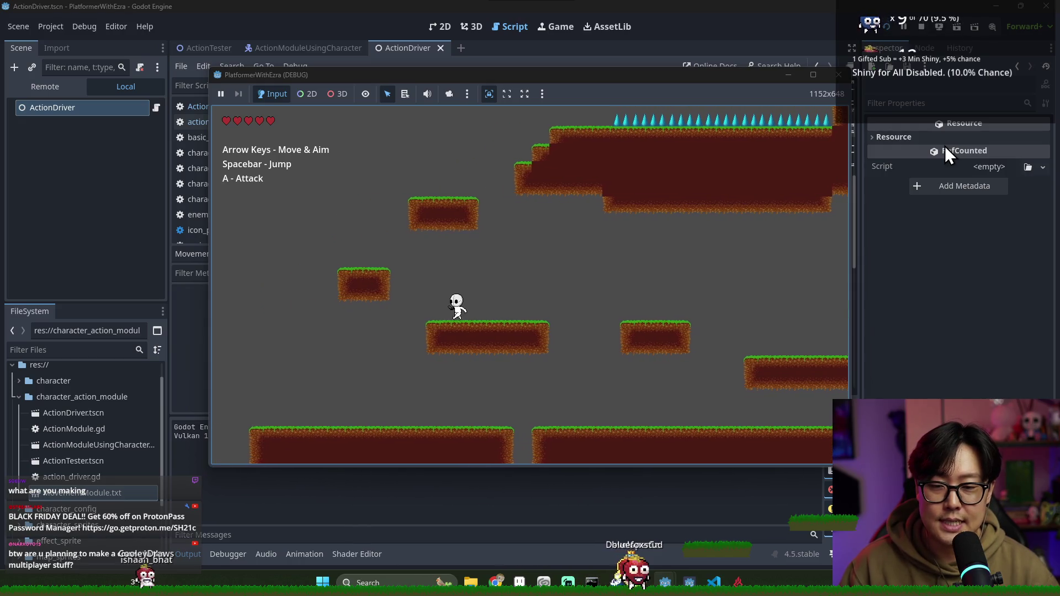
key(space)
key(Right)
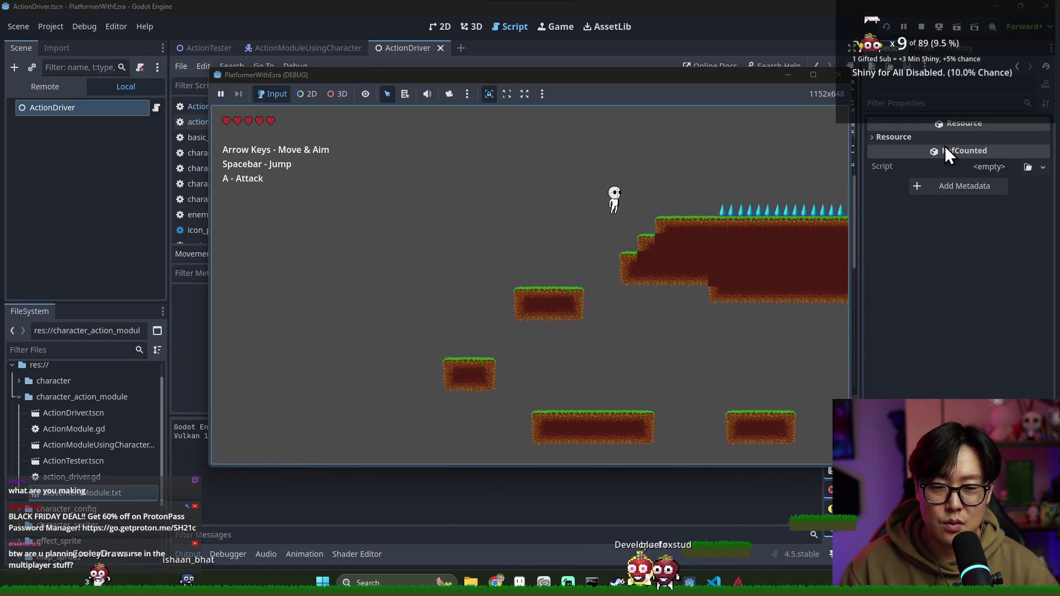
key(Right)
key(a)
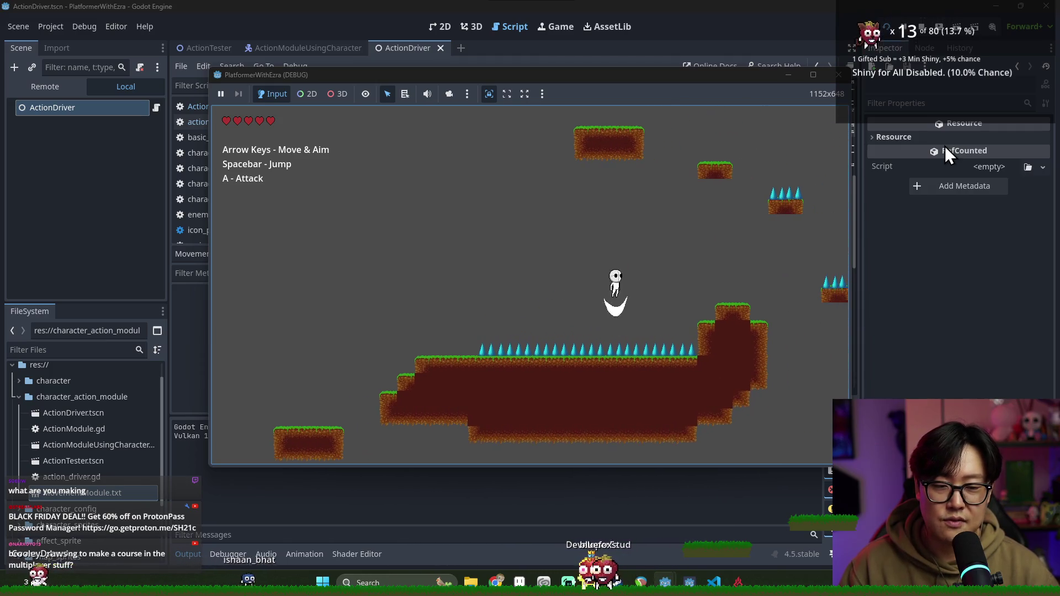
key(Right)
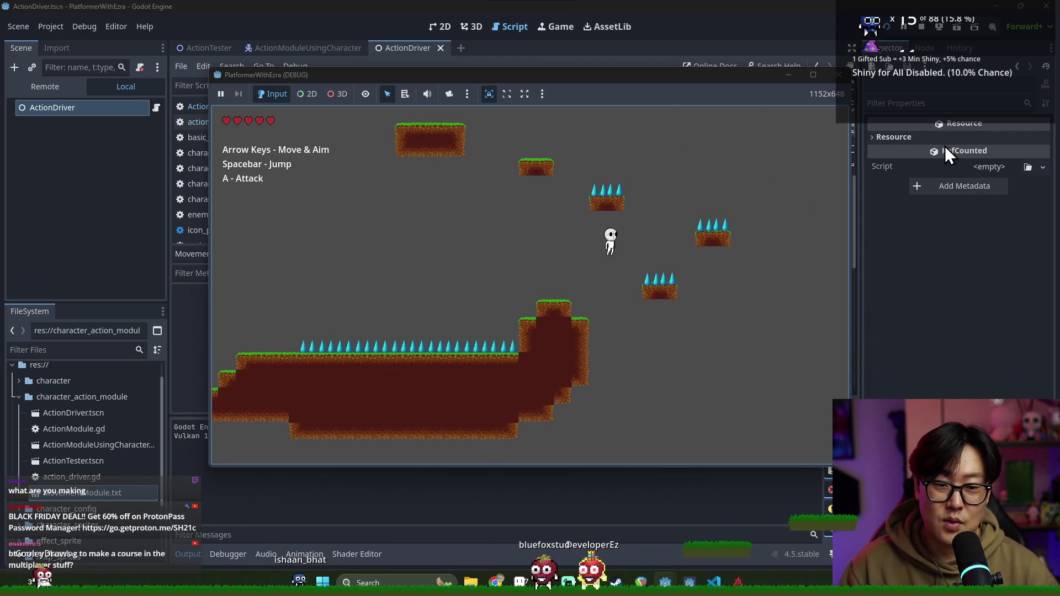
key(space)
key(Left)
key(a)
key(space)
key(Left)
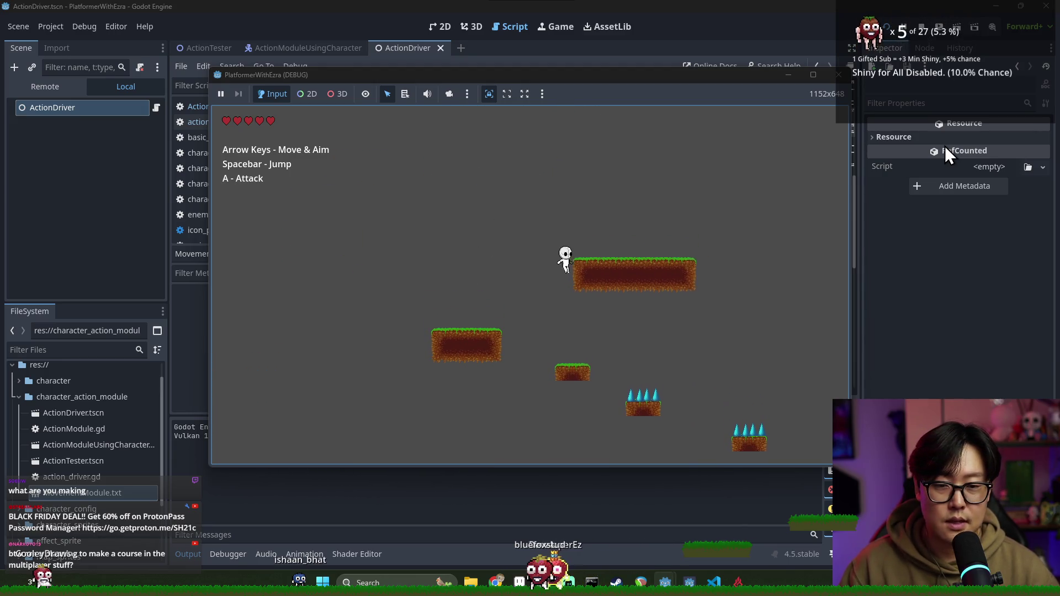
key(space)
key(Right)
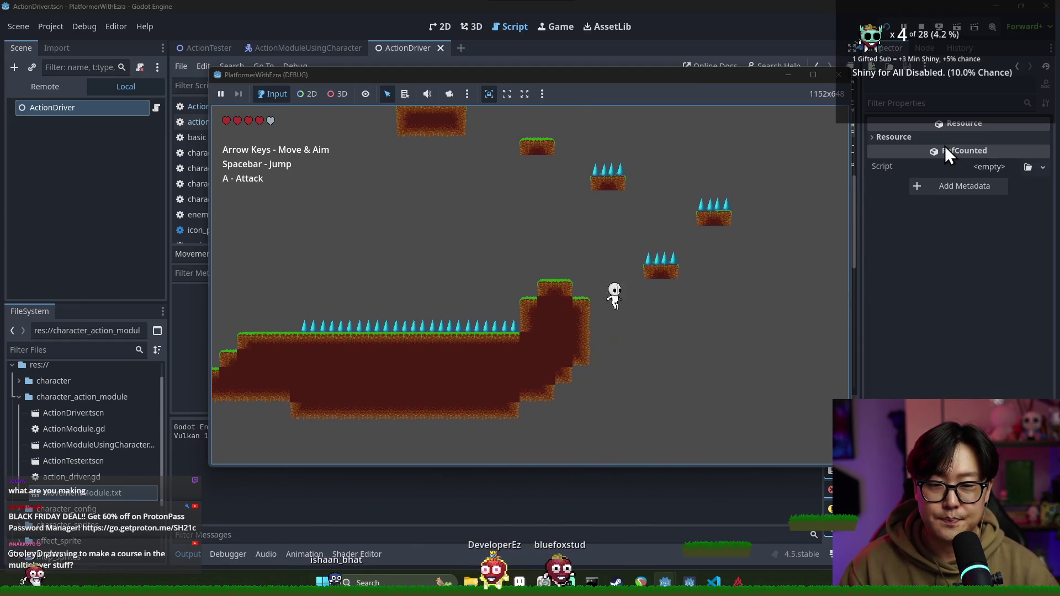
key(Left)
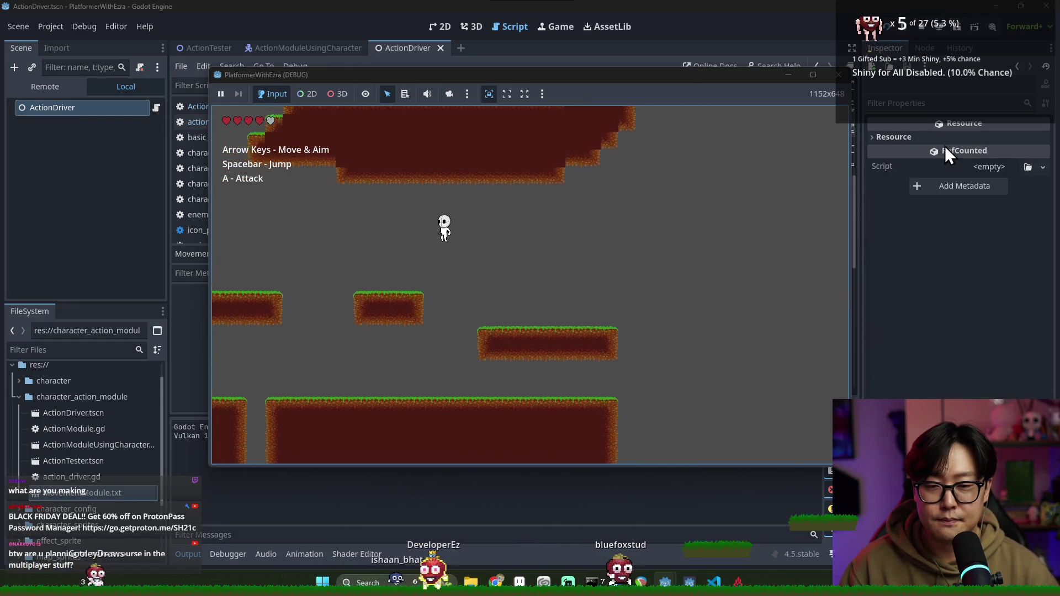
key(Right)
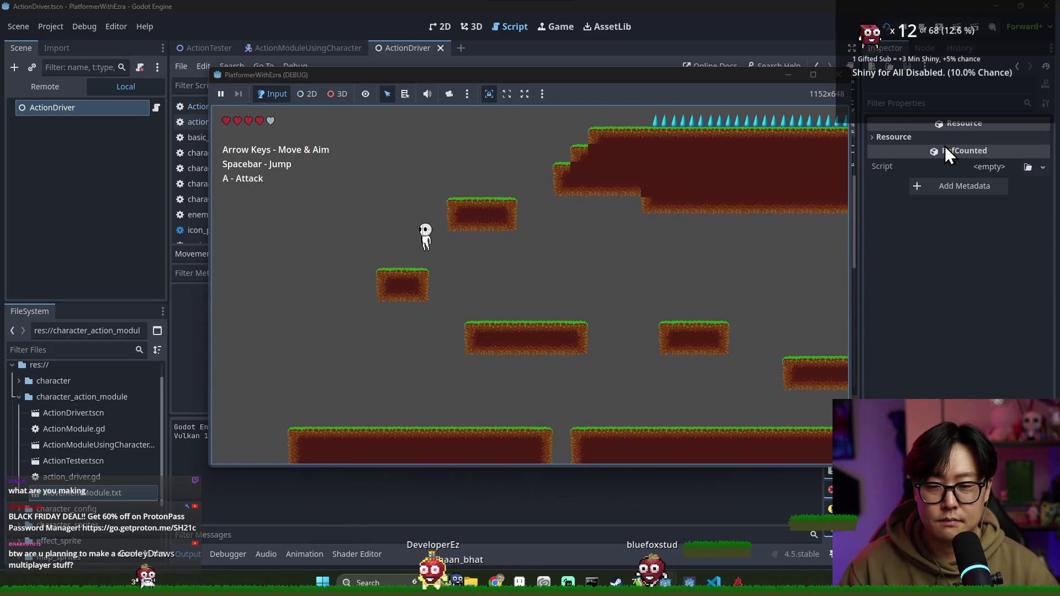
key(space)
key(Right)
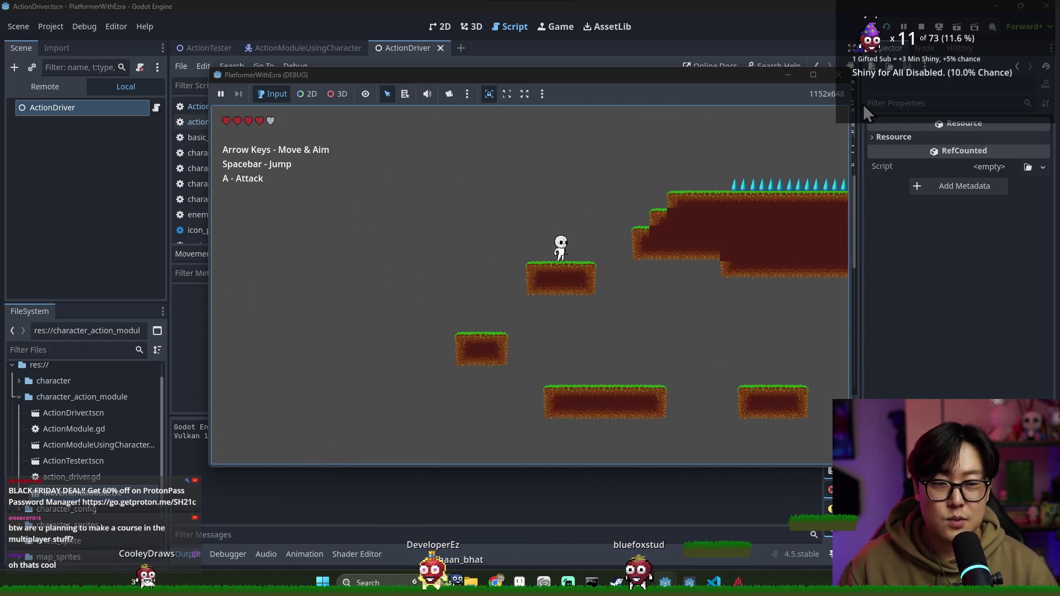
key(F8)
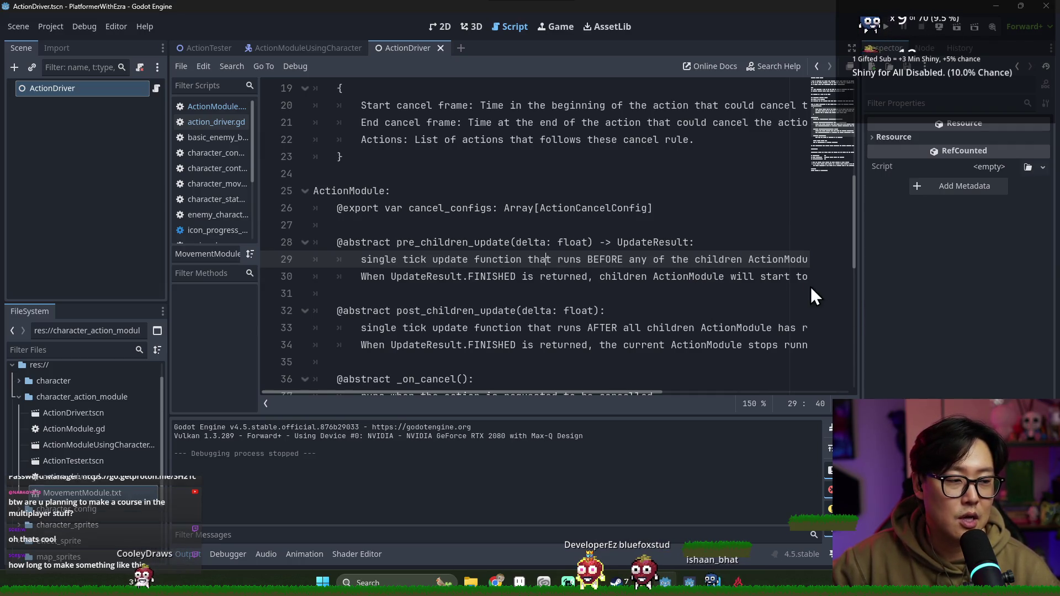
Scroll the notes down to the ActionDriver section around lines 42–58
scroll(805, 286, down, 6)
scroll(785, 303, up, 5)
scroll(773, 323, down, 7)
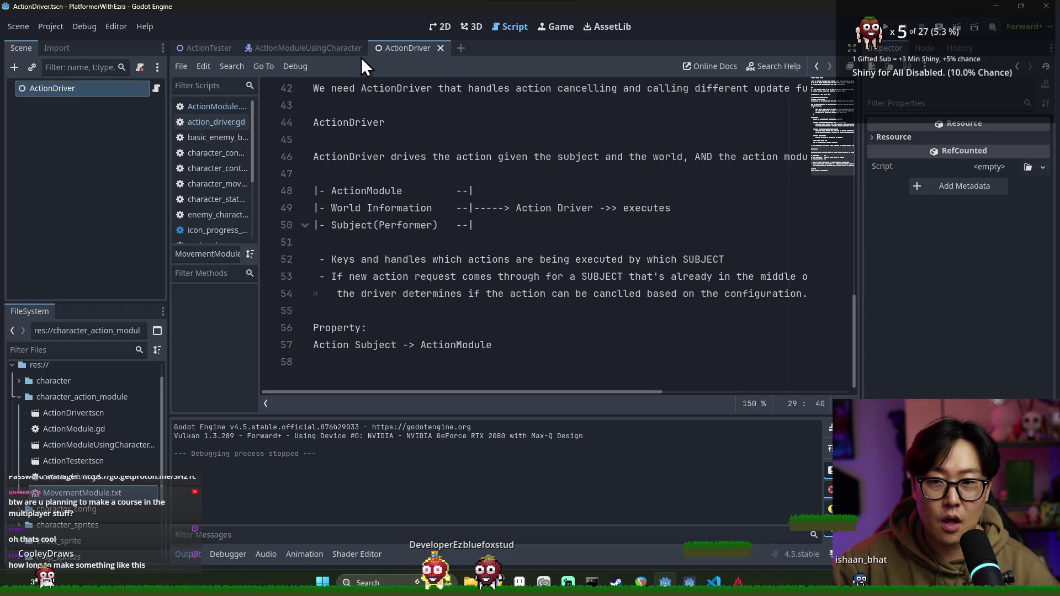
Launch the game with F5 and run, jump and attack across the first platforms
key(F5)
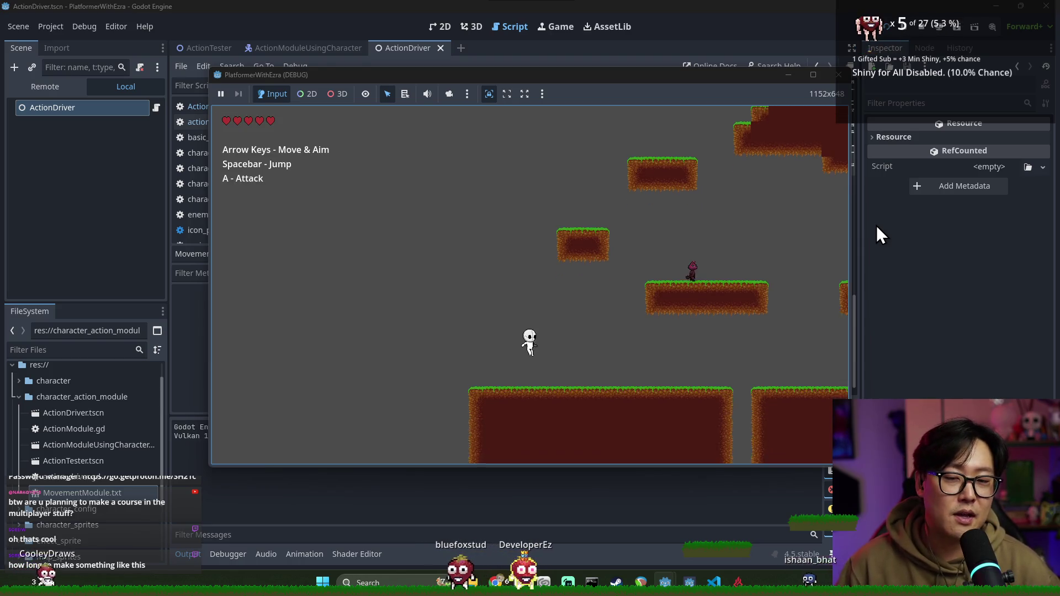
key(Right)
key(space)
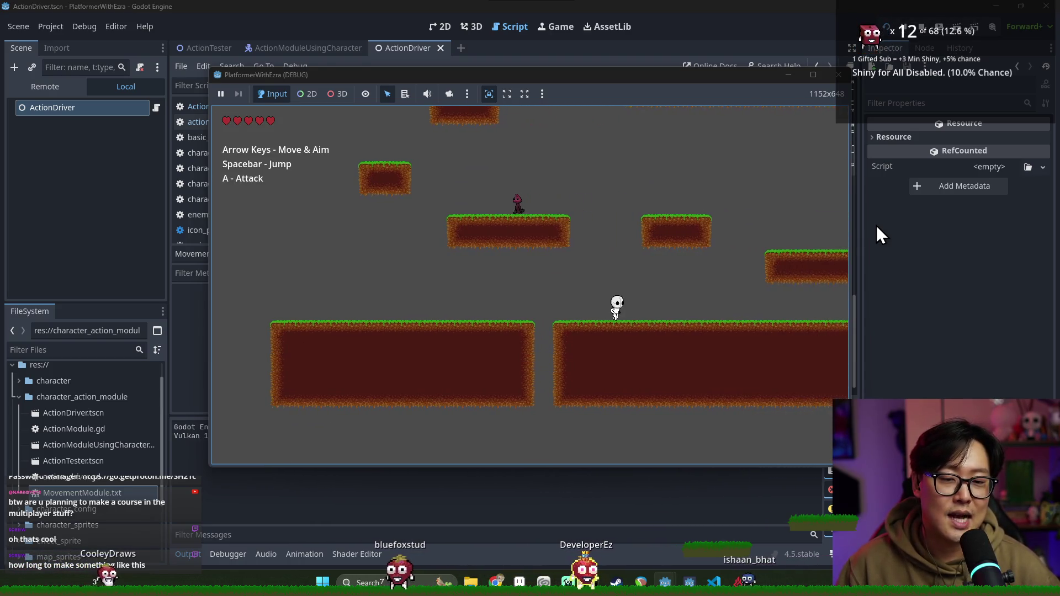
key(space)
key(Left)
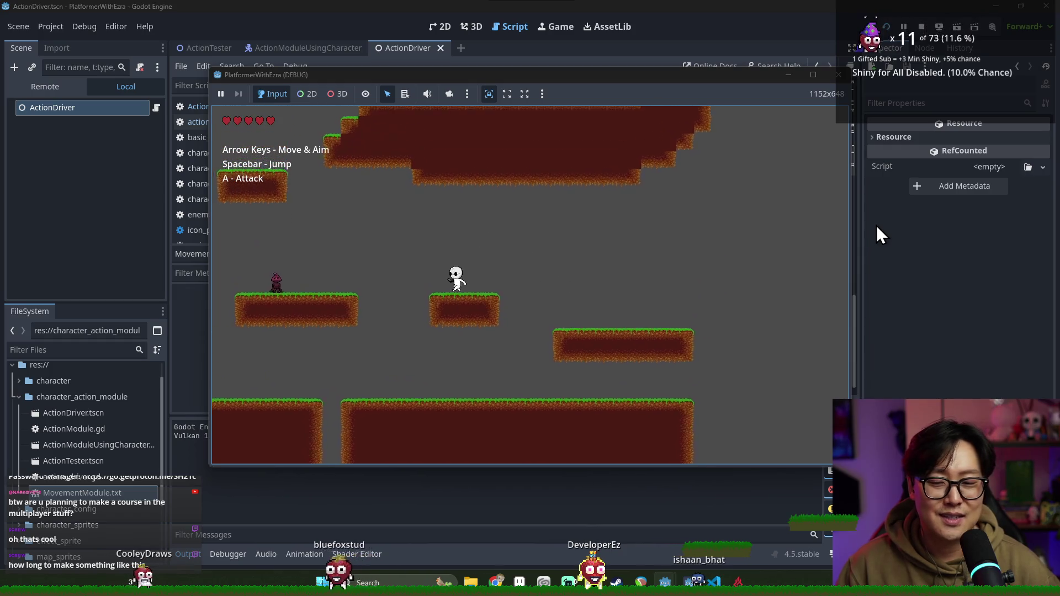
key(space)
key(a)
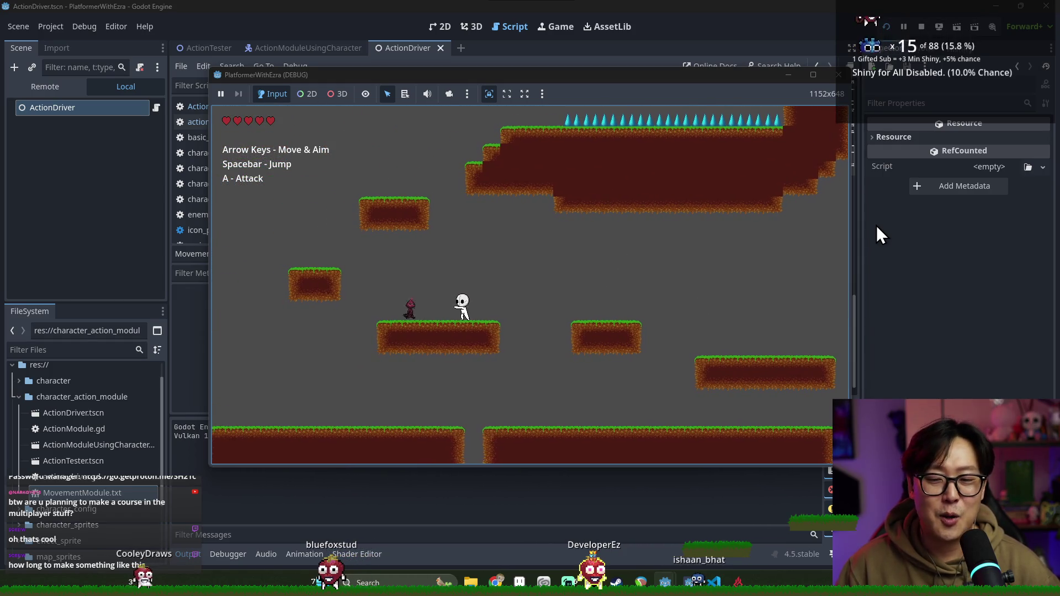
key(Right)
key(space)
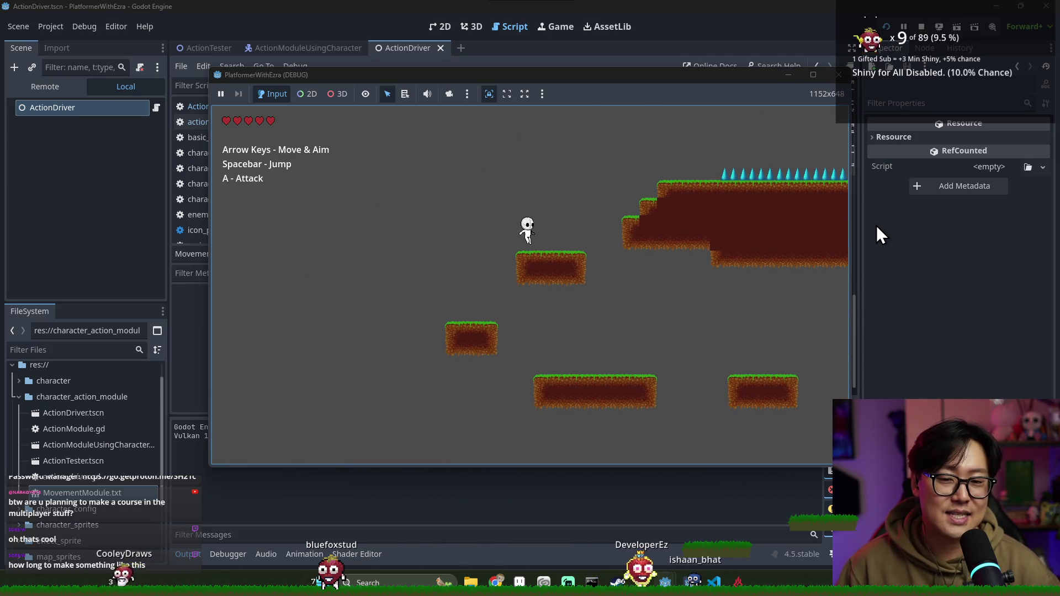
key(space)
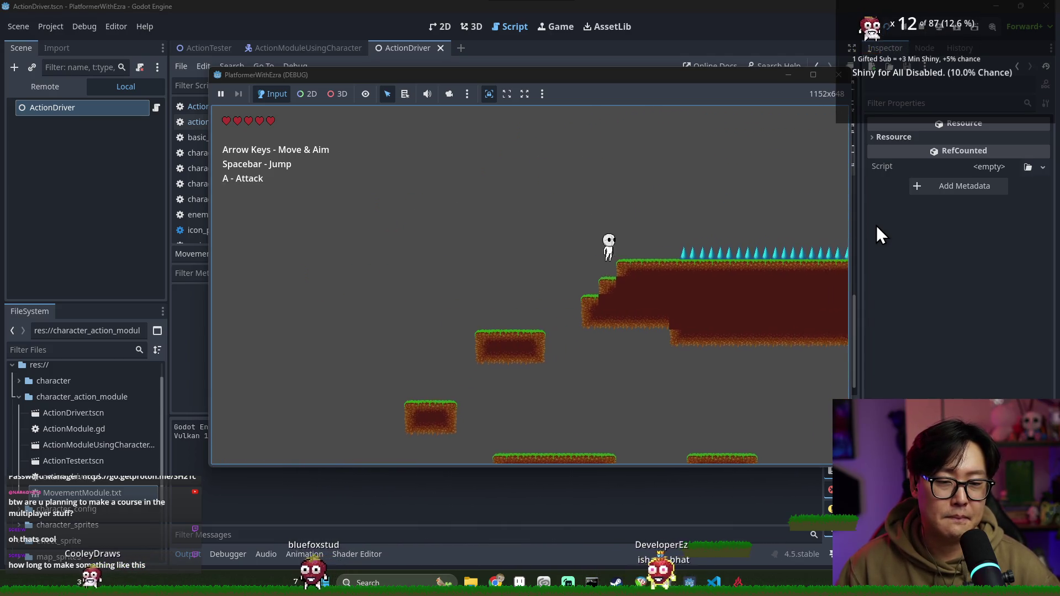
key(Left)
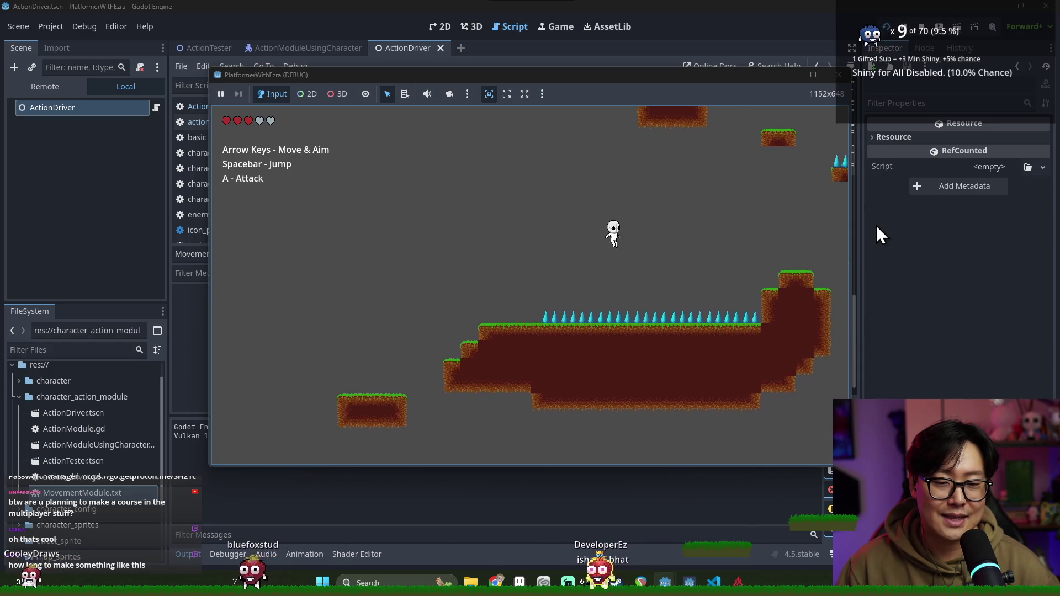
key(a)
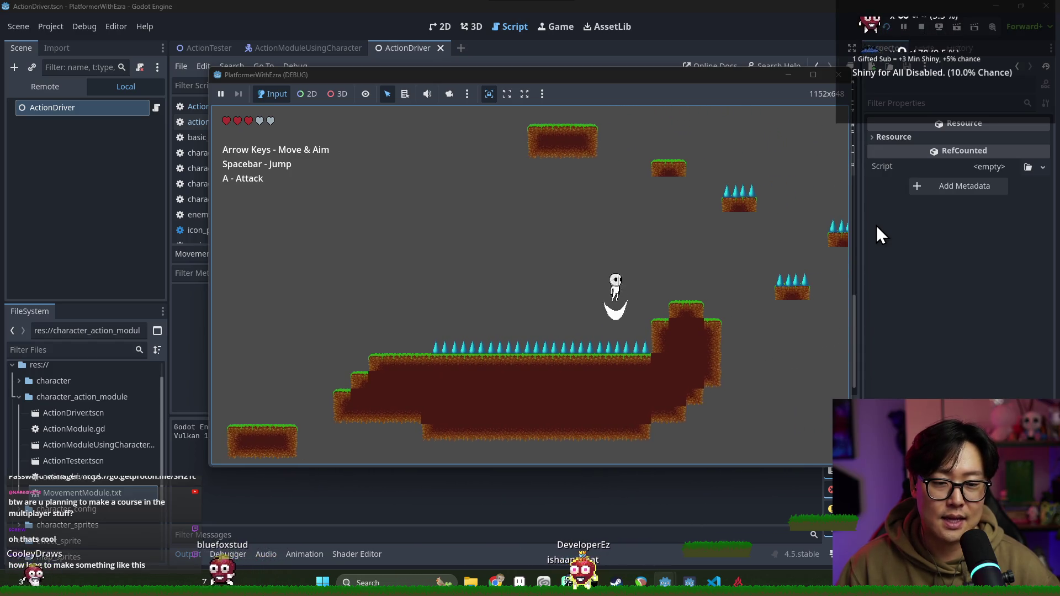
Jump rightward across the gaps, then close the debug game and return to the ActionDriver notes
key(Right)
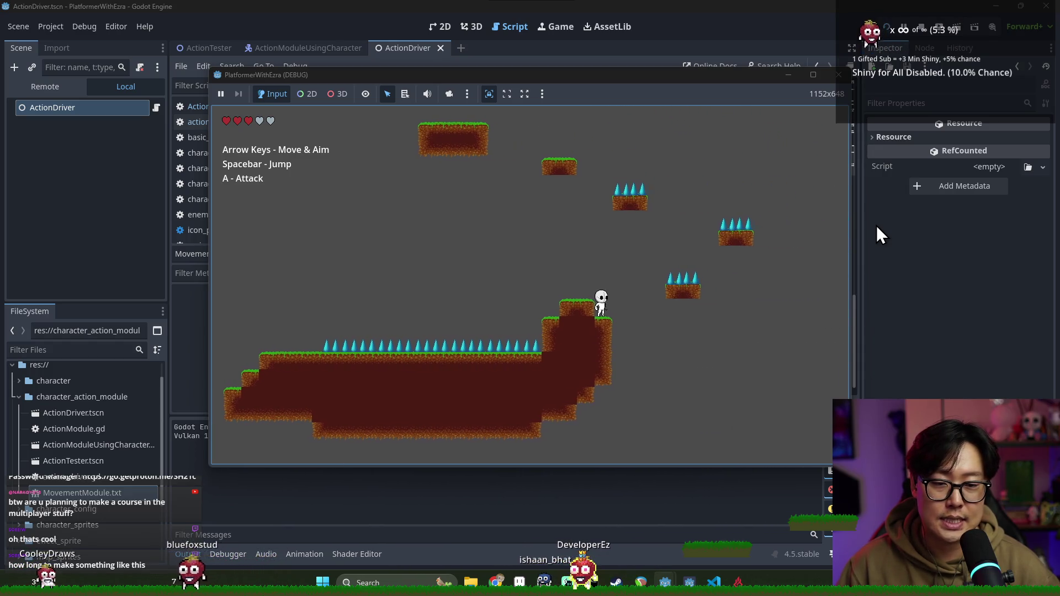
key(space)
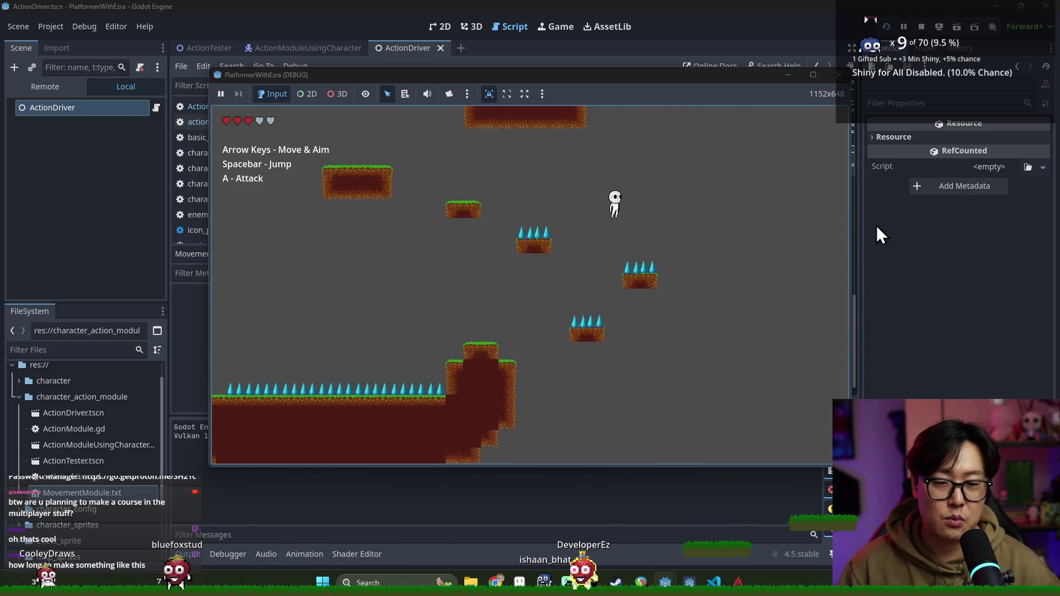
key(Left)
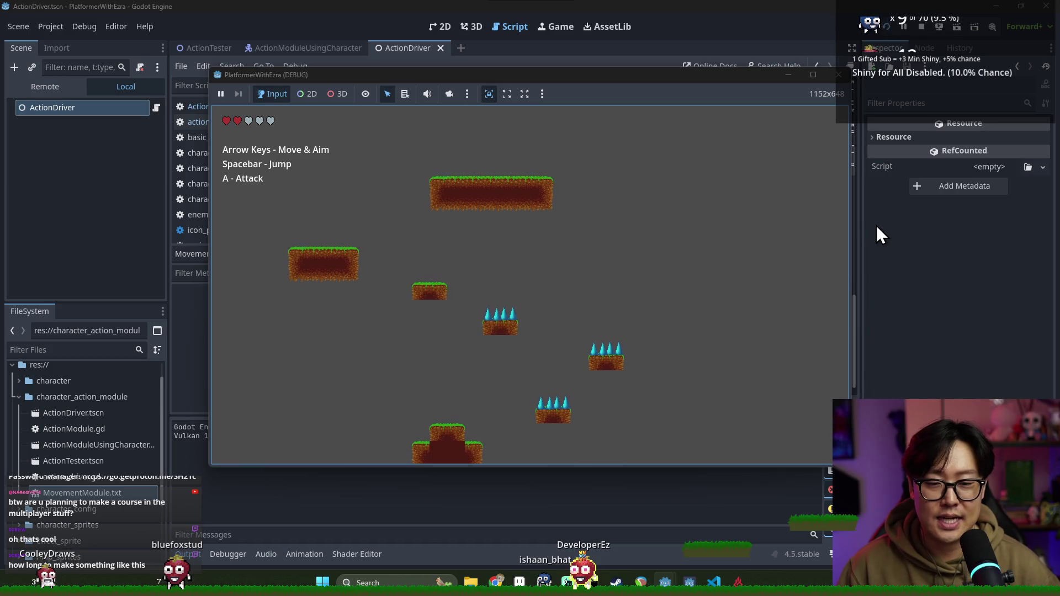
key(Right)
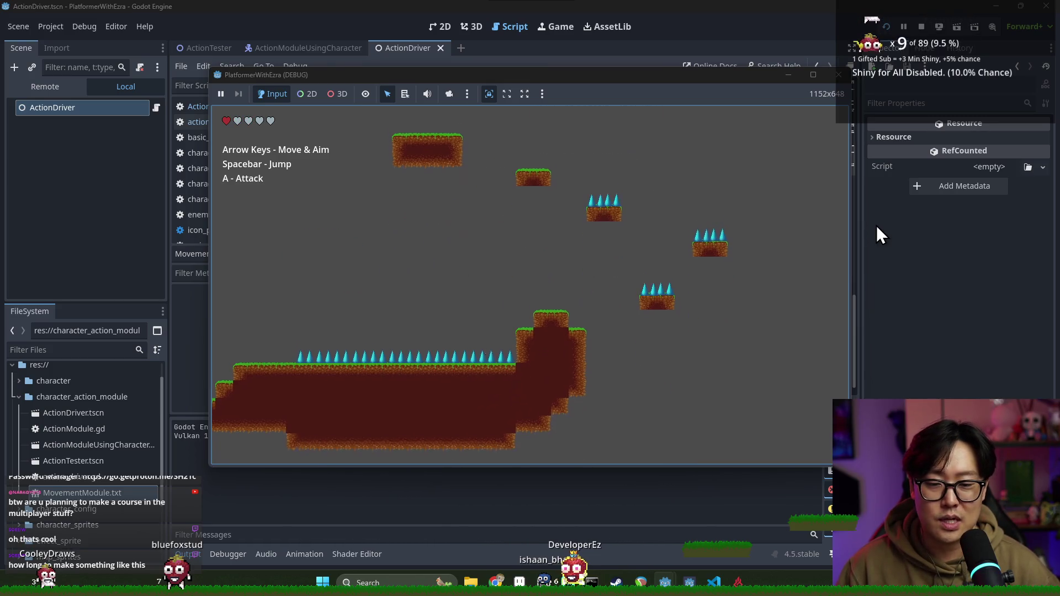
key(space)
key(Left)
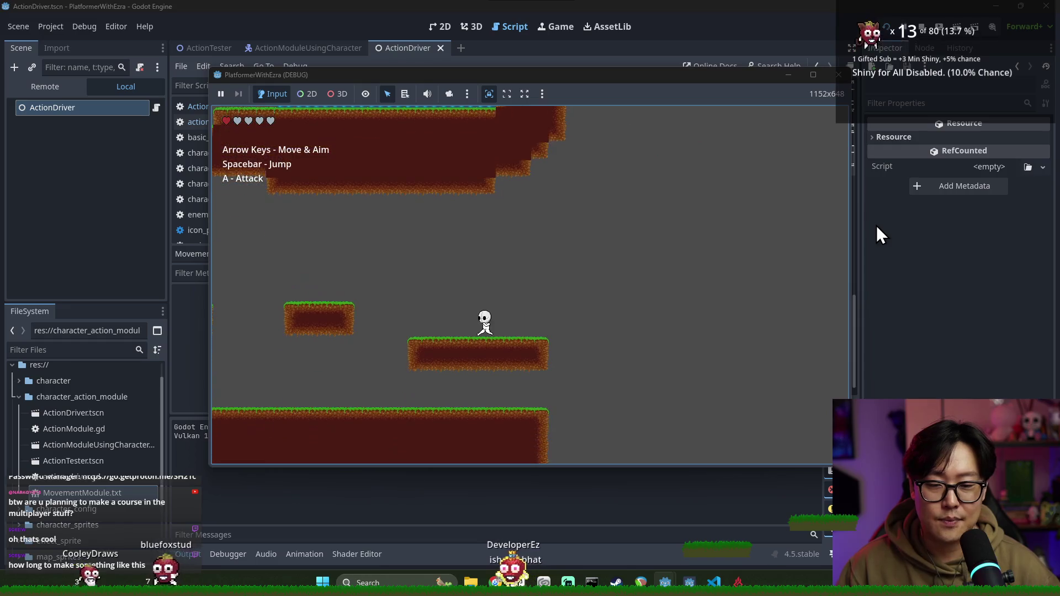
key(Right)
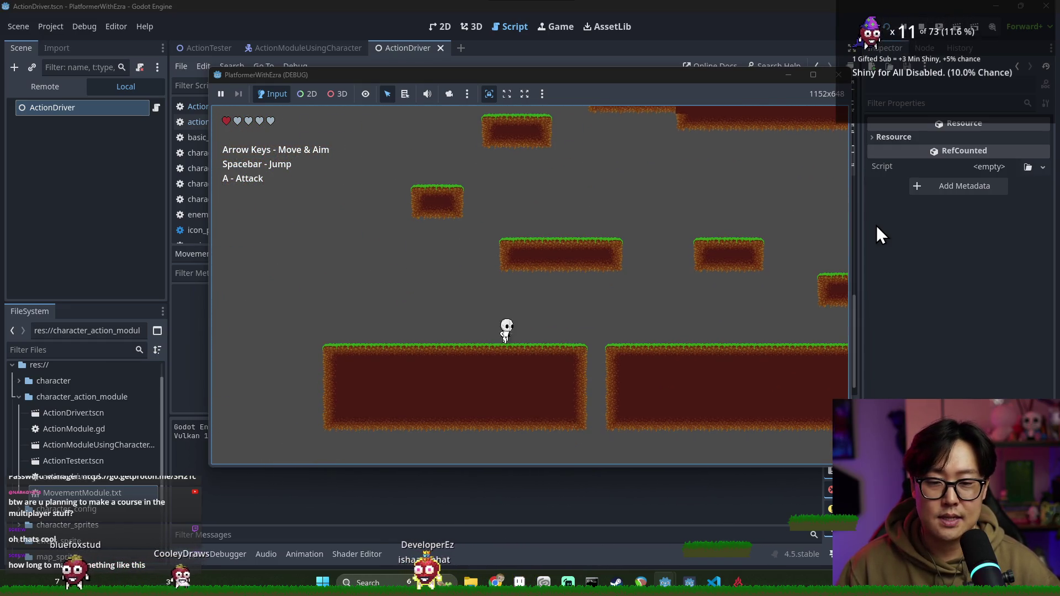
key(space)
key(Right)
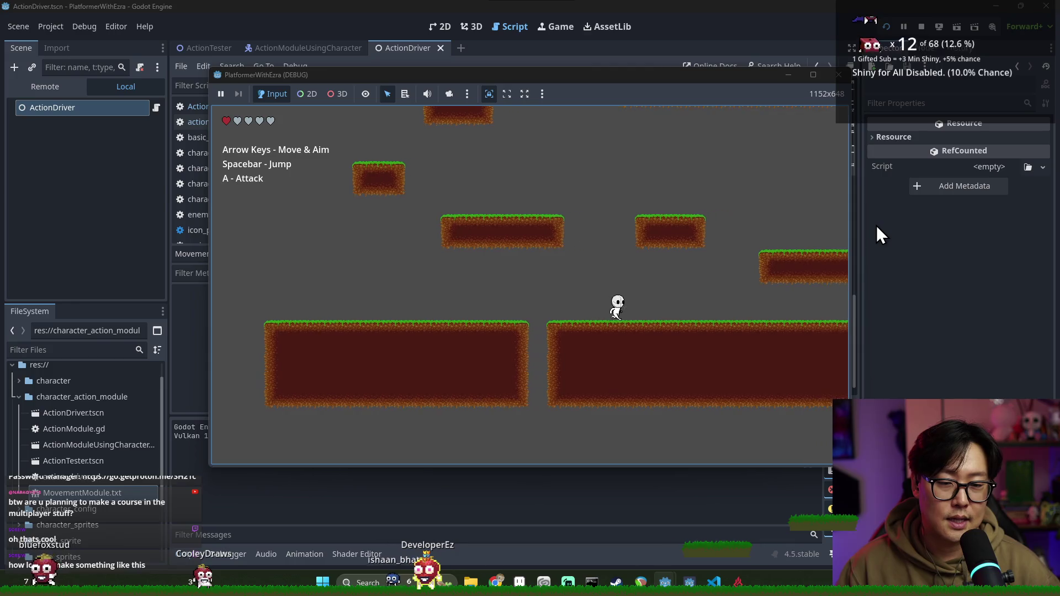
key(space)
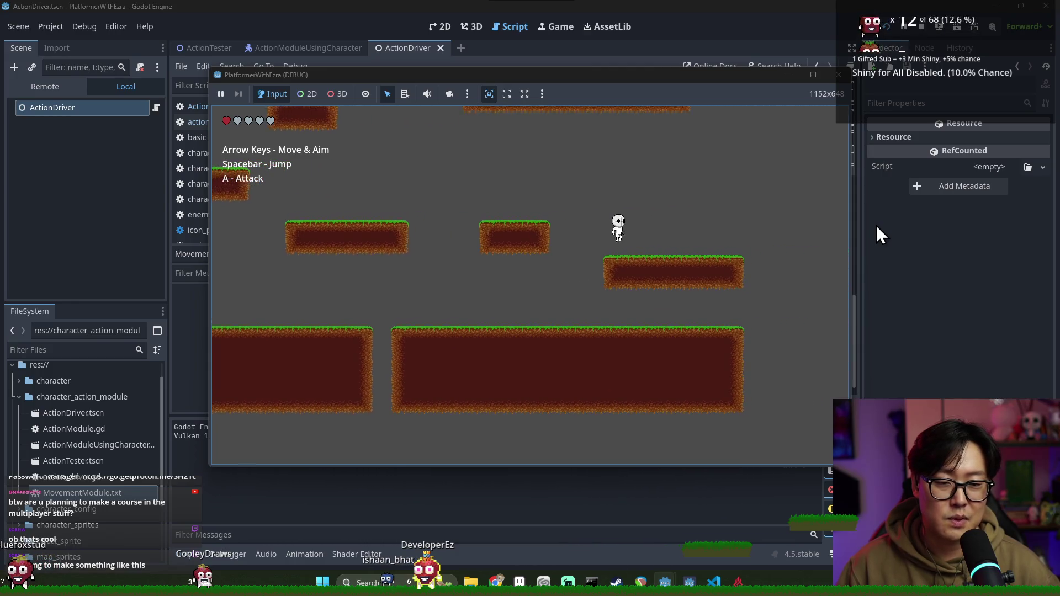
key(Left)
key(space)
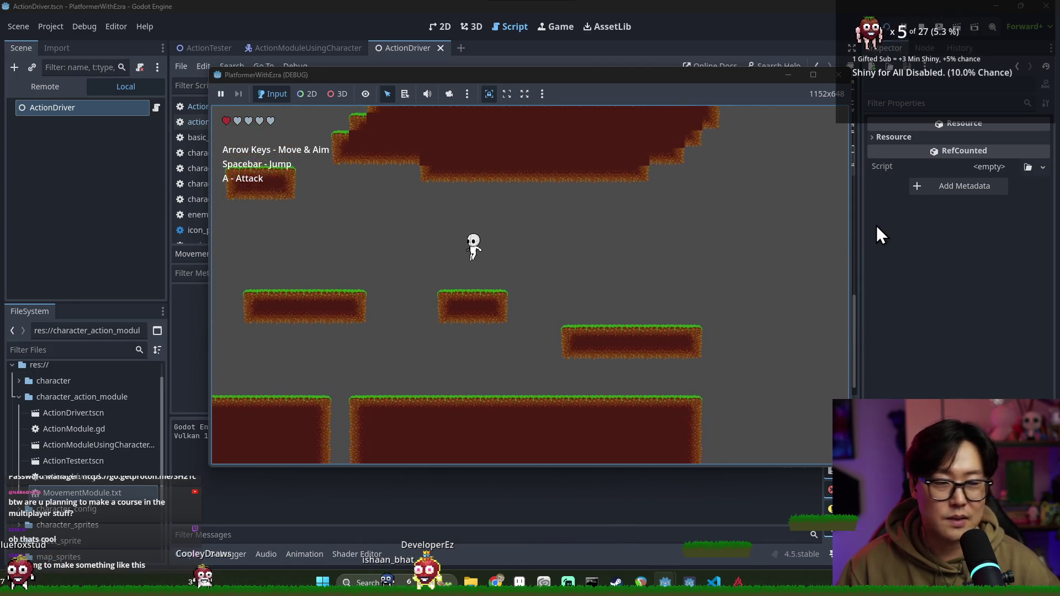
key(Right)
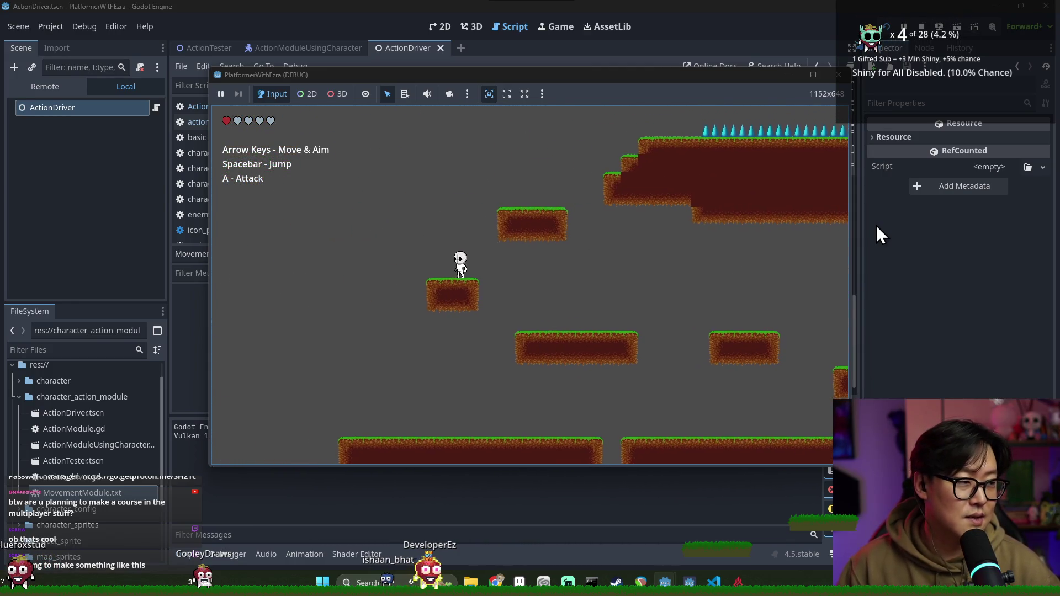
click(922, 27)
click(694, 278)
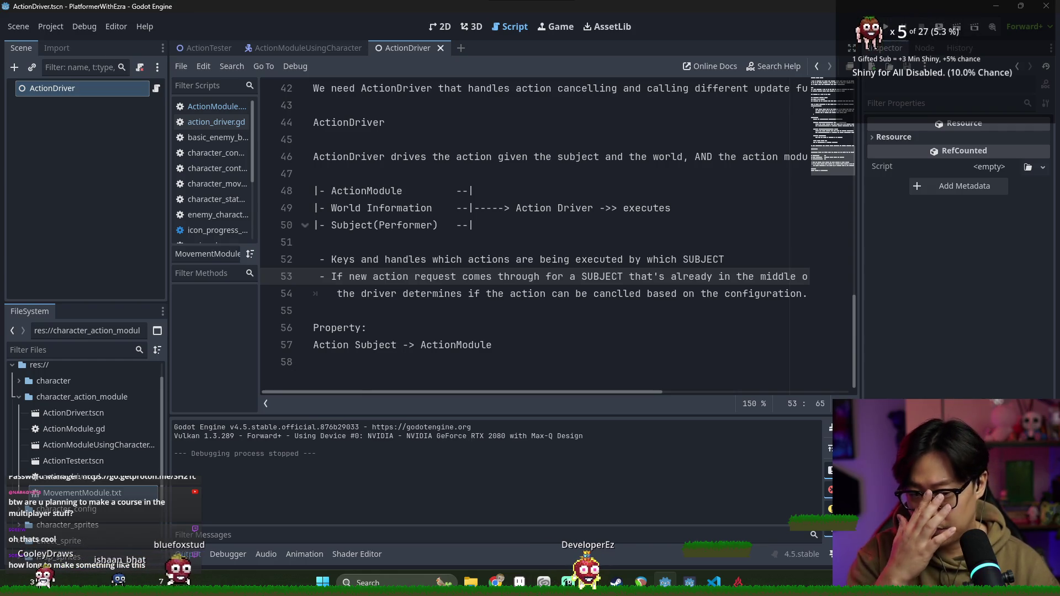
Enlarge the Output panel while reviewing the action-cancellation notes
click(683, 295)
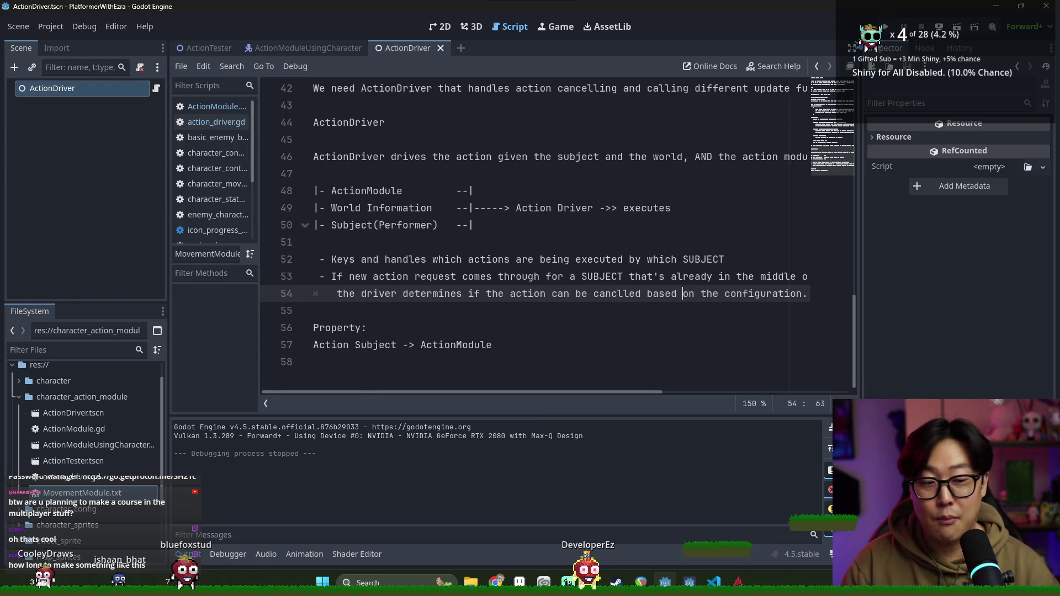
drag(731, 417, 729, 377)
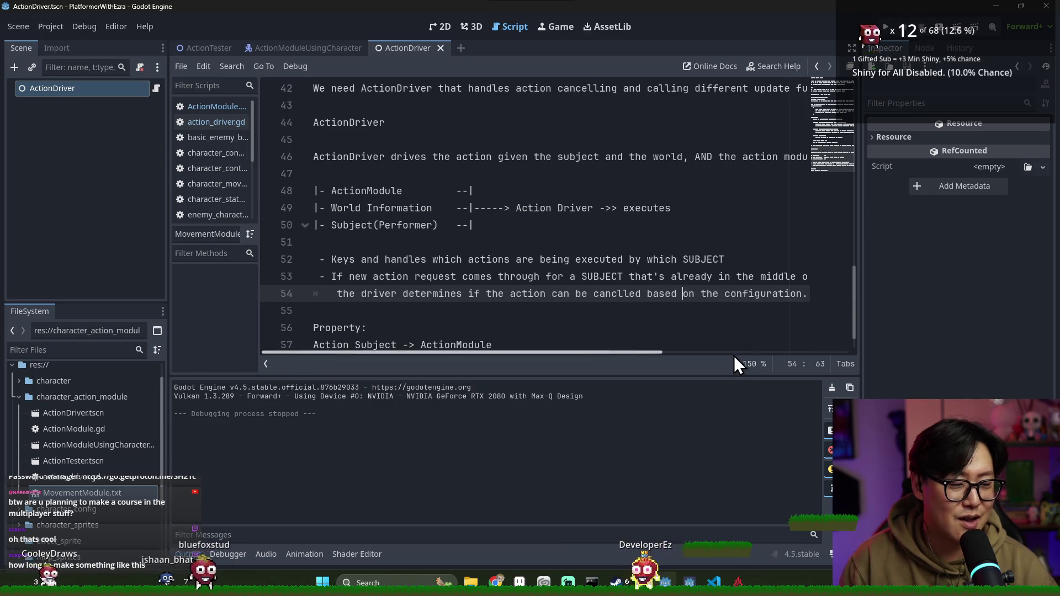
scroll(615, 291, down, 1)
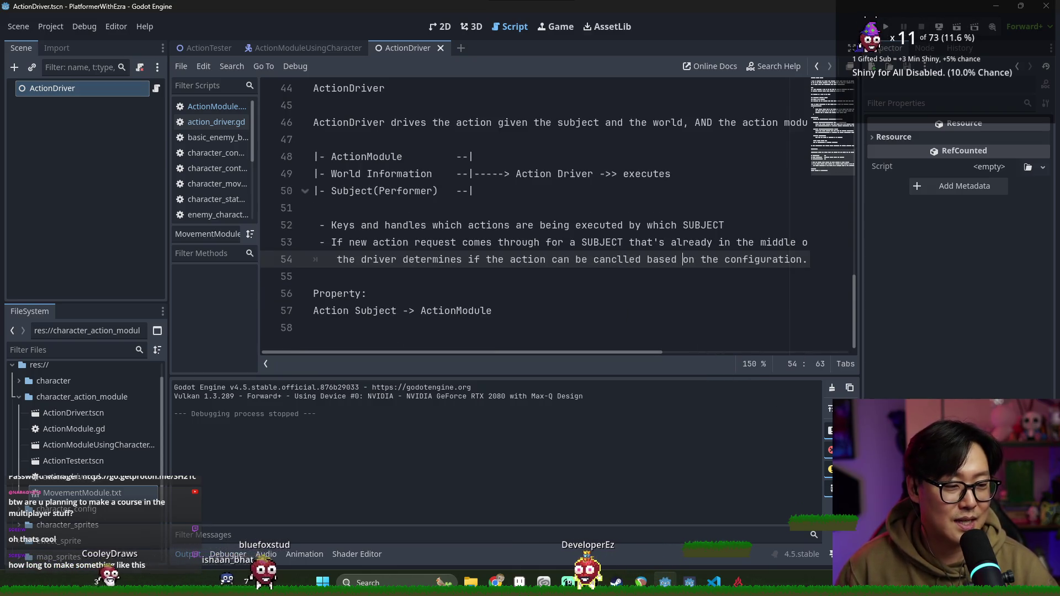
click(385, 259)
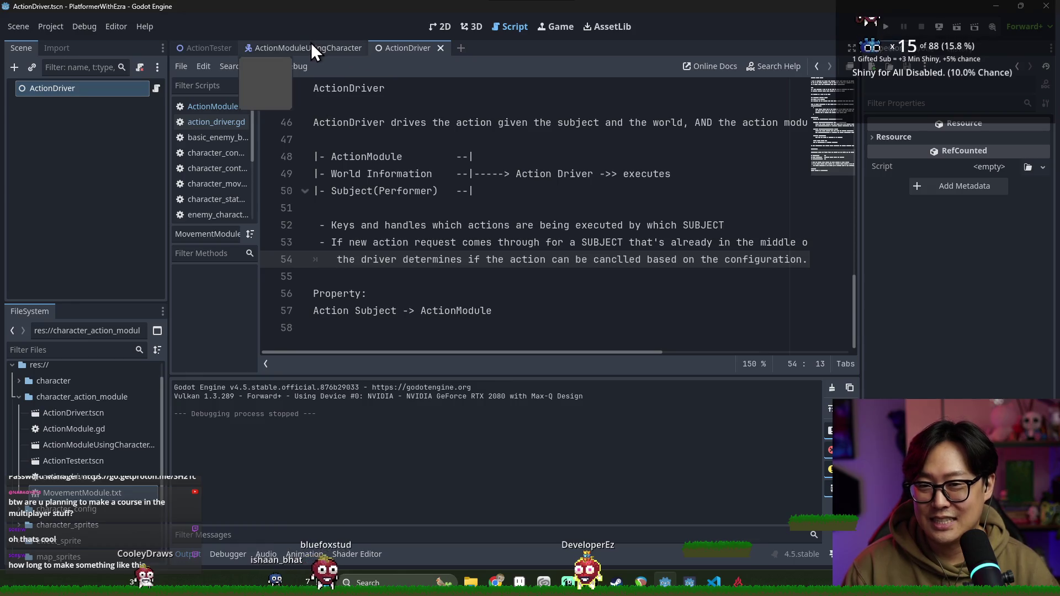
Open ActionModule.gd, then reopen MovementModule.txt and select the cancel_configs and update lines
double_click(98, 431)
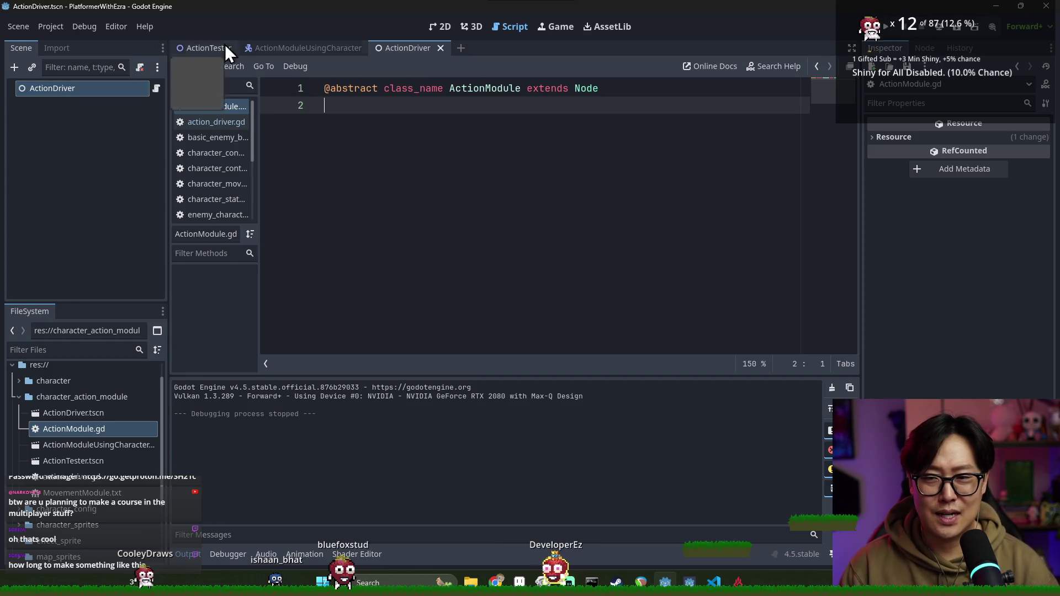
click(301, 48)
click(387, 49)
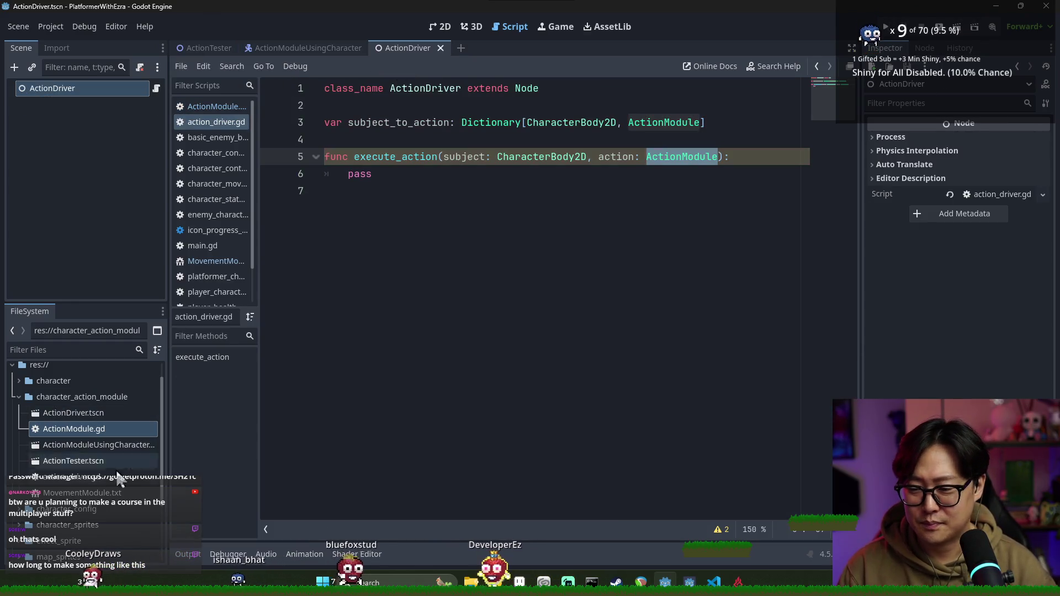
double_click(105, 493)
scroll(397, 269, up, 5)
click(337, 260)
key(shift+Down)
key(shift+Down)
key(shift+Down)
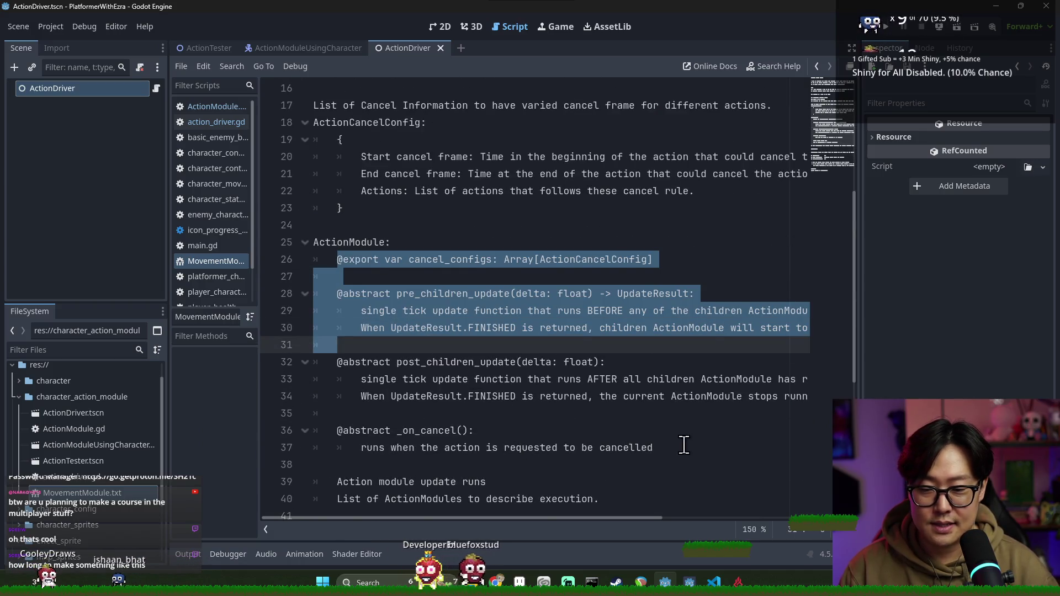
Copy the ActionModule notes through _on_cancel and paste them into ActionModule.gd
scroll(684, 445, down, 2)
shift+click(671, 350)
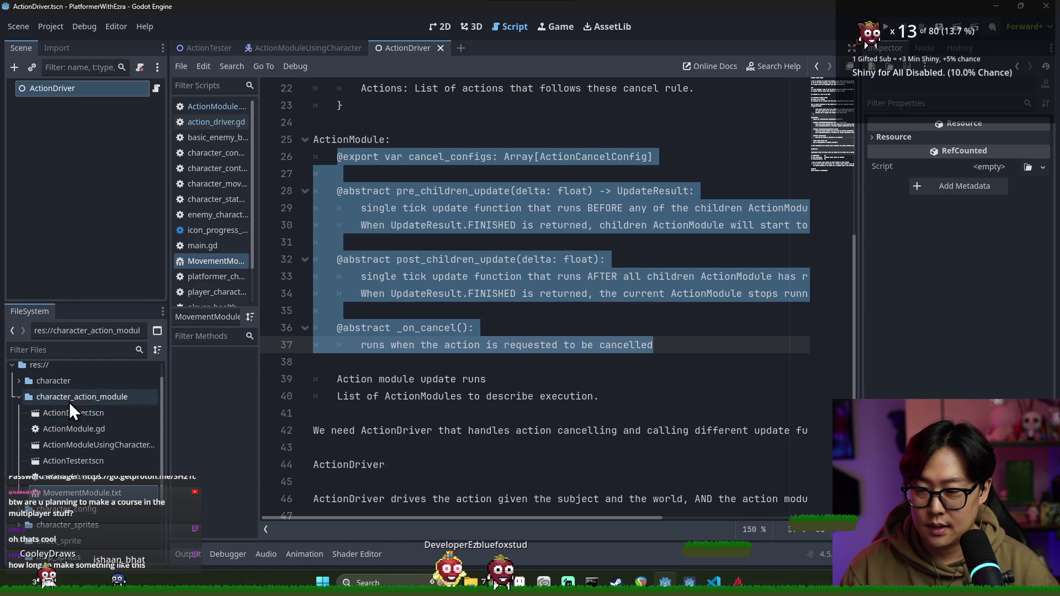
double_click(107, 429)
key(ctrl+v)
Add a blank line after the class declaration and unindent the pasted abstract functions
click(608, 89)
key(Return)
drag(366, 157, 438, 309)
key(shift+Tab)
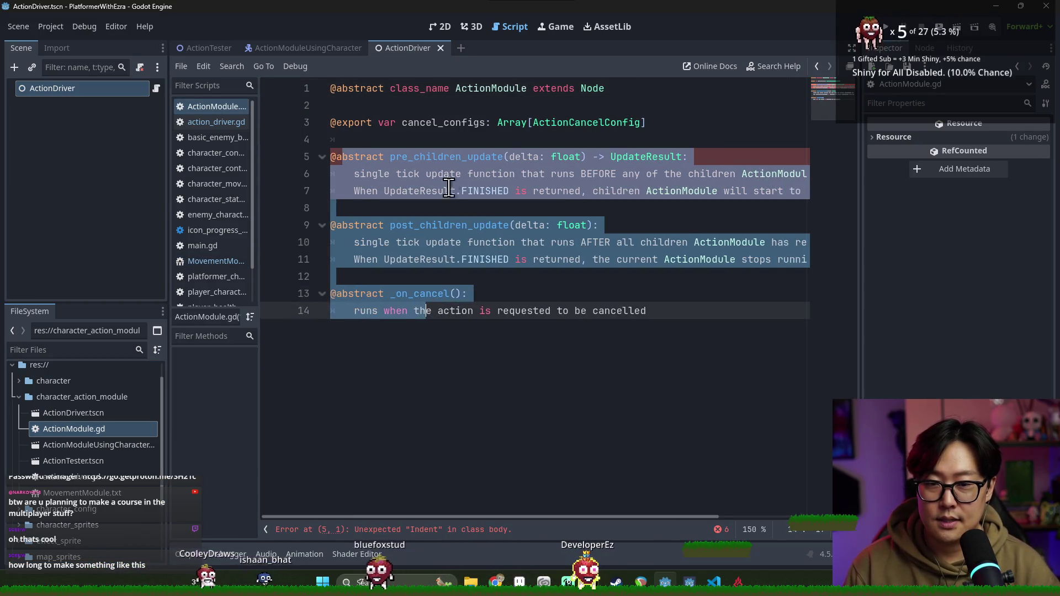
Select the cancel_configs line and the ActionCancelConfig type name to inspect them
triple_click(445, 118)
click(545, 108)
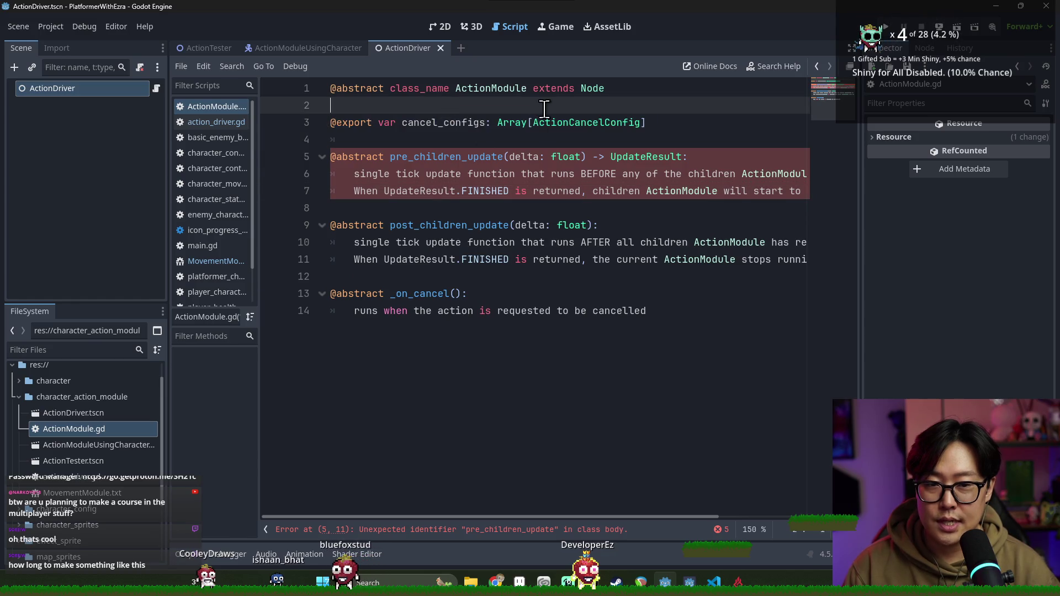
double_click(432, 123)
double_click(575, 122)
double_click(560, 131)
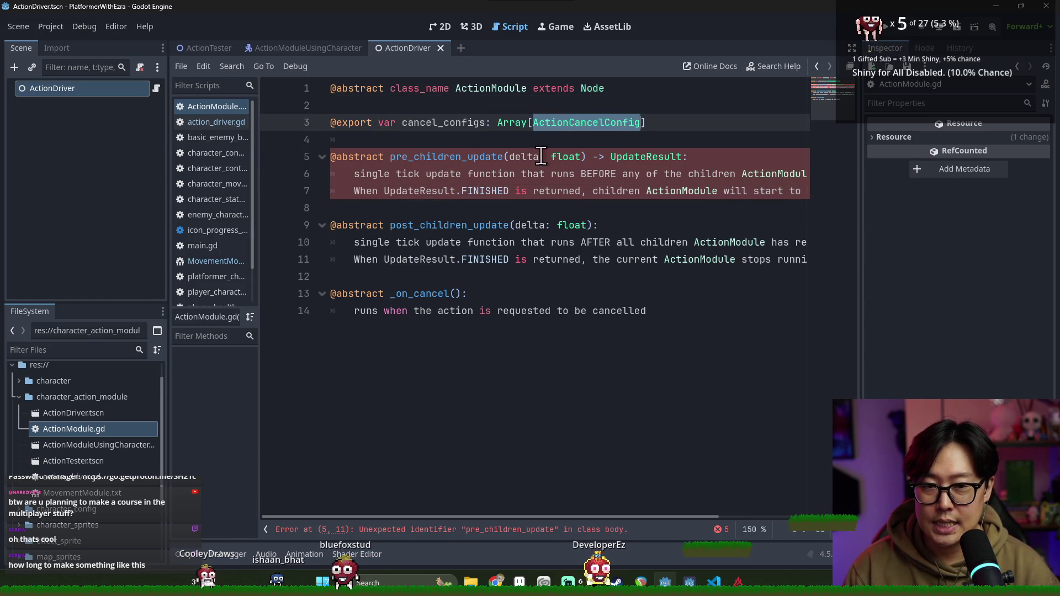
double_click(566, 127)
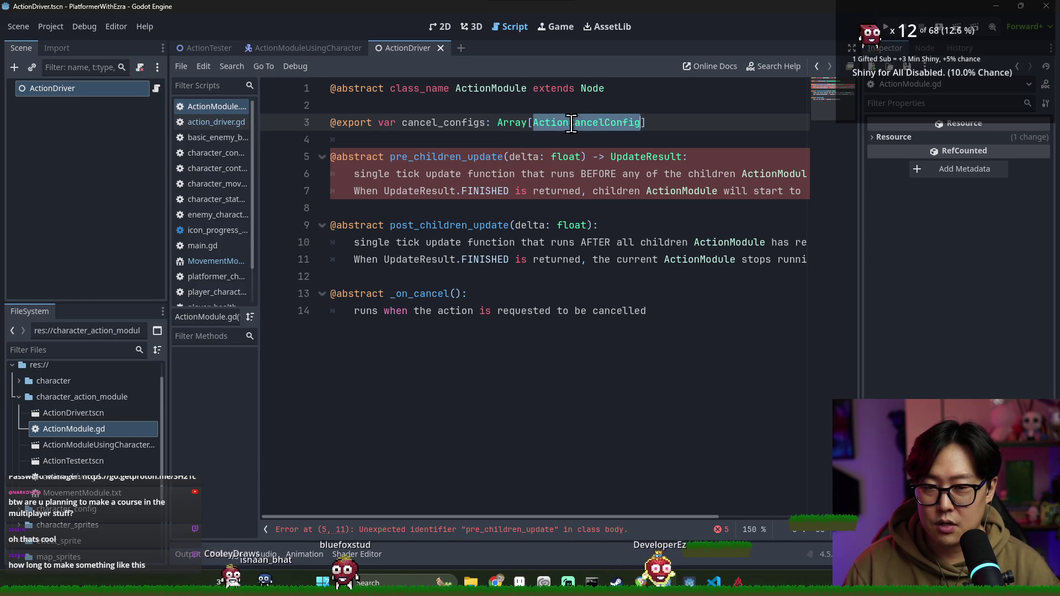
right_click(91, 402)
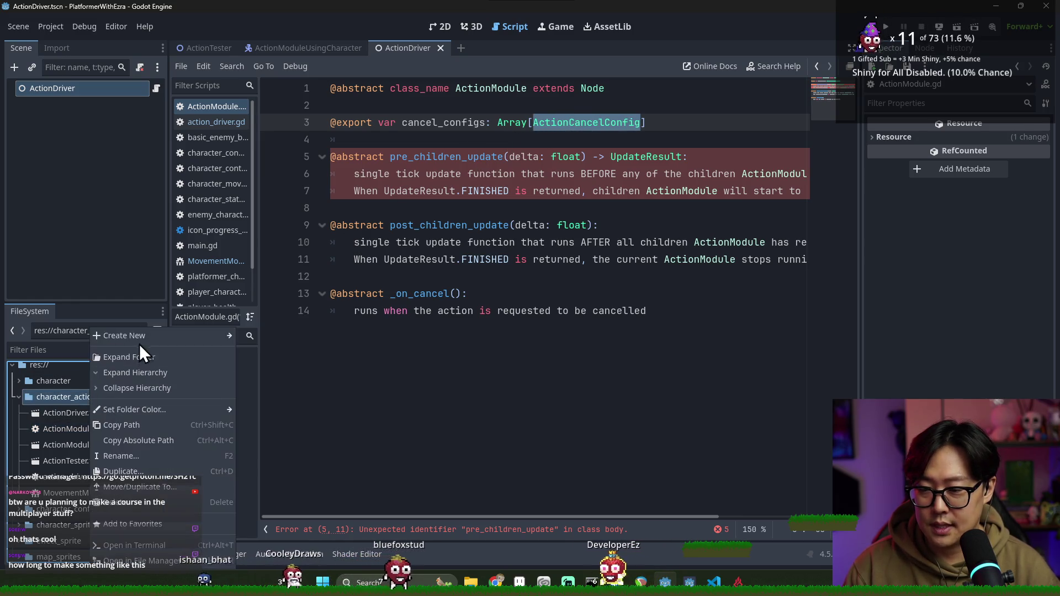
click(427, 157)
Cut the two description lines under pre_children_update and paste them above it after ##
mouse_move(408, 175)
mouse_down()
mouse_move(438, 224)
mouse_move(454, 208)
mouse_up()
key(BackSpace)
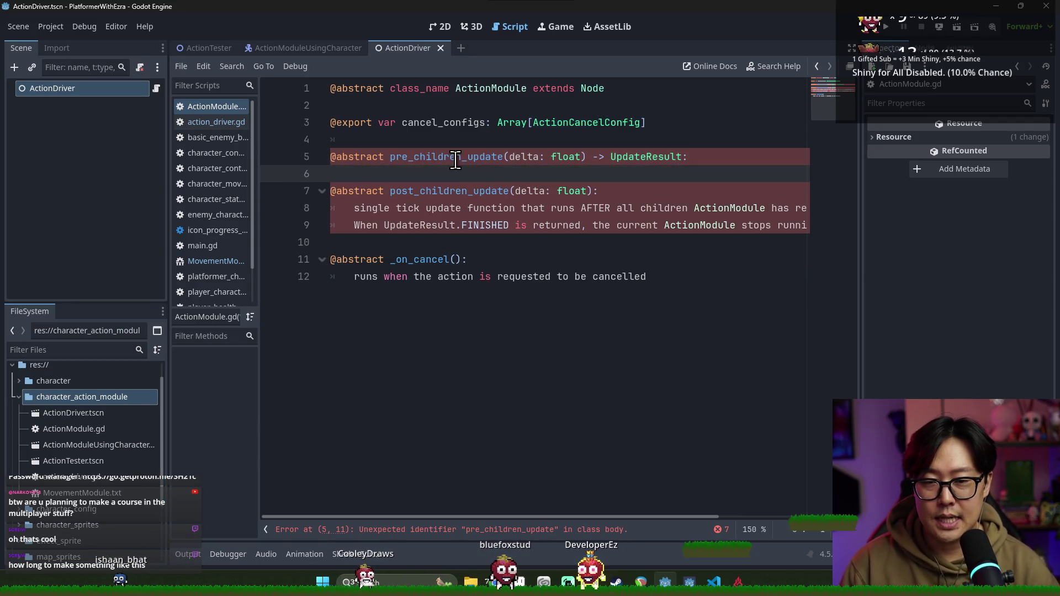
double_click(448, 157)
key(ctrl+z)
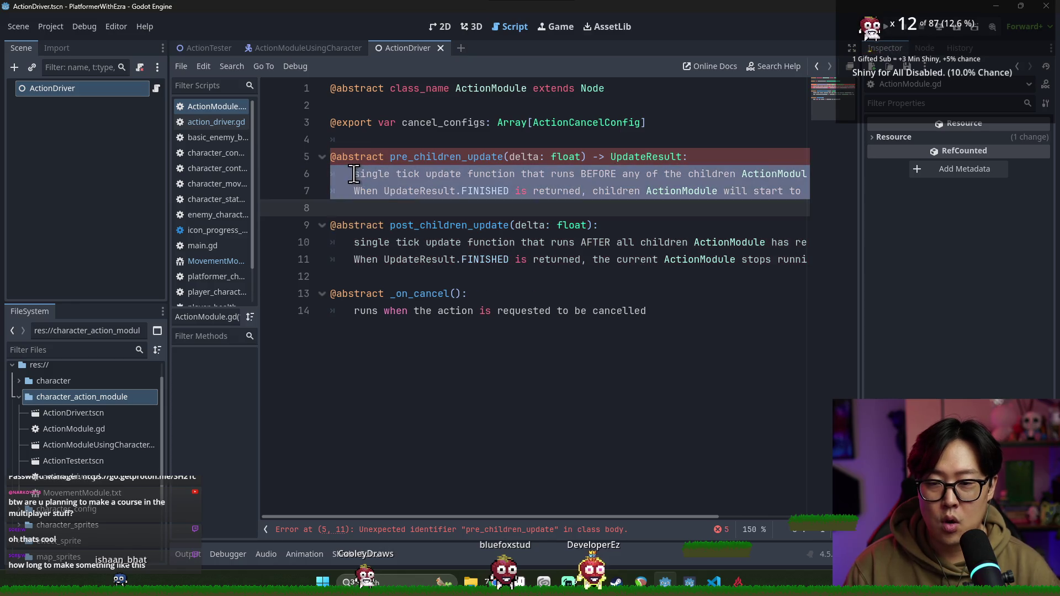
key(BackSpace)
click(380, 142)
key(Return)
text(##)
key(ctrl+v)
Capitalise 'Single', delete 'any of', and split the comment onto a second ## line
click(343, 157)
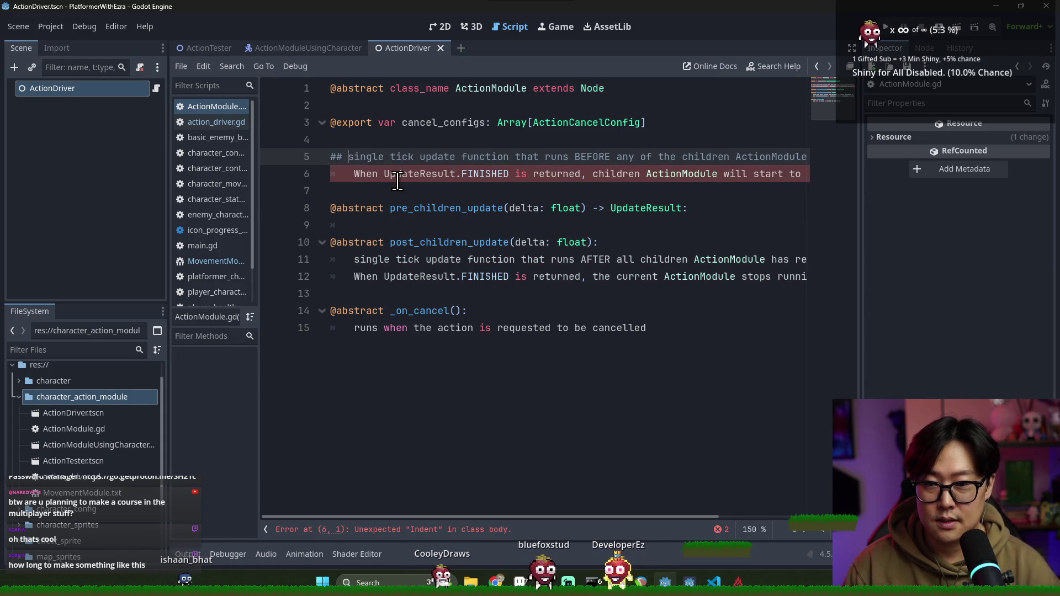
key(Delete)
text(S)
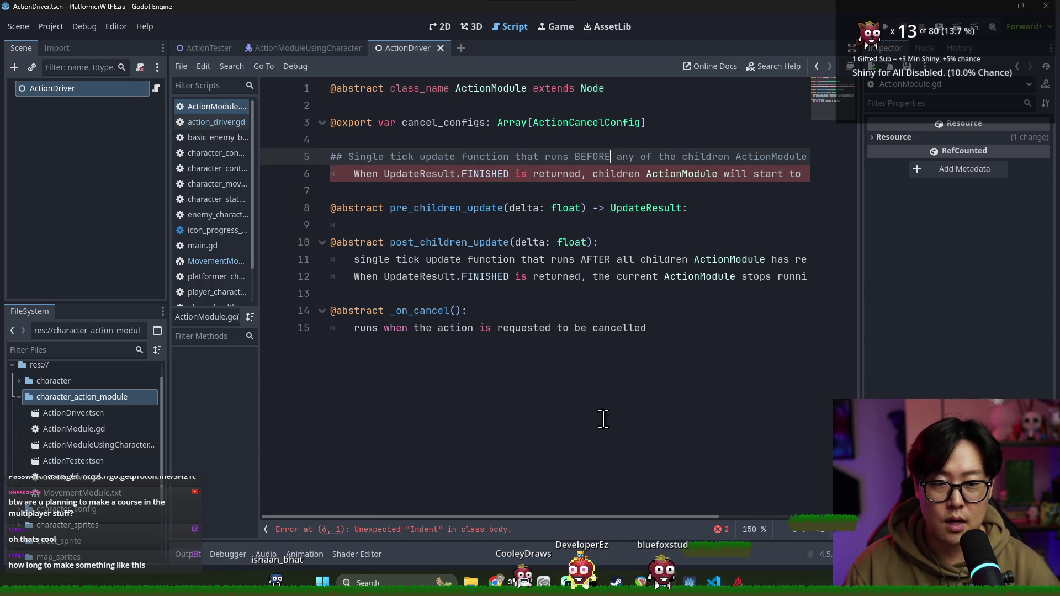
key(BackSpace)
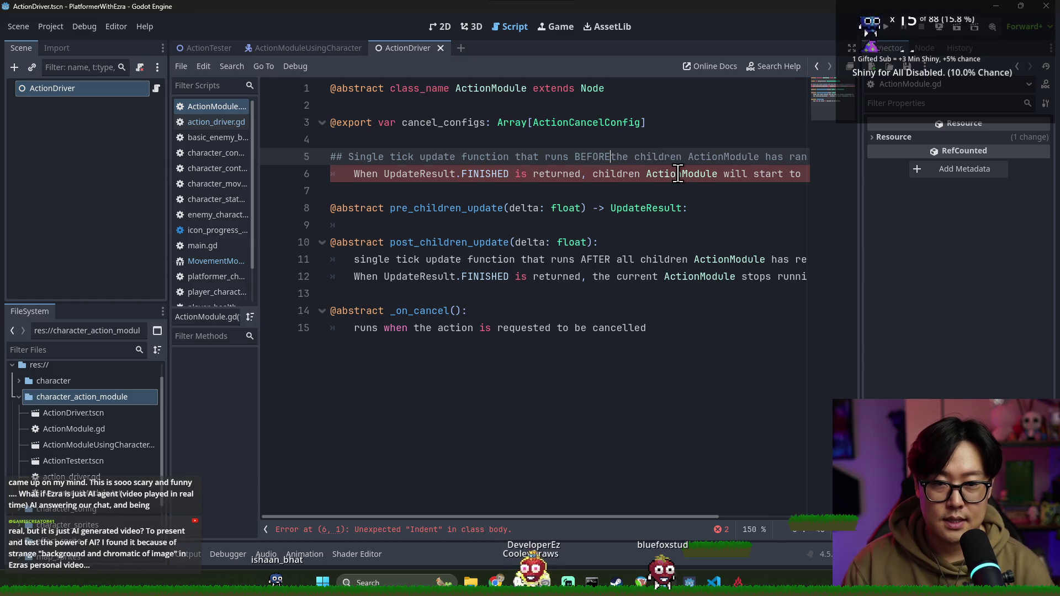
click(767, 157)
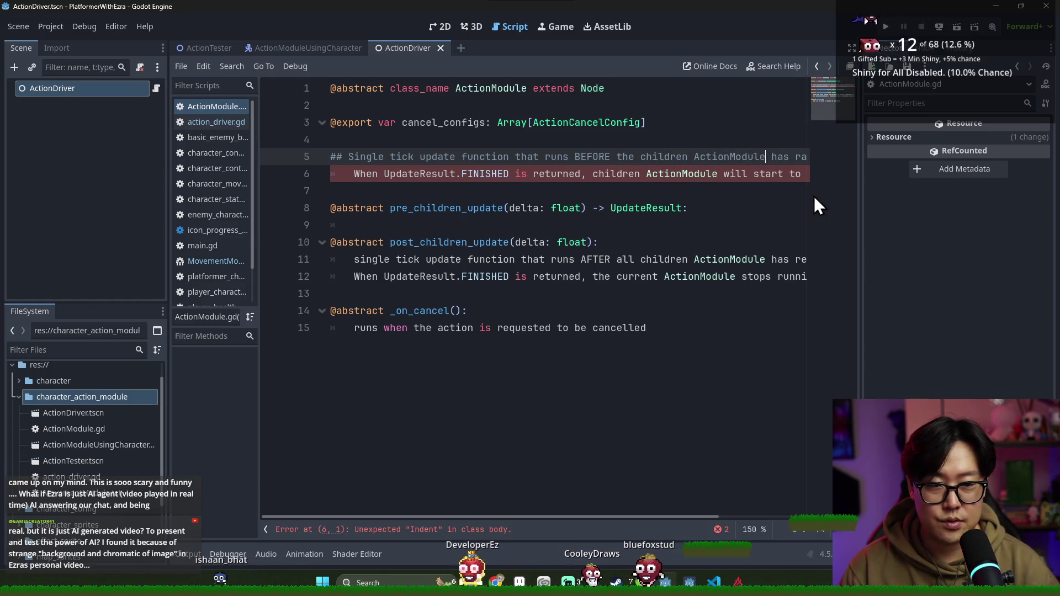
key(Return)
text(##)
key(shift+End)
key(BackSpace)
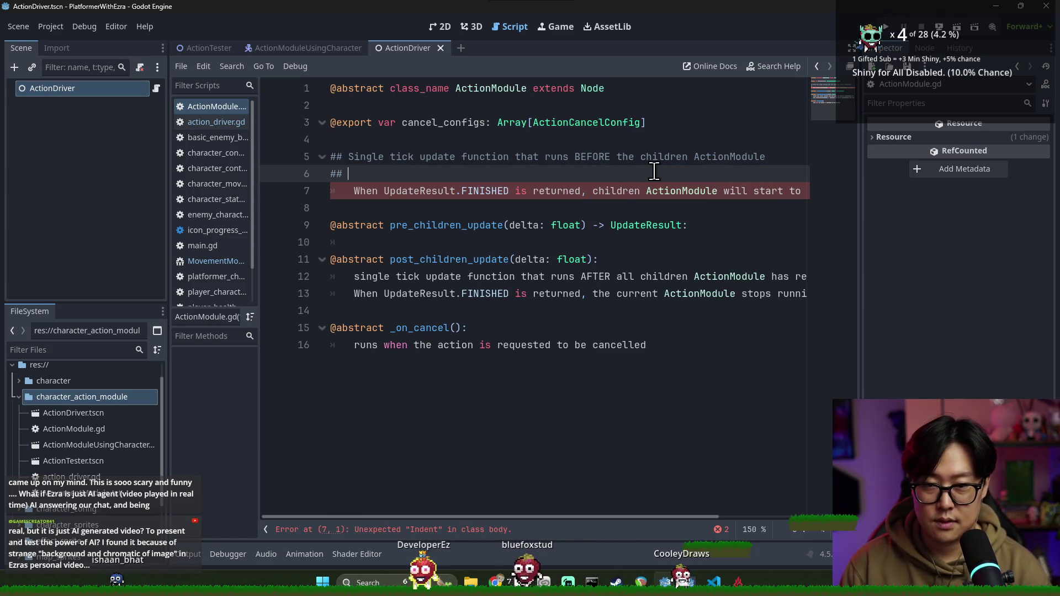
click(772, 159)
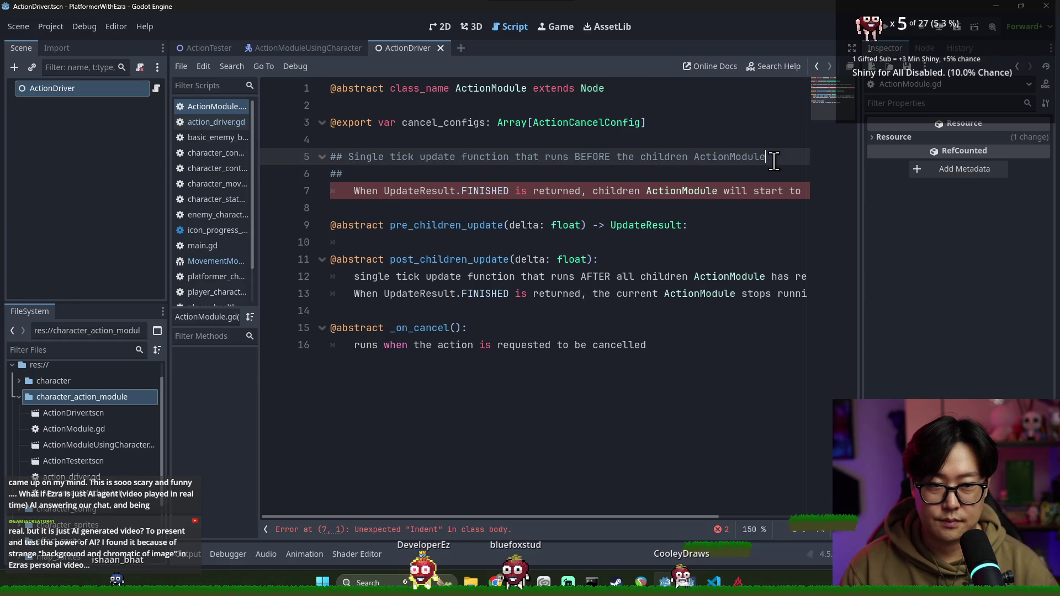
key(ctrl+z)
key(ctrl+z)
key(ctrl+z)
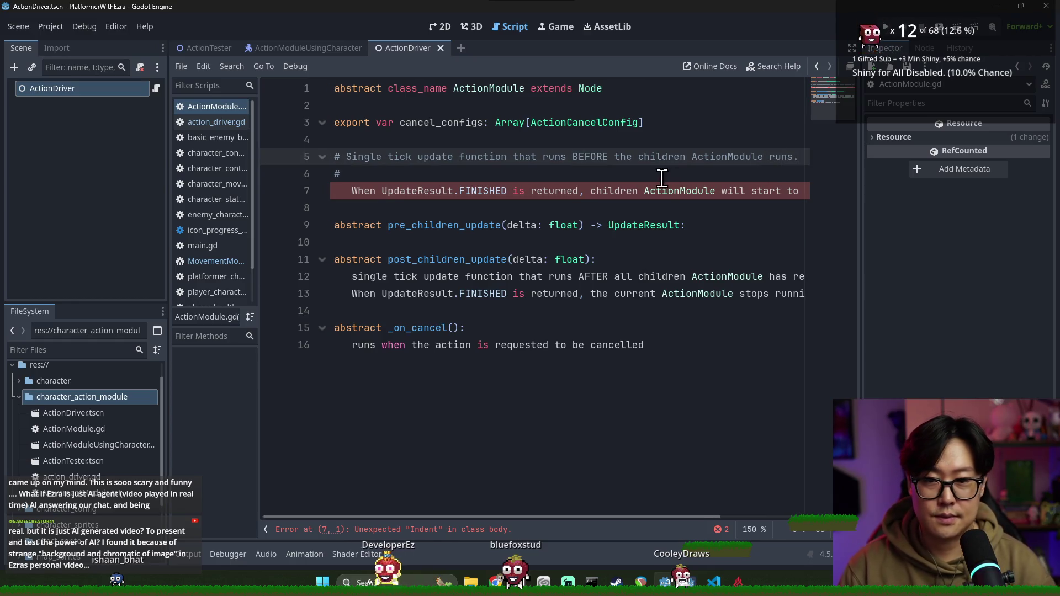
key(ctrl+shift+z)
key(ctrl+shift+z)
key(ctrl+shift+z)
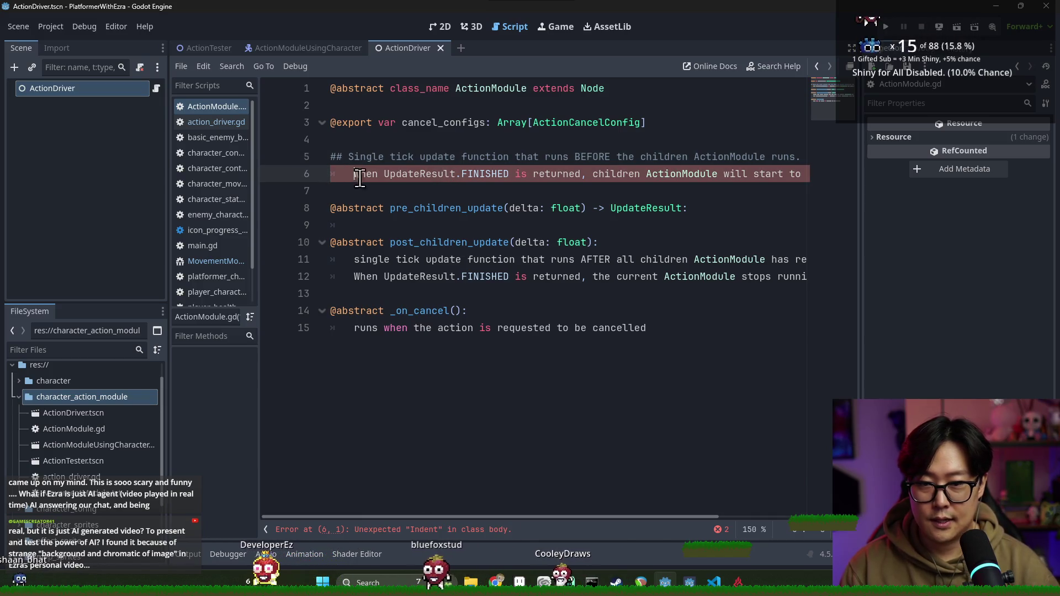
key(ctrl+z)
key(ctrl+z)
key(ctrl+z)
key(ctrl+shift+z)
key(ctrl+shift+z)
key(ctrl+shift+z)
key(ctrl+shift+z)
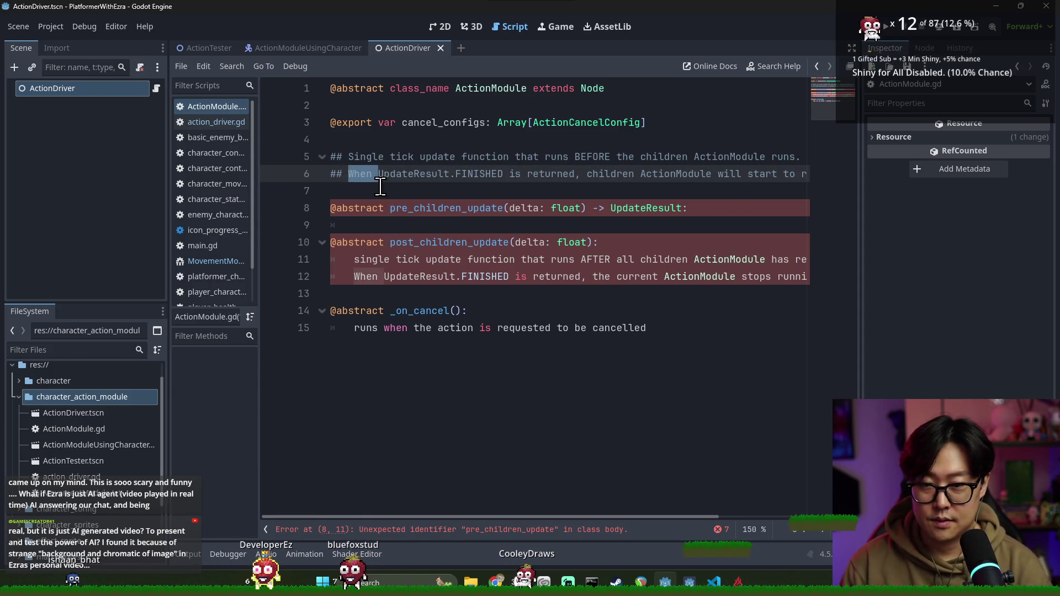
Reword the second comment line to 'If the function returns…' and remove the redundant 'is returned'
text(return)
click(521, 175)
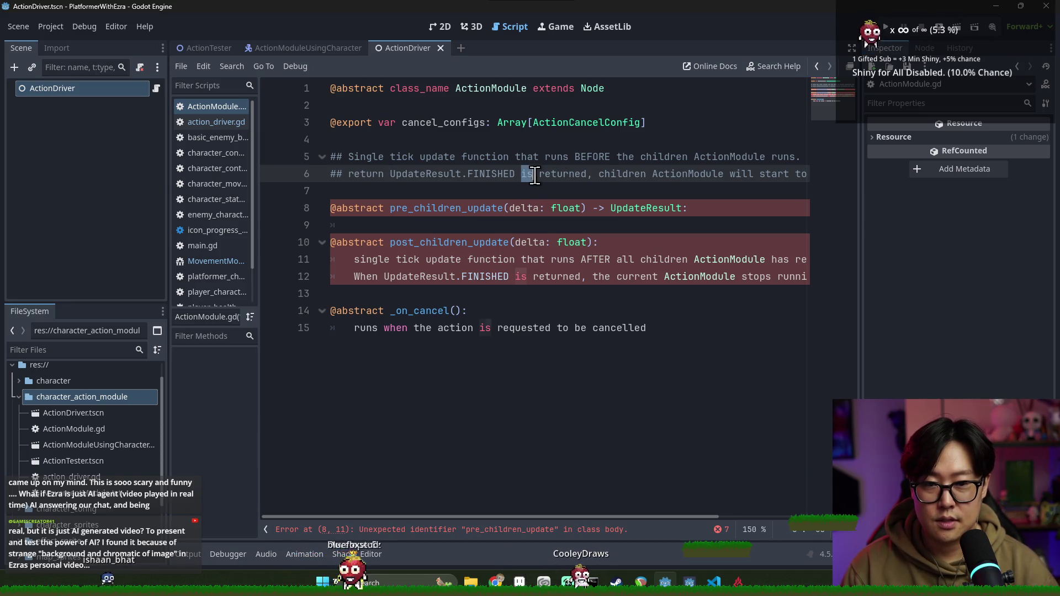
double_click(564, 175)
click(350, 176)
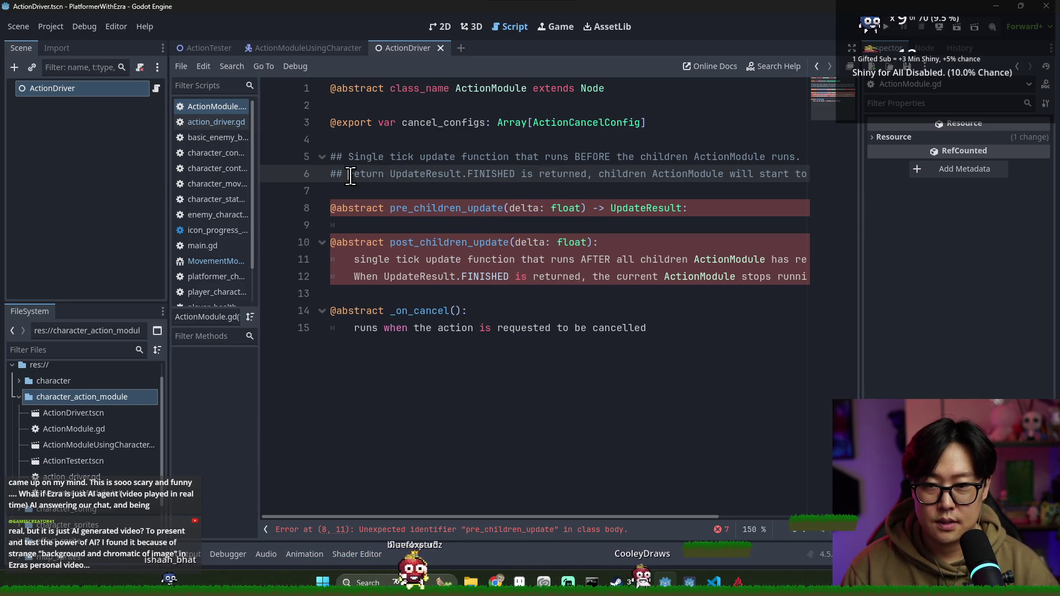
double_click(356, 176)
text(If)
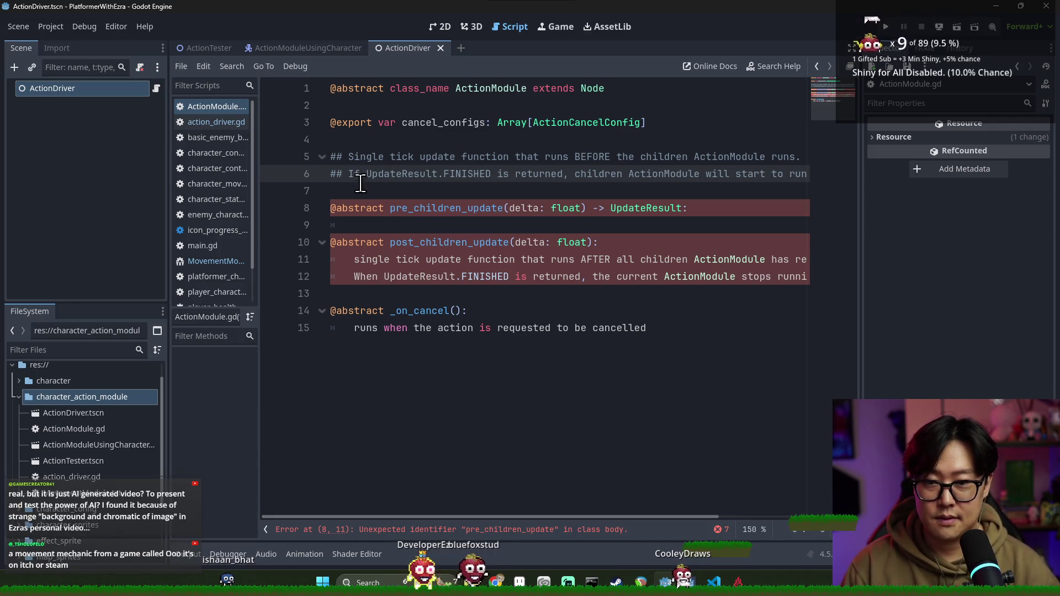
text( implem)
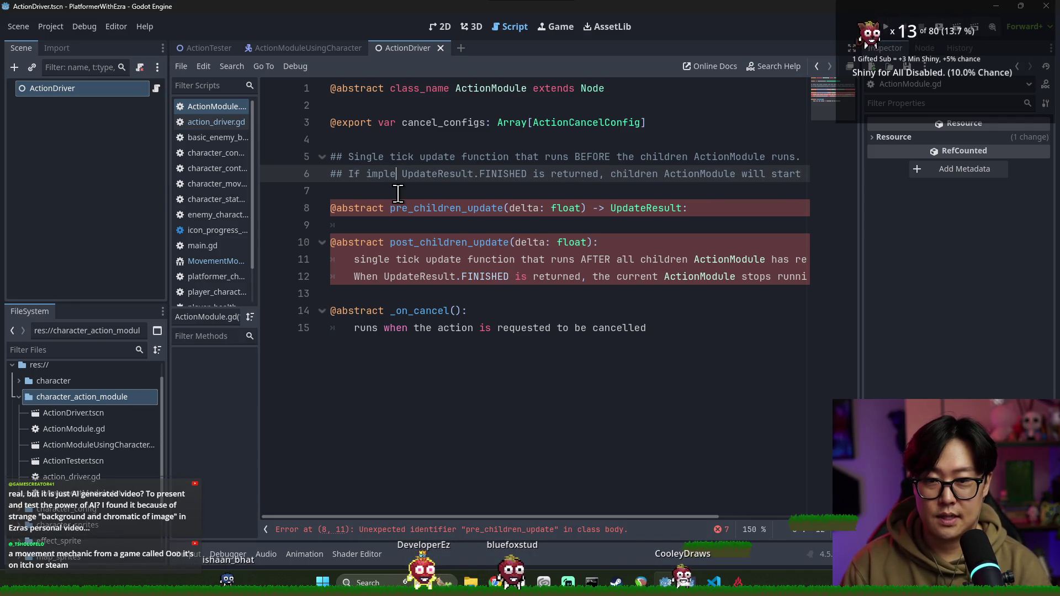
text(function returns)
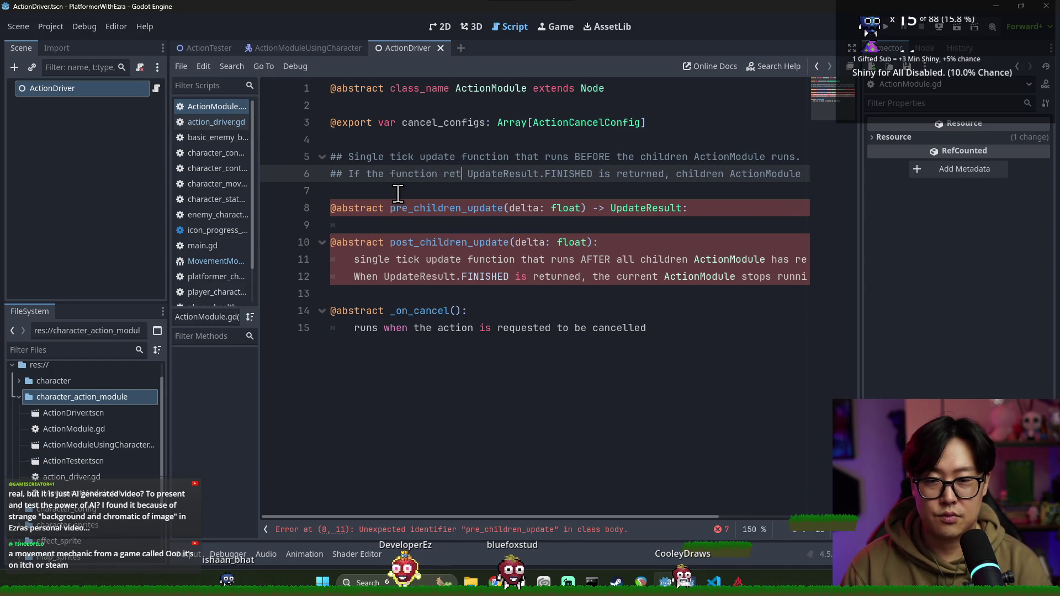
double_click(680, 174)
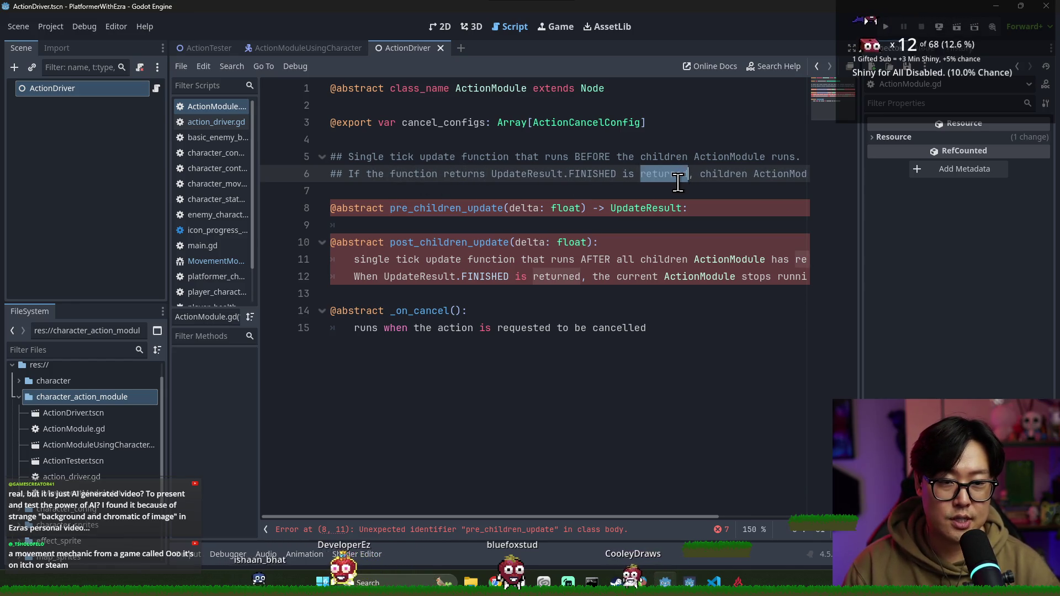
key(BackSpace)
key(BackSpace)
key(BackSpace)
drag(658, 518, 748, 495)
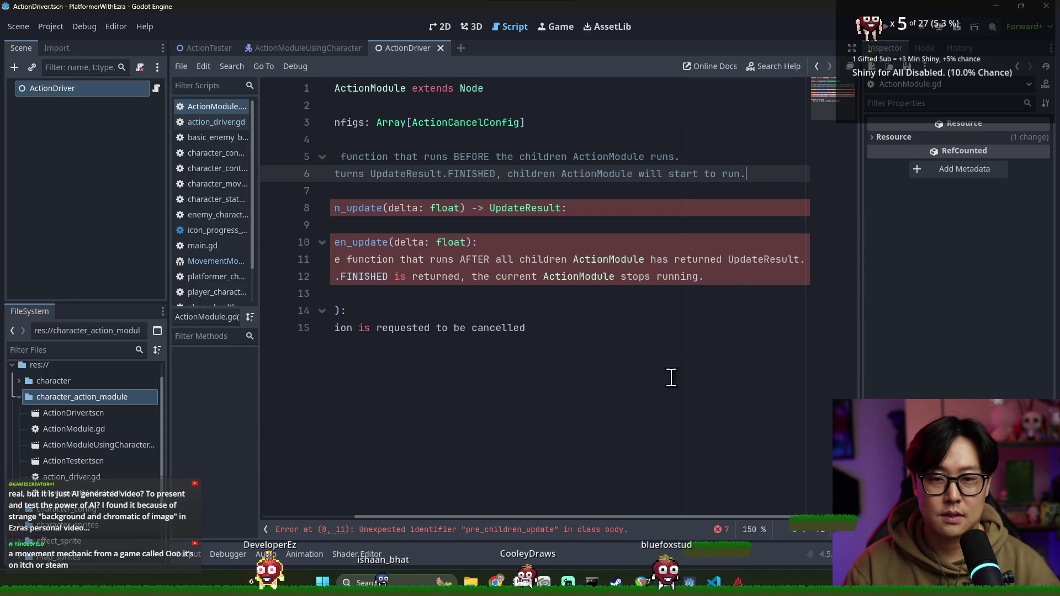
mouse_move(630, 520)
mouse_down()
mouse_move(543, 518)
mouse_move(707, 509)
mouse_up()
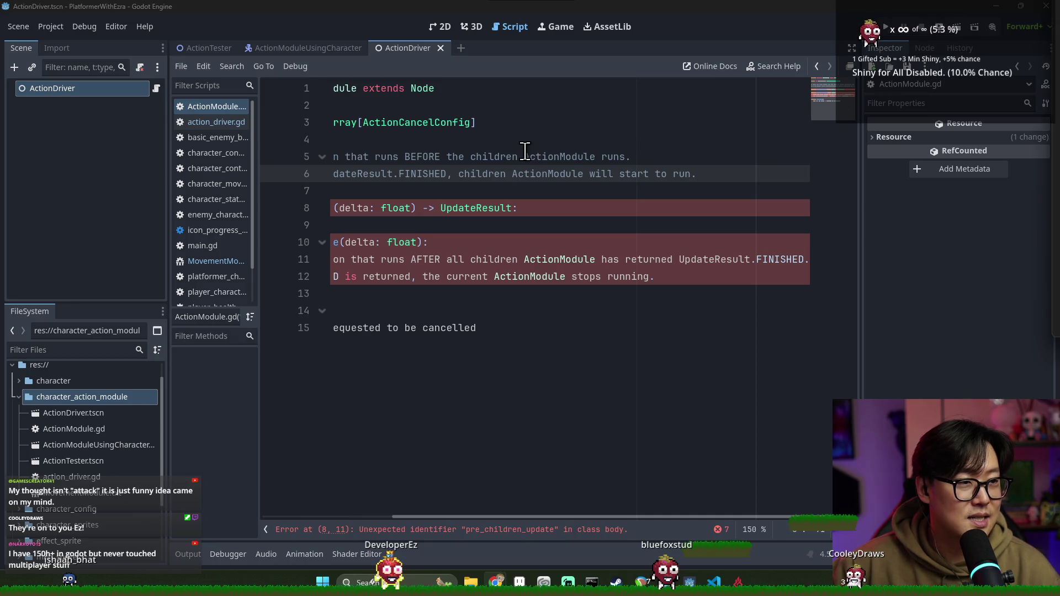
key(alt+Tab)
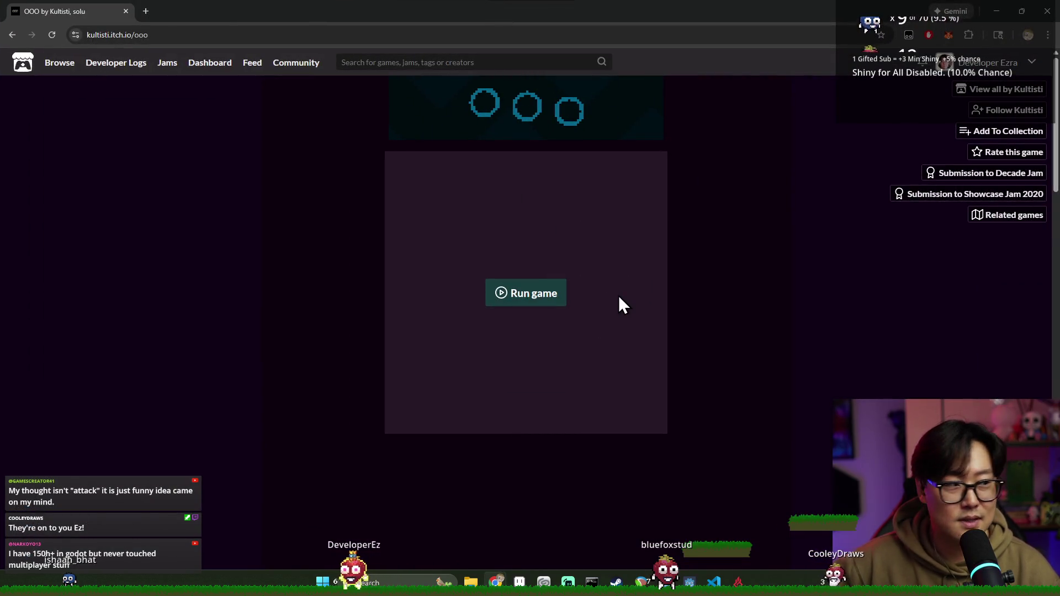
scroll(679, 306, down, 5)
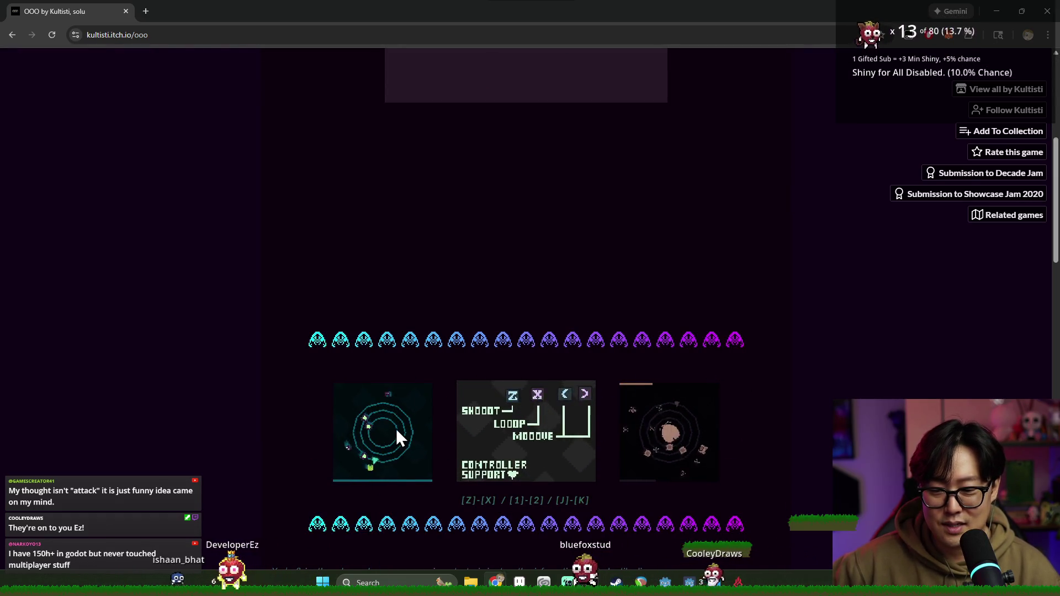
scroll(399, 425, down, 3)
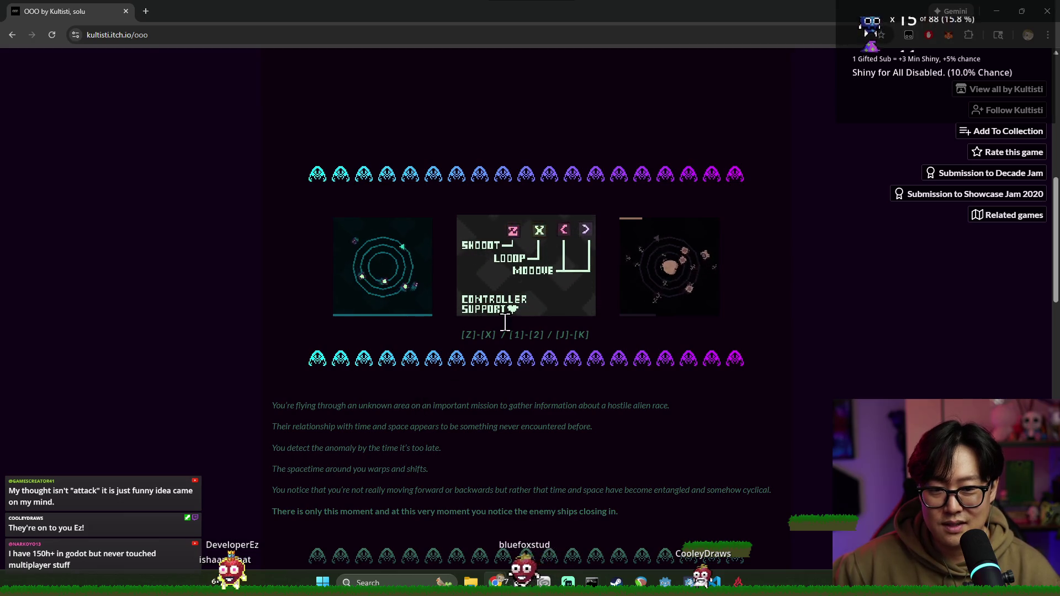
scroll(525, 337, up, 1)
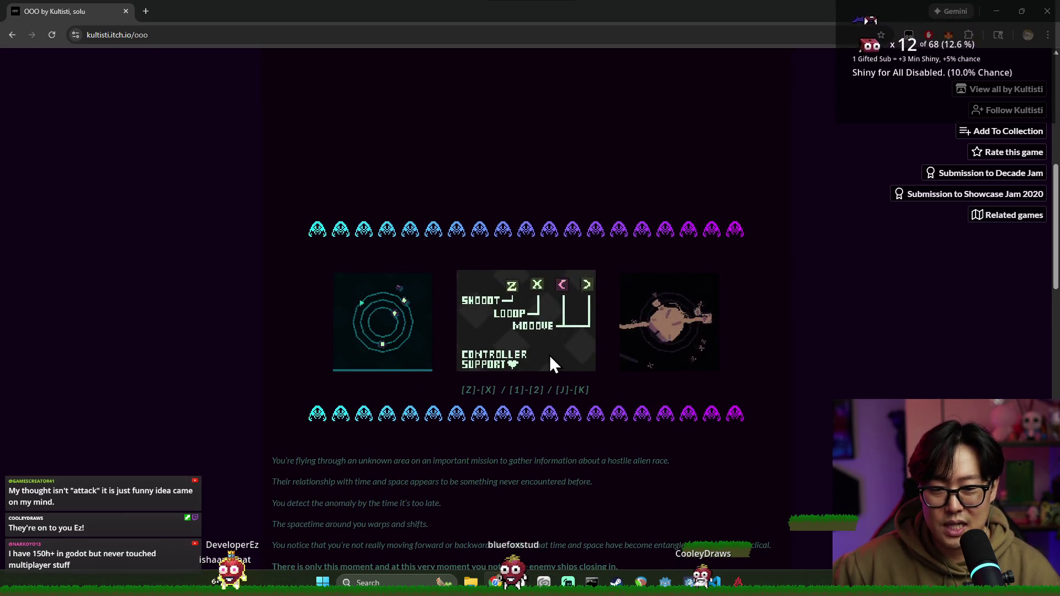
scroll(618, 360, up, 3)
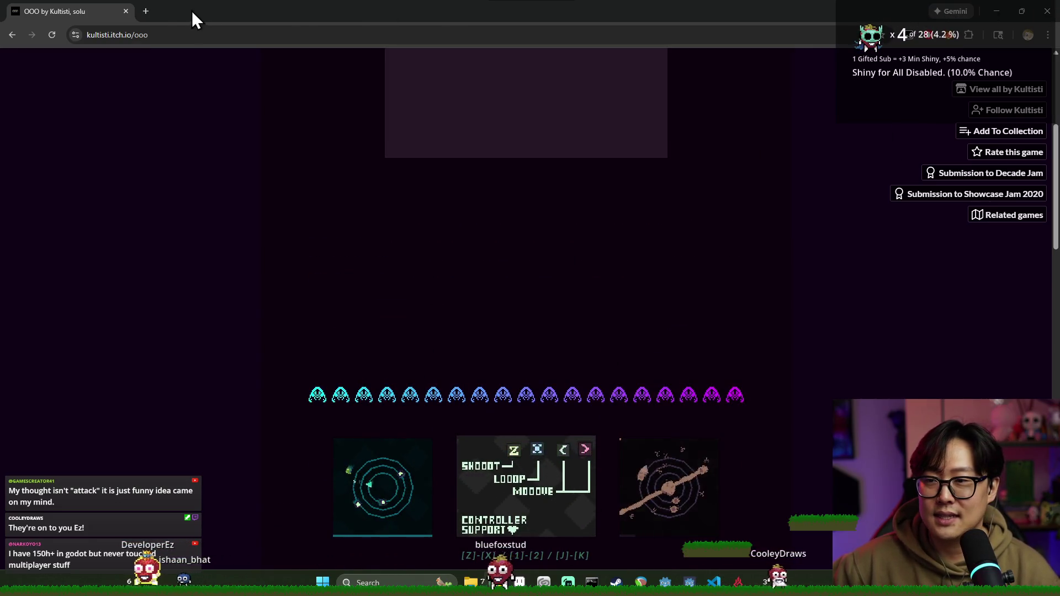
click(126, 11)
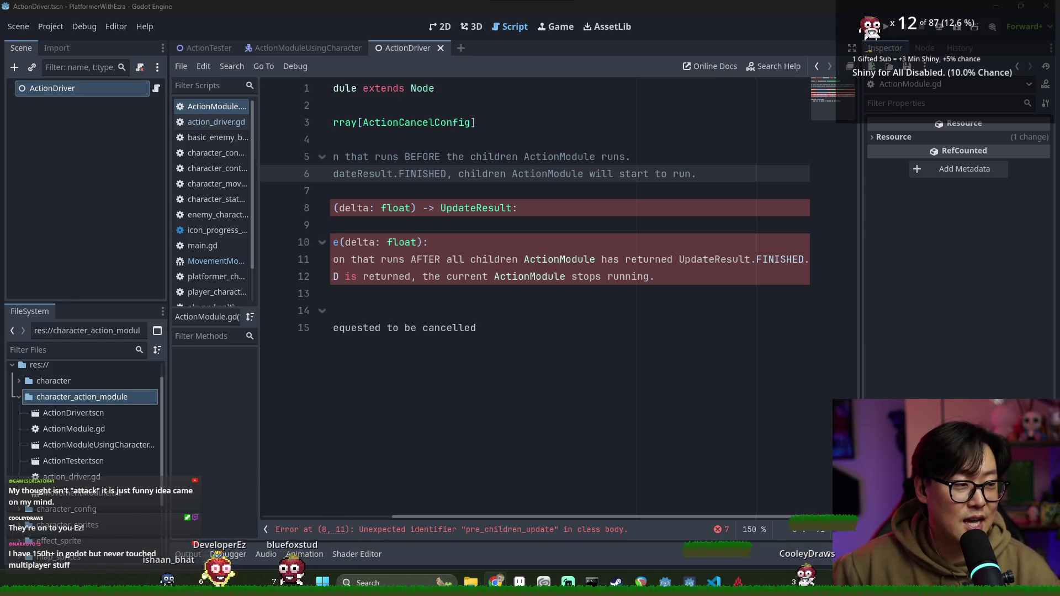
Delete the blank line 7 so pre_children_update moves up, shortening the script to 14 lines
click(740, 313)
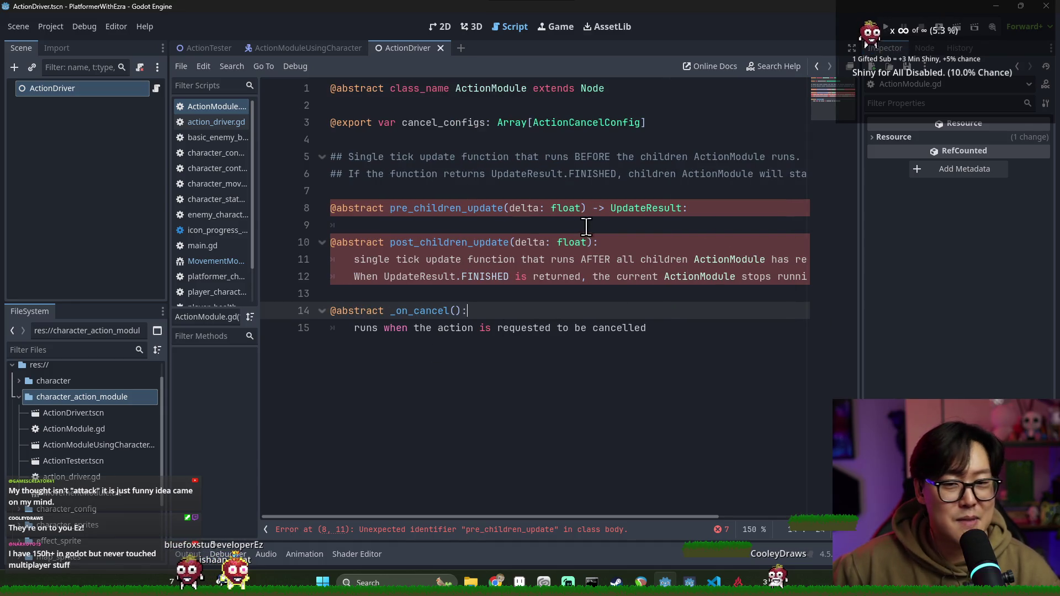
click(569, 191)
key(BackSpace)
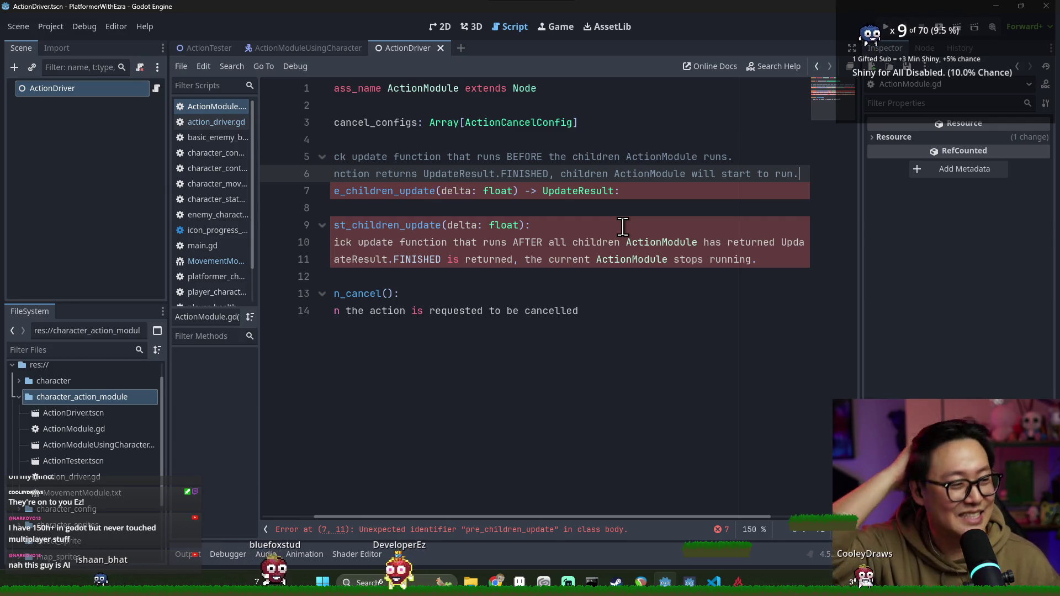
click(621, 210)
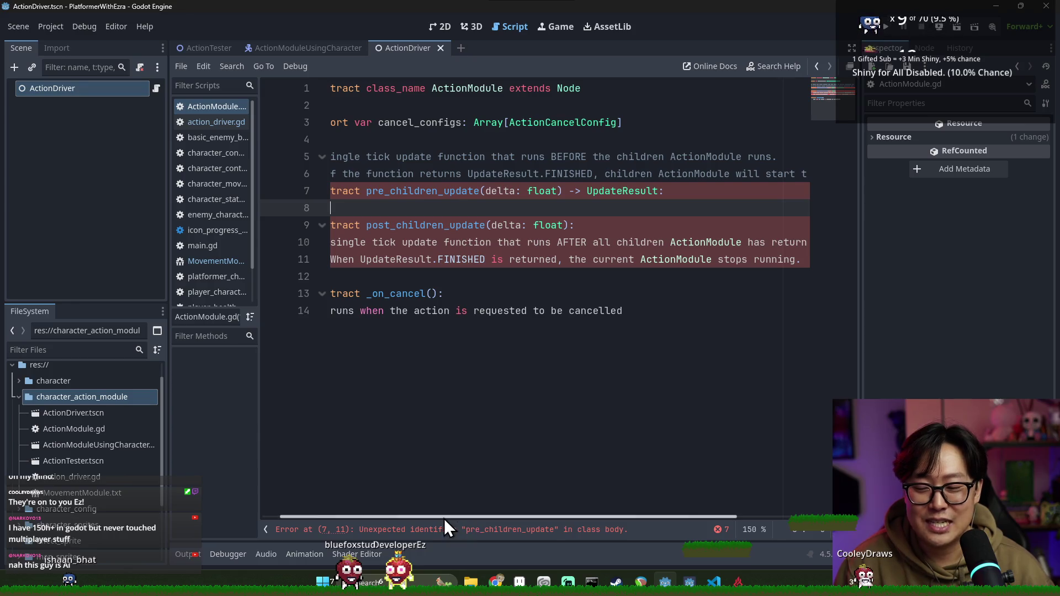
drag(444, 519, 360, 509)
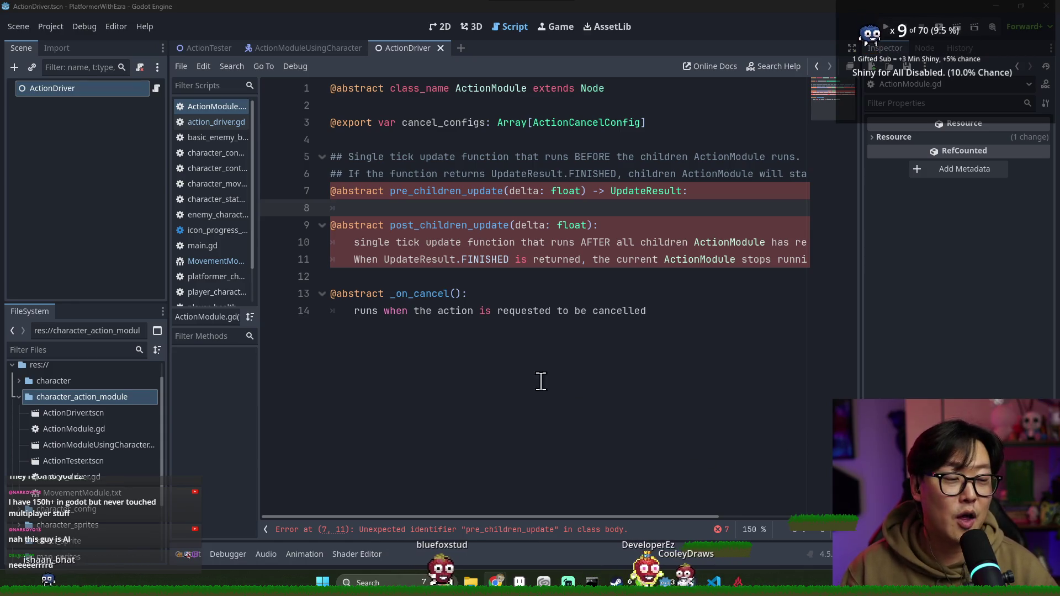
key(Up)
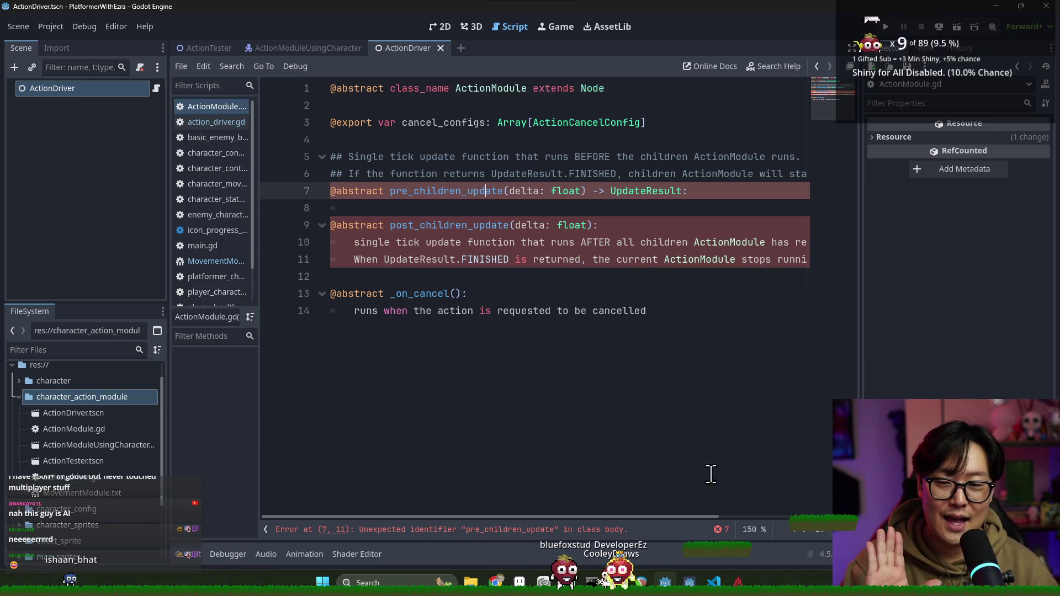
Switch from the black running-game window back to the ActionModule script editor with Alt+Tab
click(690, 582)
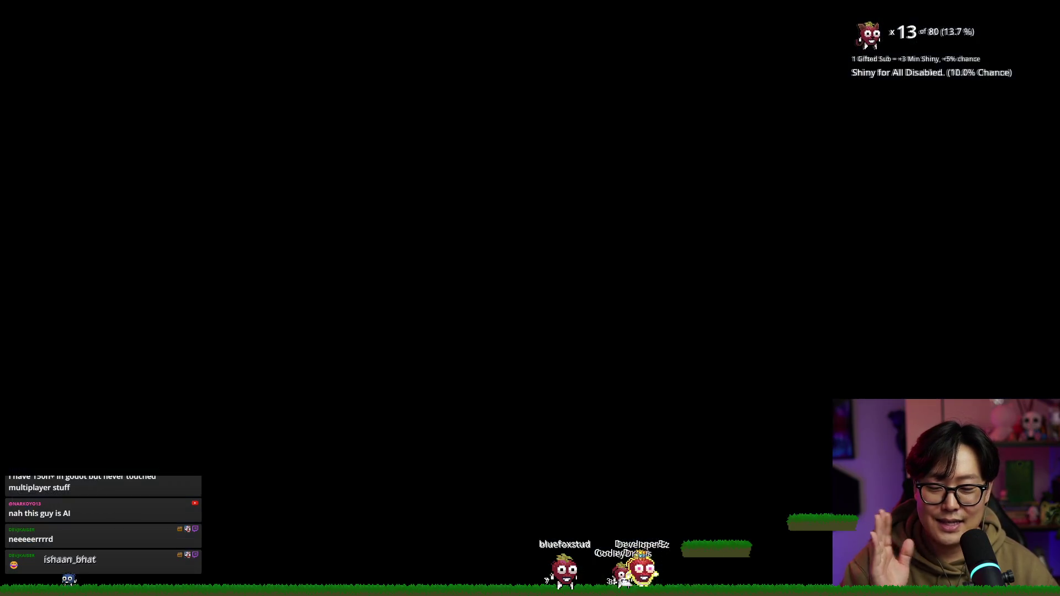
key(alt+Tab)
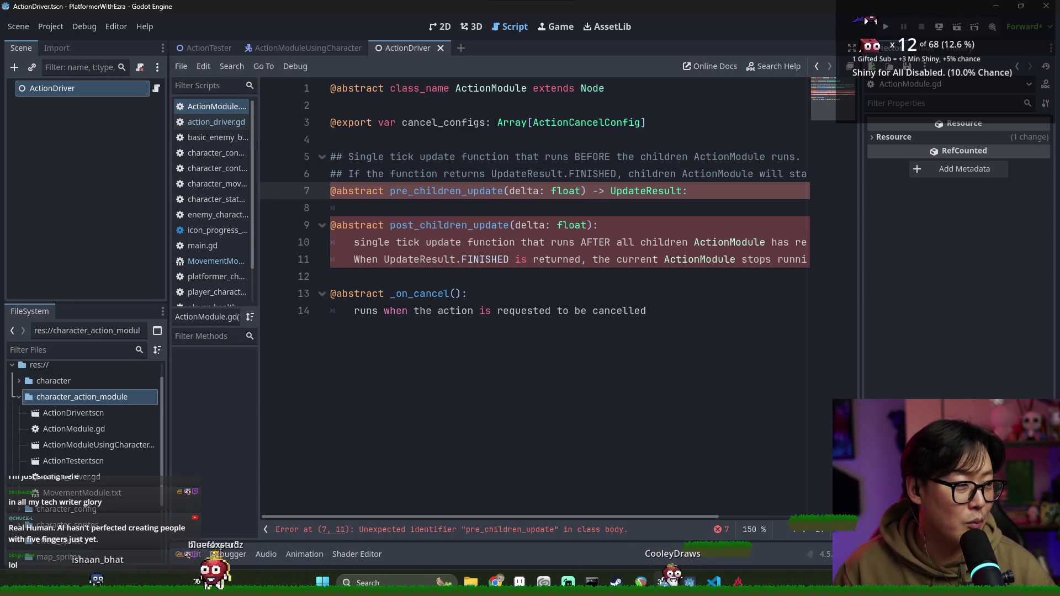
Add an empty line after line 8, then bring up the Godot Project Manager from the taskbar
click(646, 343)
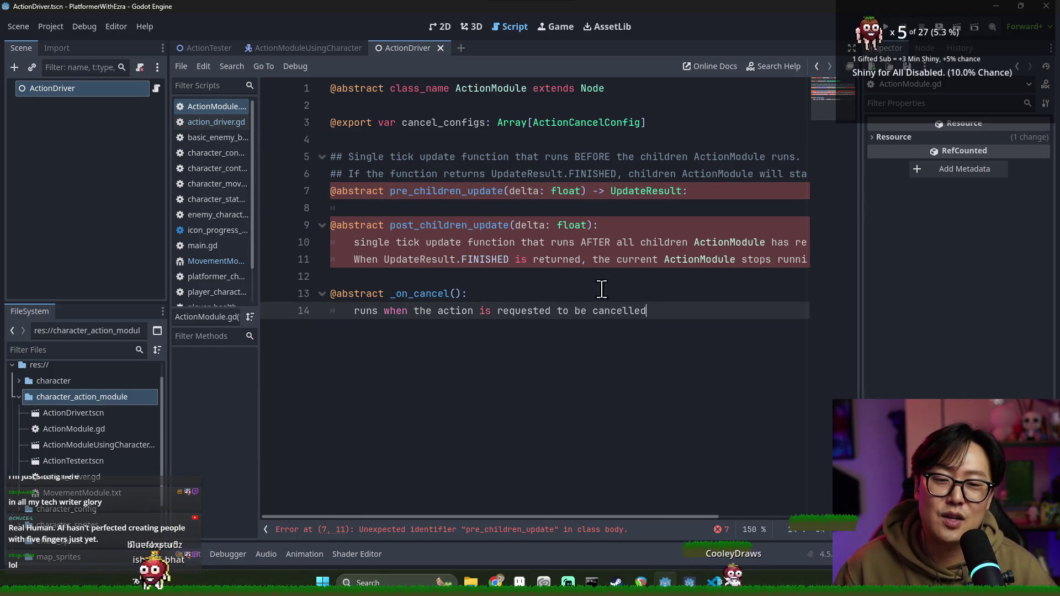
click(550, 209)
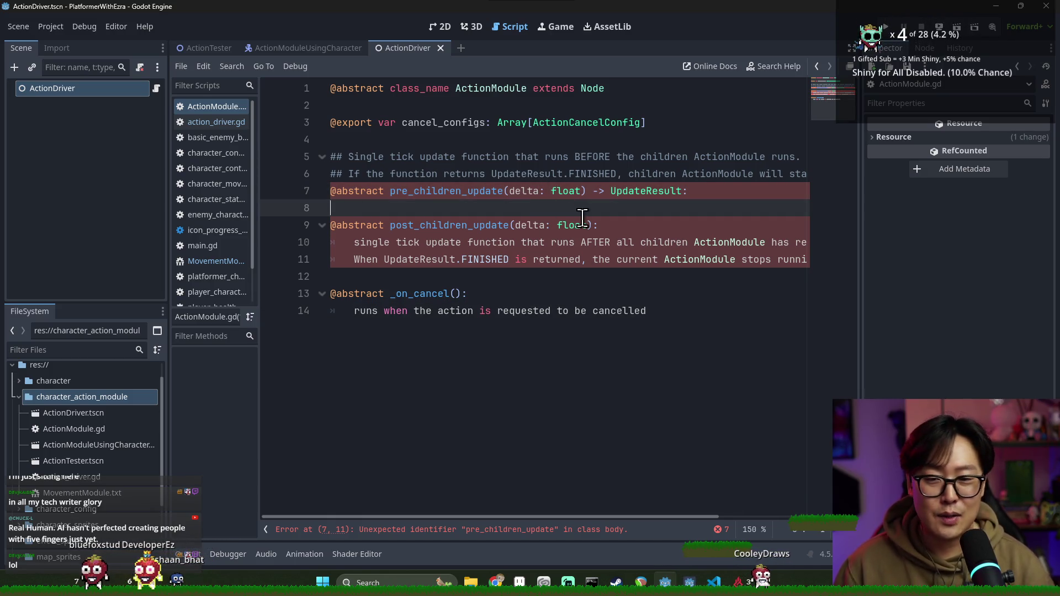
key(Return)
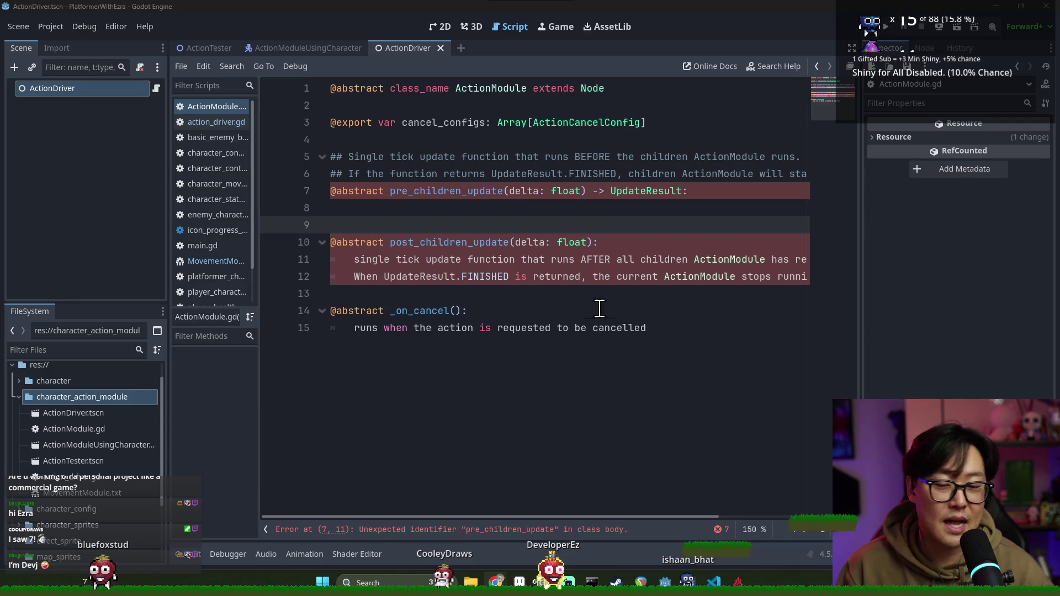
click(550, 301)
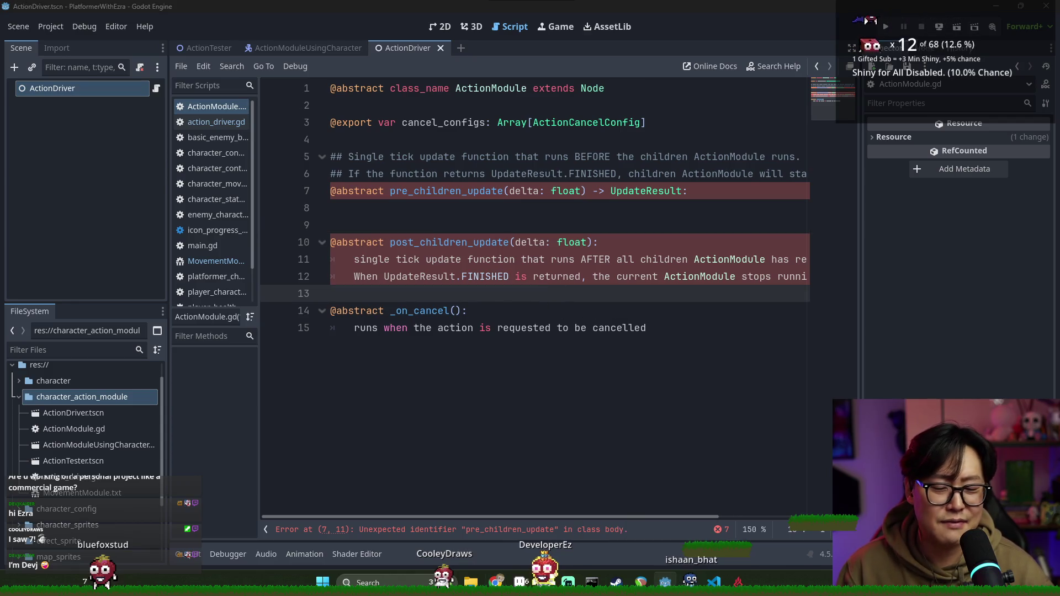
right_click(665, 582)
click(622, 500)
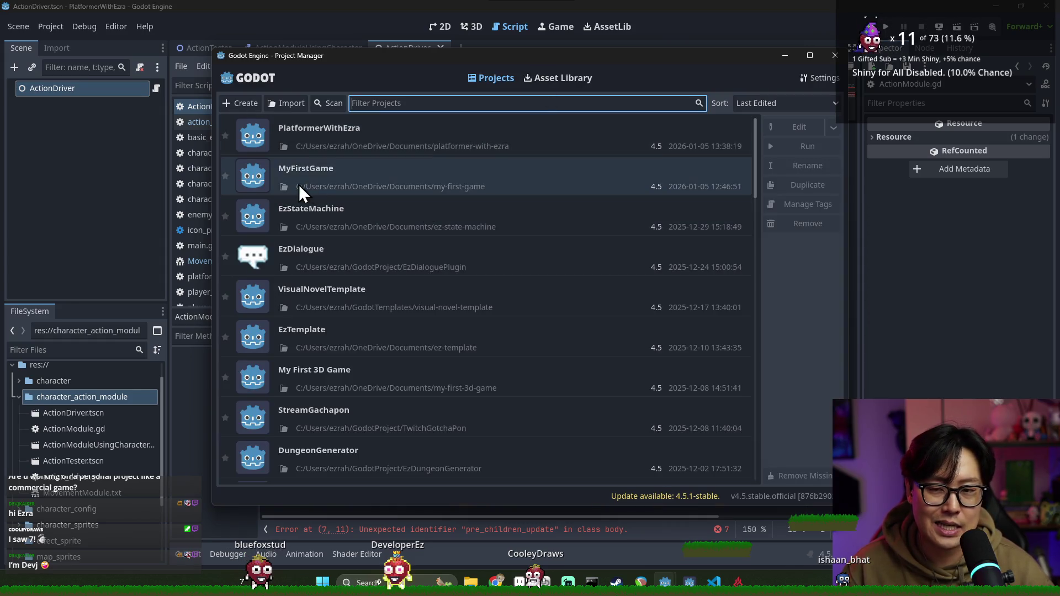
Scroll through the Project Manager's list of local projects
scroll(372, 315, down, 2)
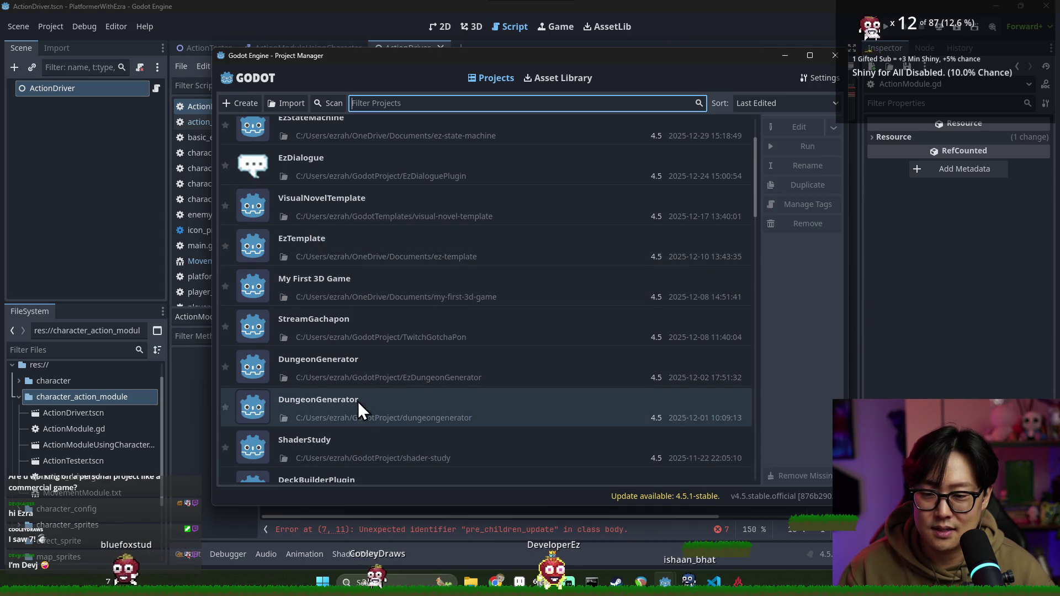
scroll(358, 403, down, 2)
scroll(347, 368, down, 2)
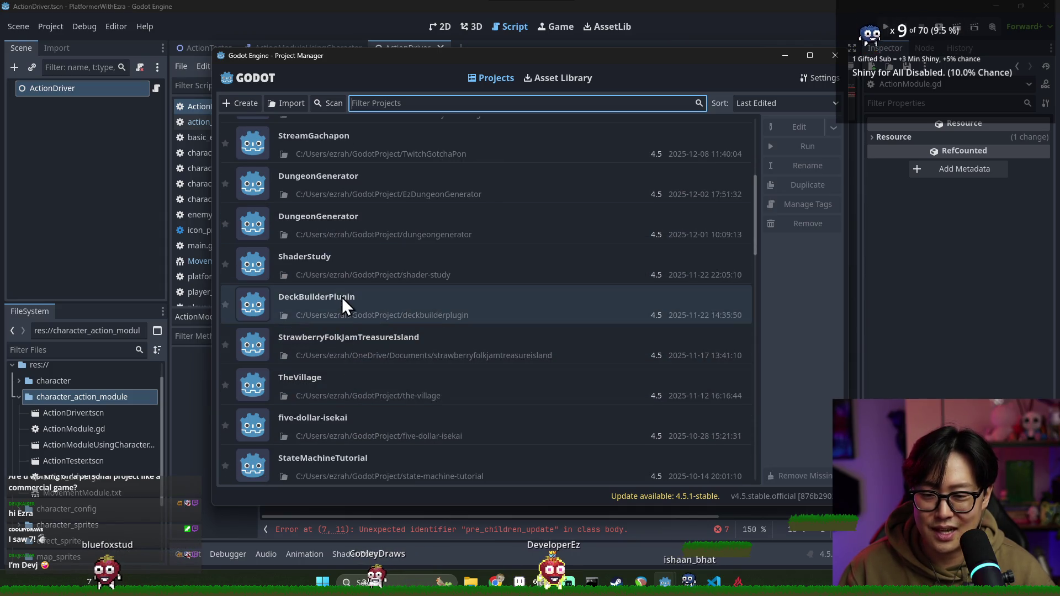
scroll(348, 302, down, 2)
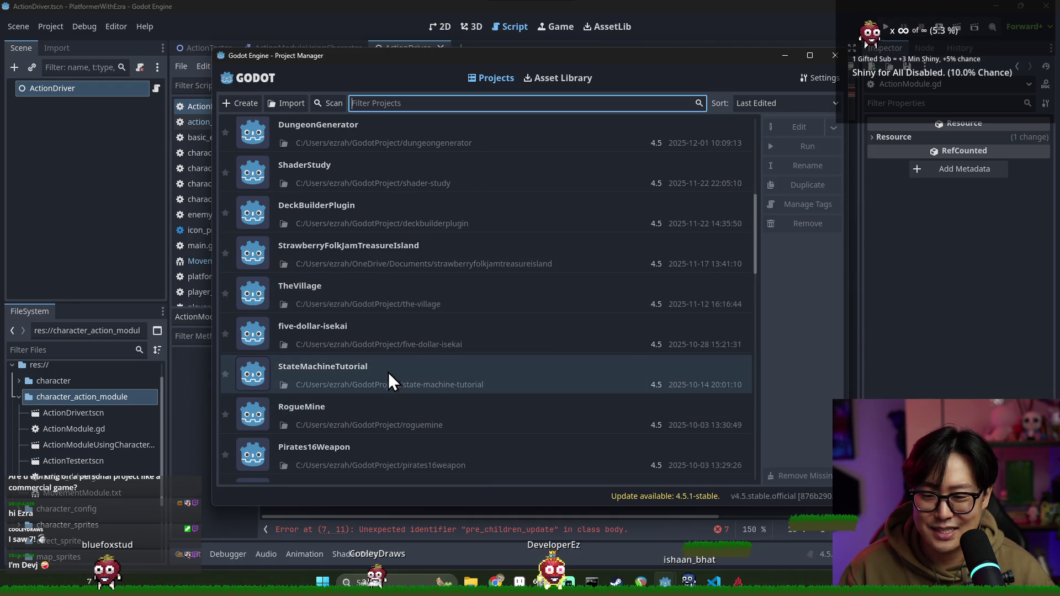
scroll(384, 367, down, 2)
scroll(386, 309, up, 6)
scroll(415, 313, down, 15)
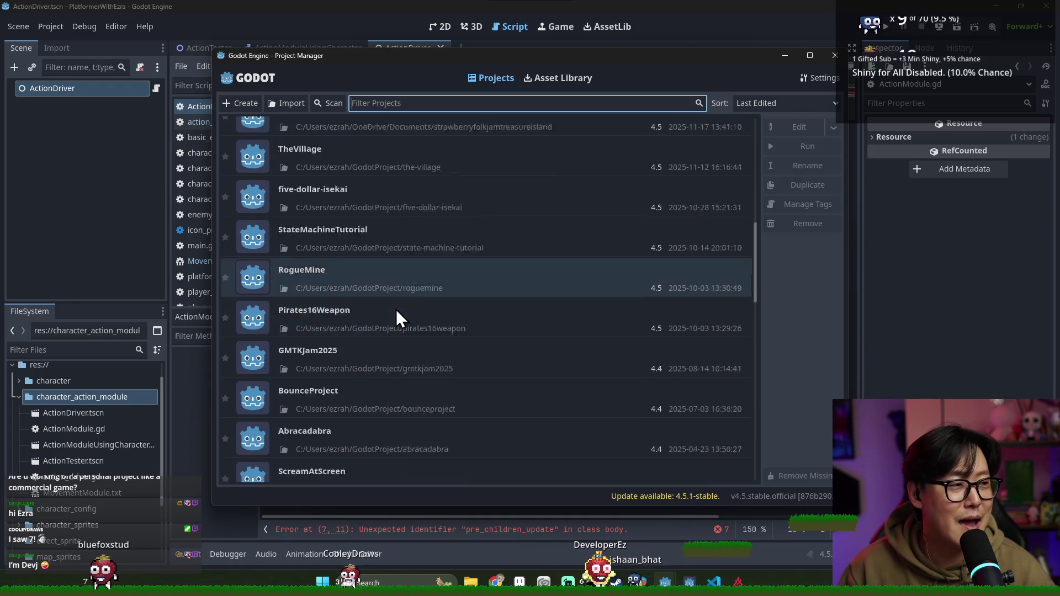
scroll(393, 307, down, 7)
scroll(406, 315, up, 20)
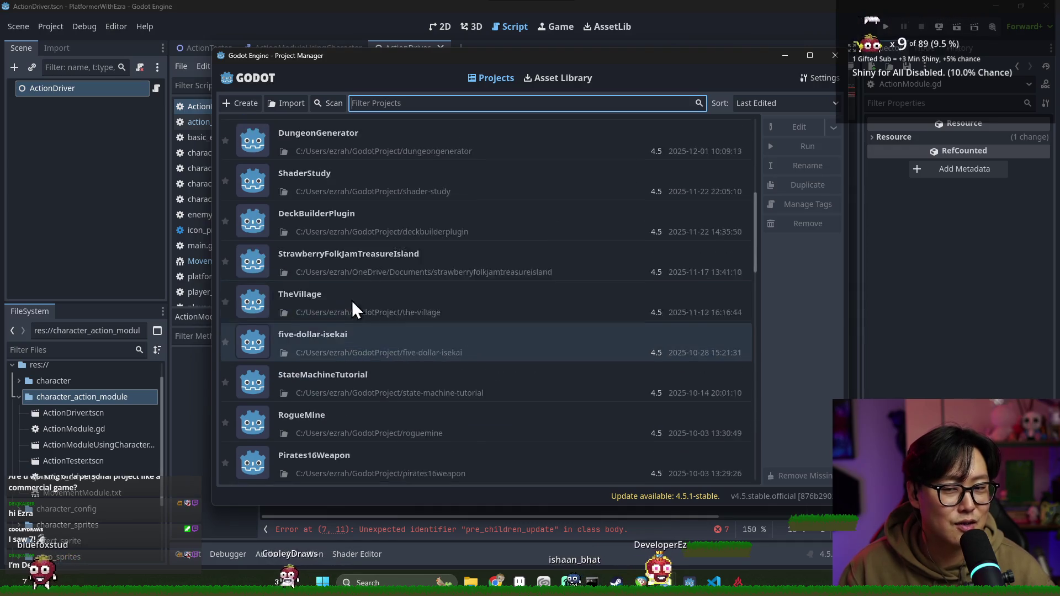
scroll(387, 273, down, 20)
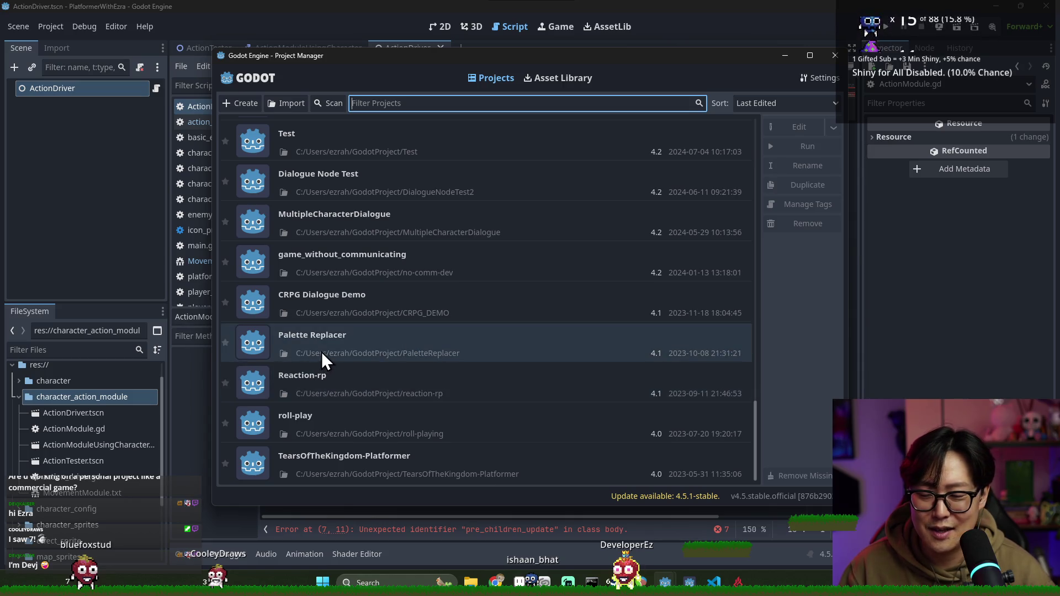
scroll(351, 415, up, 3)
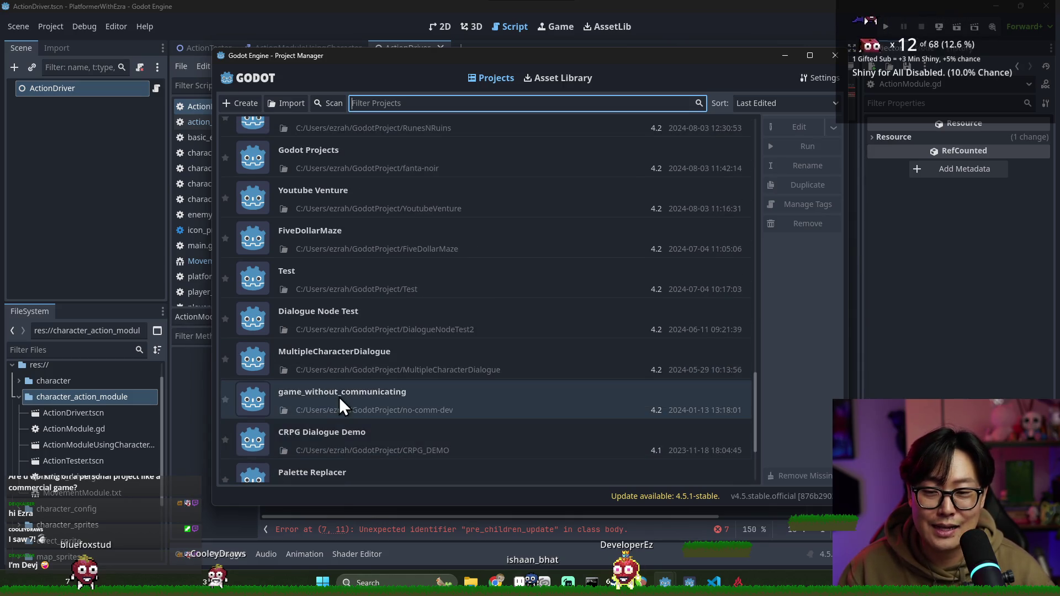
scroll(336, 383, up, 2)
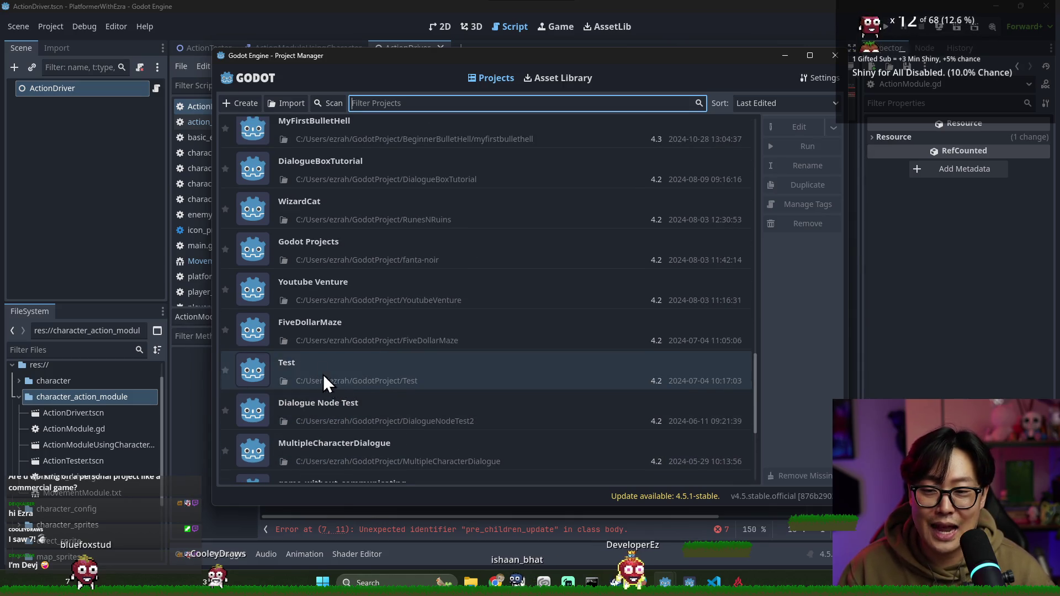
Browse several listed projects and open StrawberryFolkJamTreasureIsland
click(293, 258)
scroll(338, 321, up, 2)
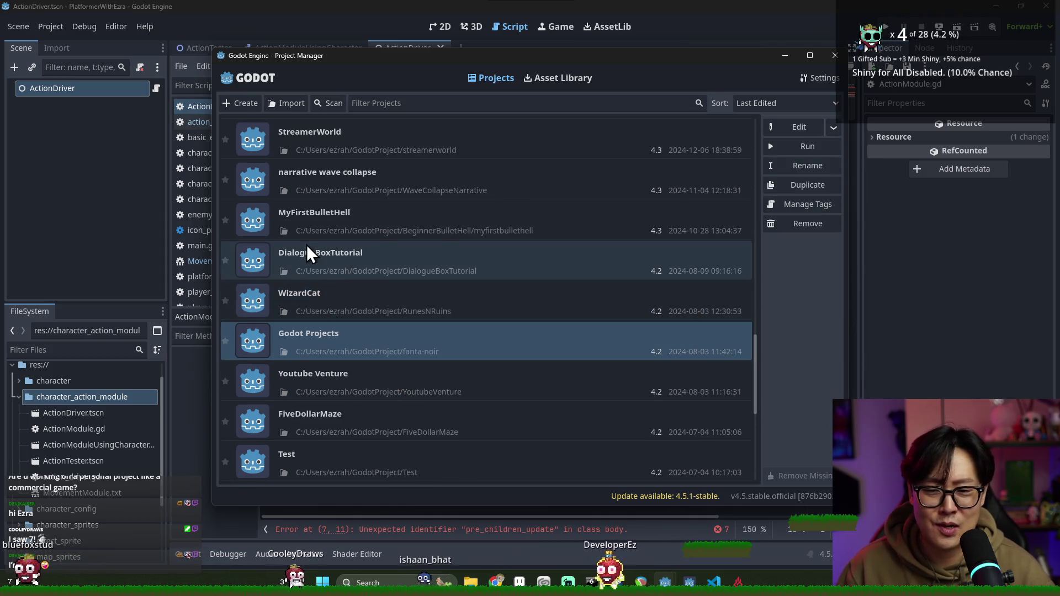
click(315, 230)
scroll(320, 276, up, 3)
click(327, 317)
click(326, 279)
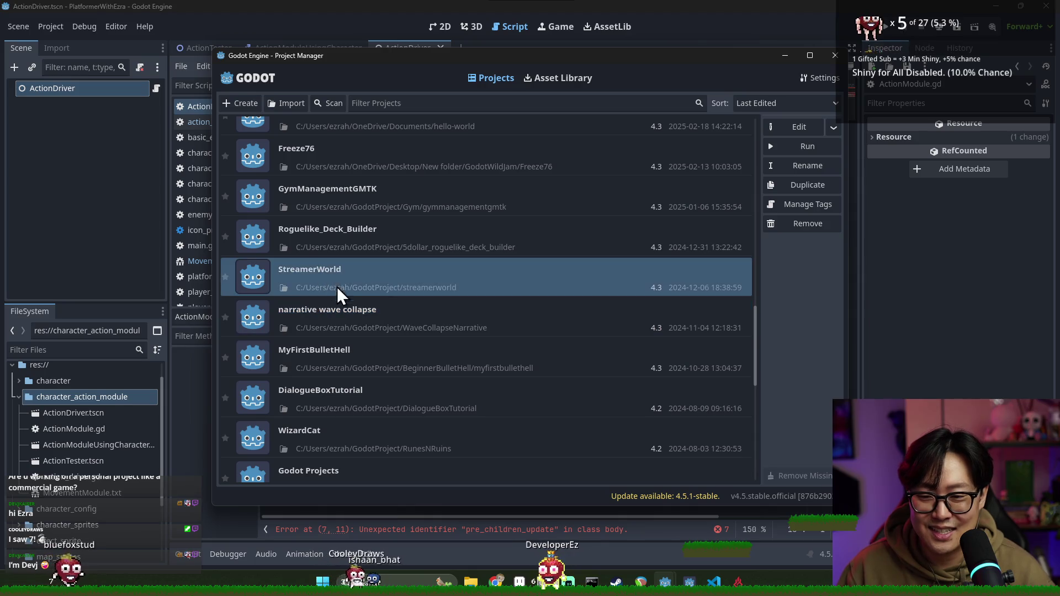
scroll(339, 283, up, 3)
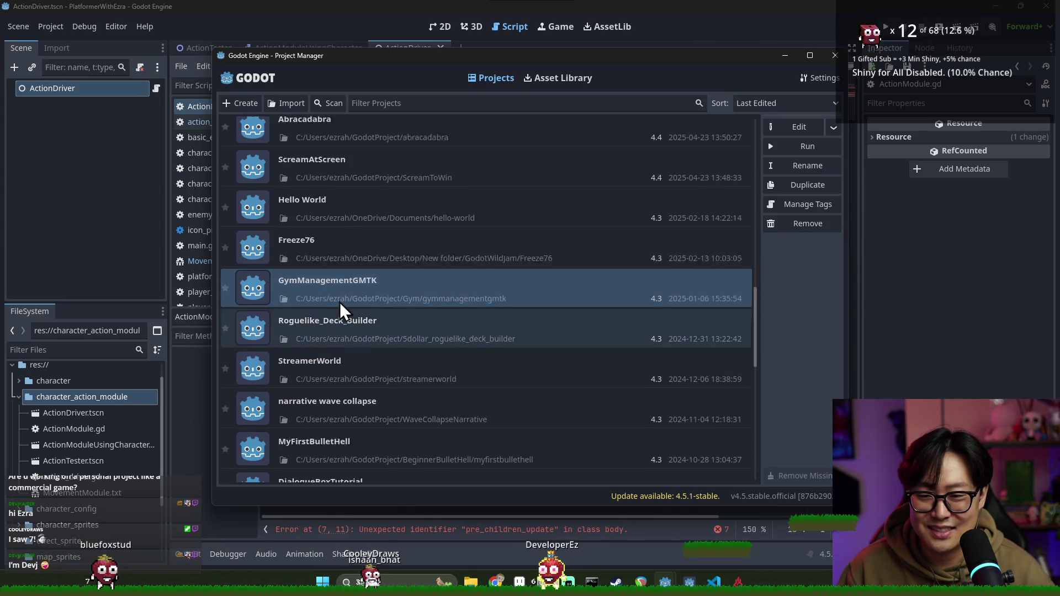
click(318, 277)
click(324, 223)
scroll(330, 242, up, 5)
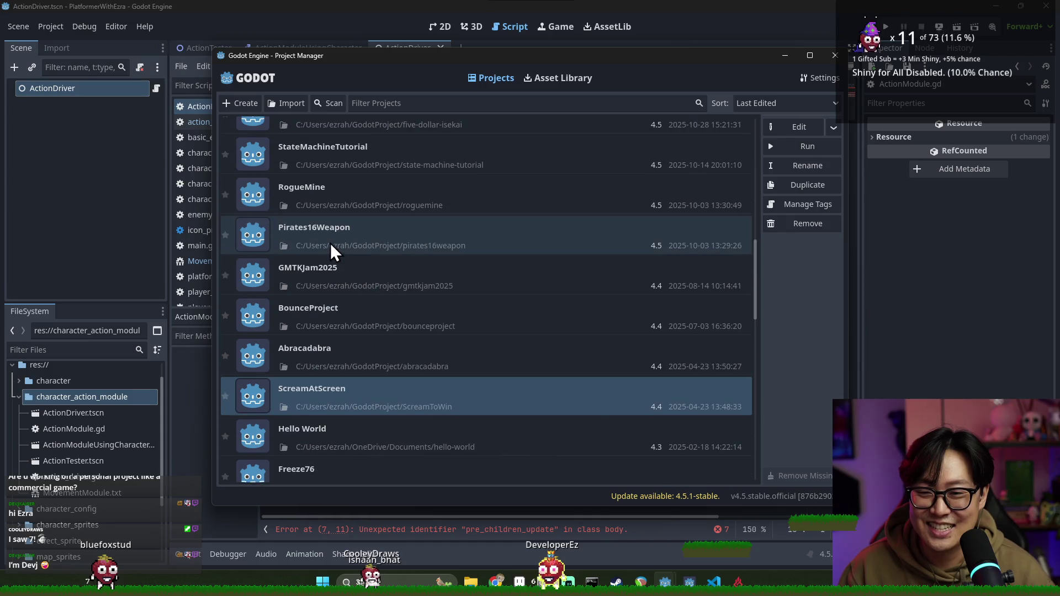
scroll(331, 256, up, 1)
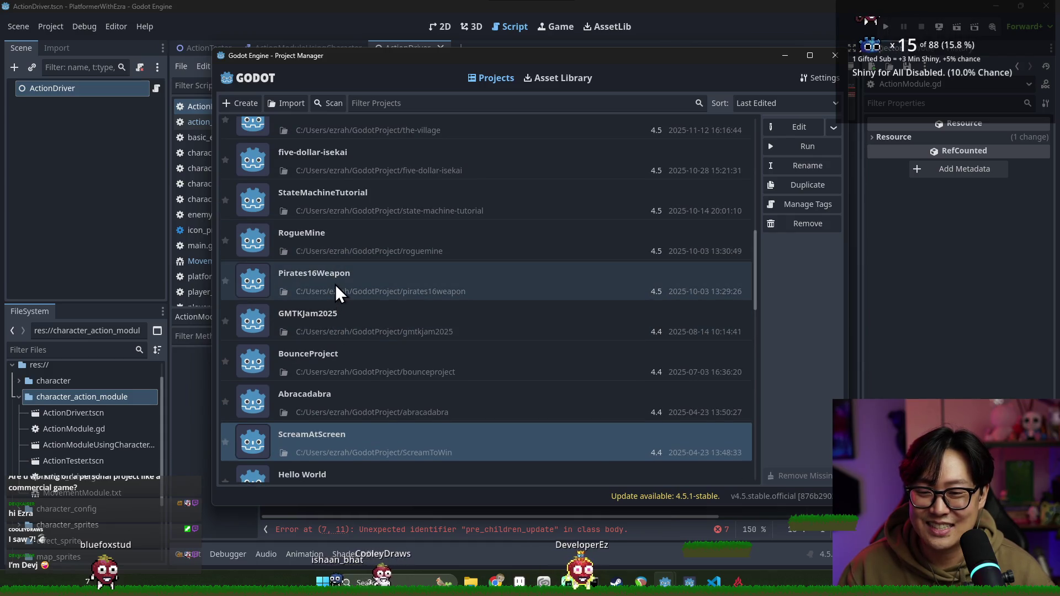
click(336, 284)
scroll(336, 287, up, 1)
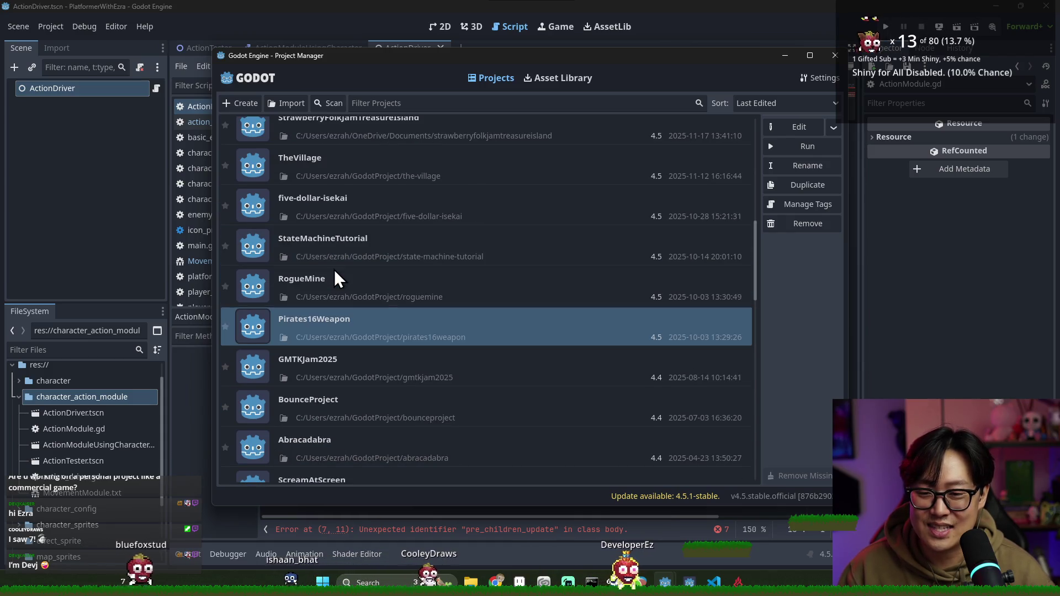
click(320, 240)
scroll(323, 244, up, 1)
scroll(323, 244, up, 2)
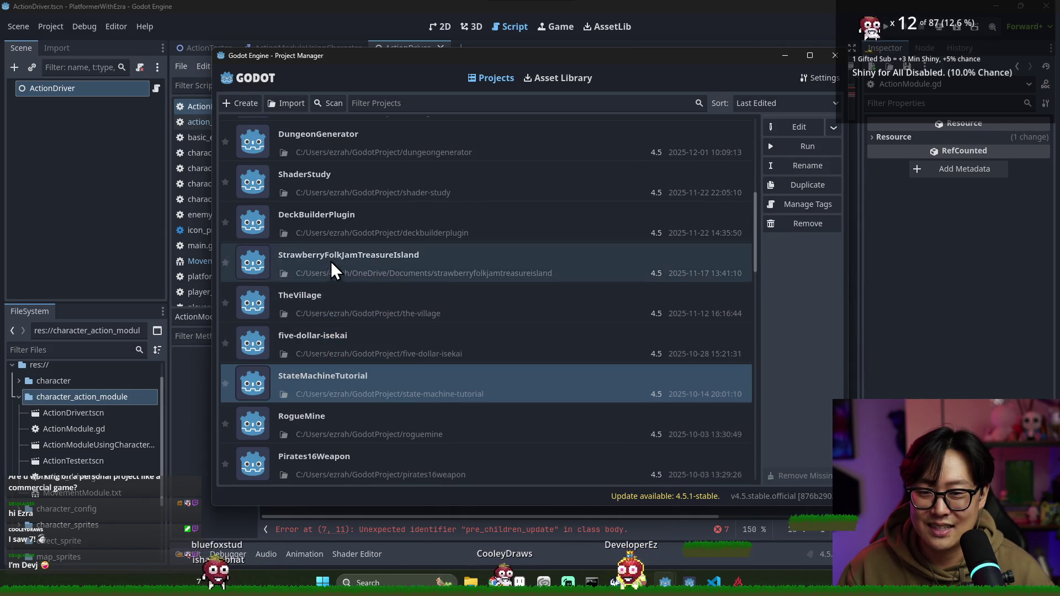
double_click(331, 263)
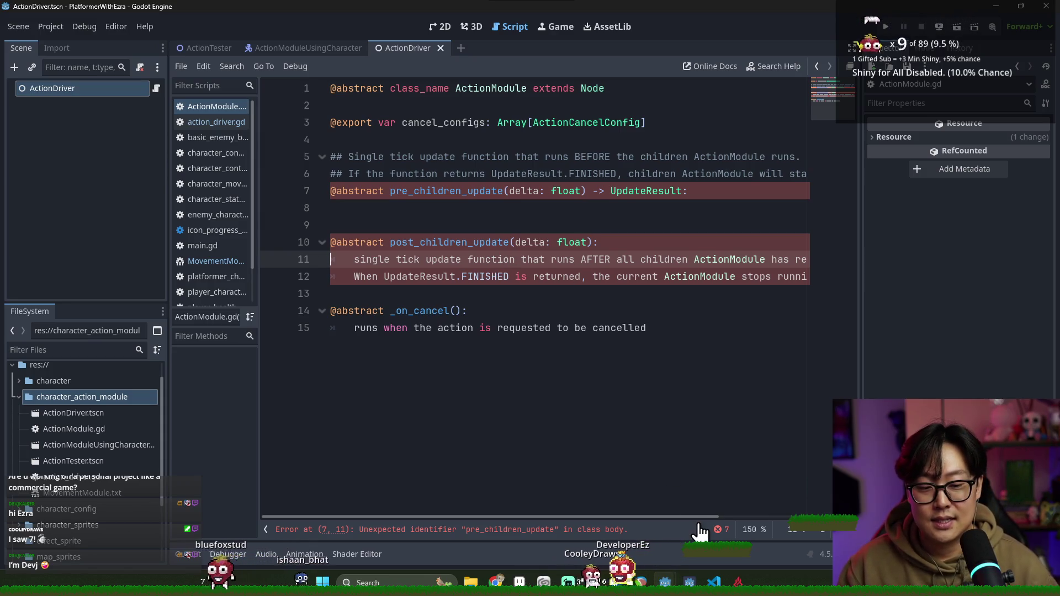
In the StrawberryFolkJamTreasureIsland window, hide CollapsingStarEffect and inspect the BattleGrid, GridCursor and GridGroup nodes
mouse_move(666, 583)
click(688, 520)
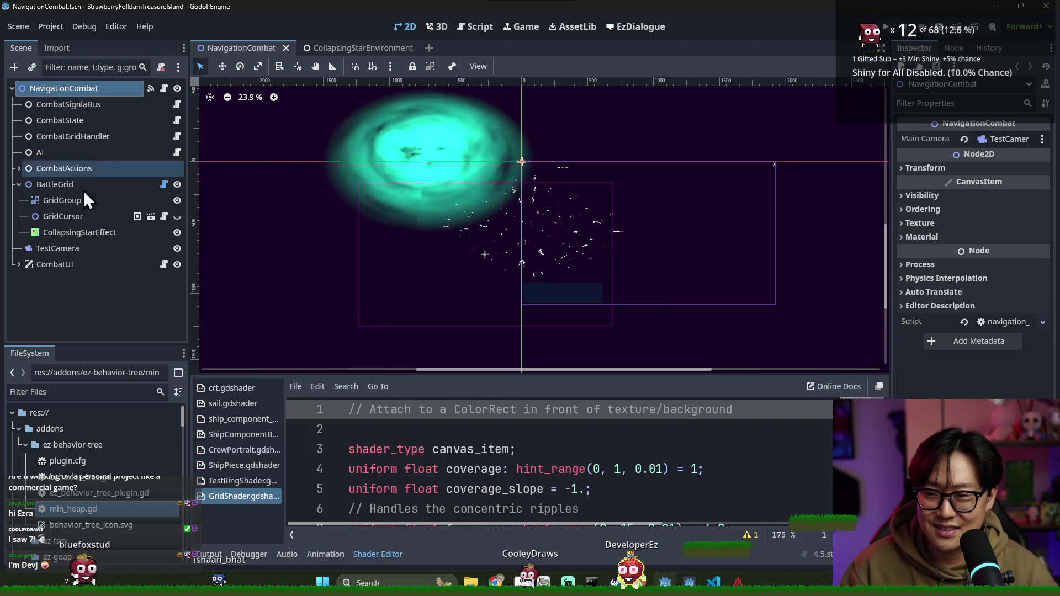
click(176, 232)
click(177, 233)
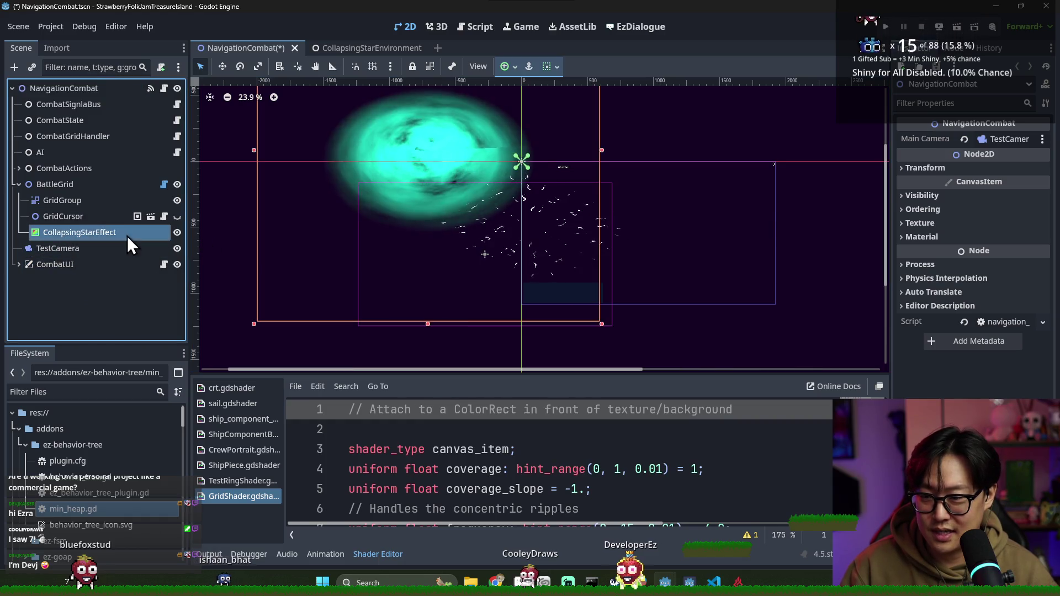
click(99, 185)
scroll(1009, 380, down, 5)
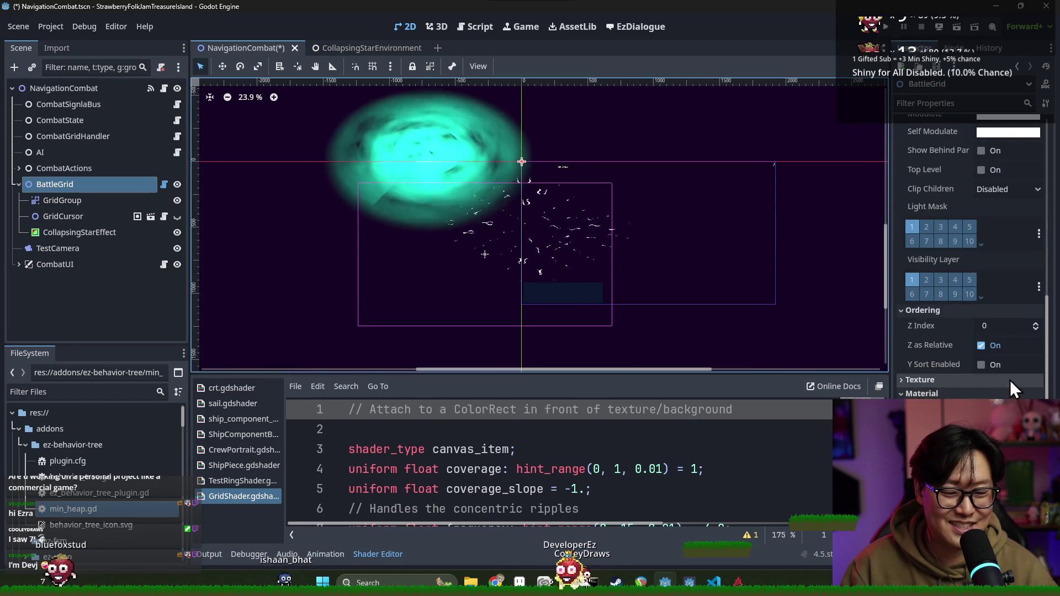
click(93, 216)
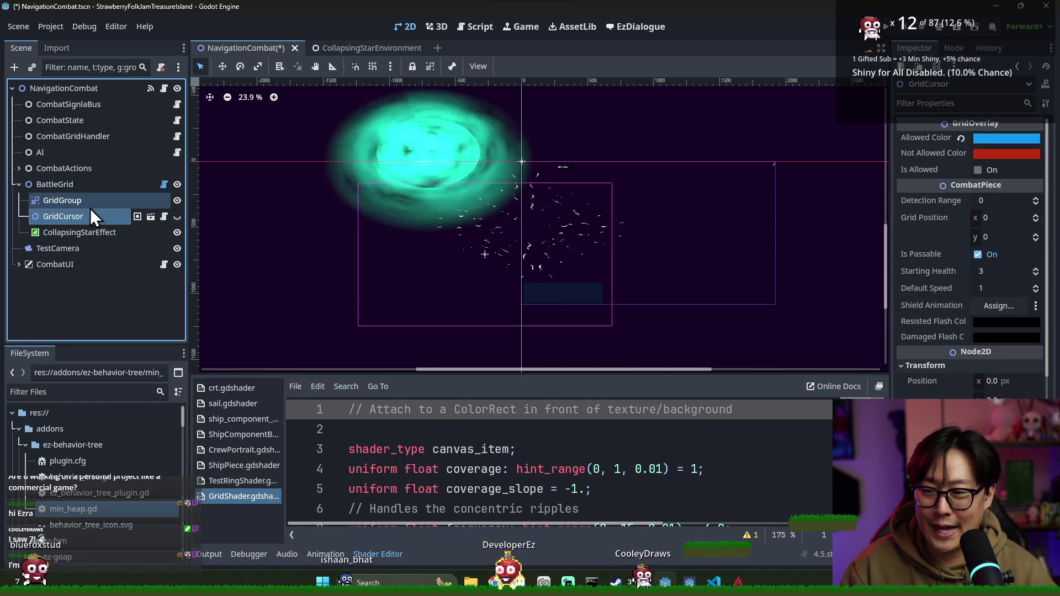
click(84, 203)
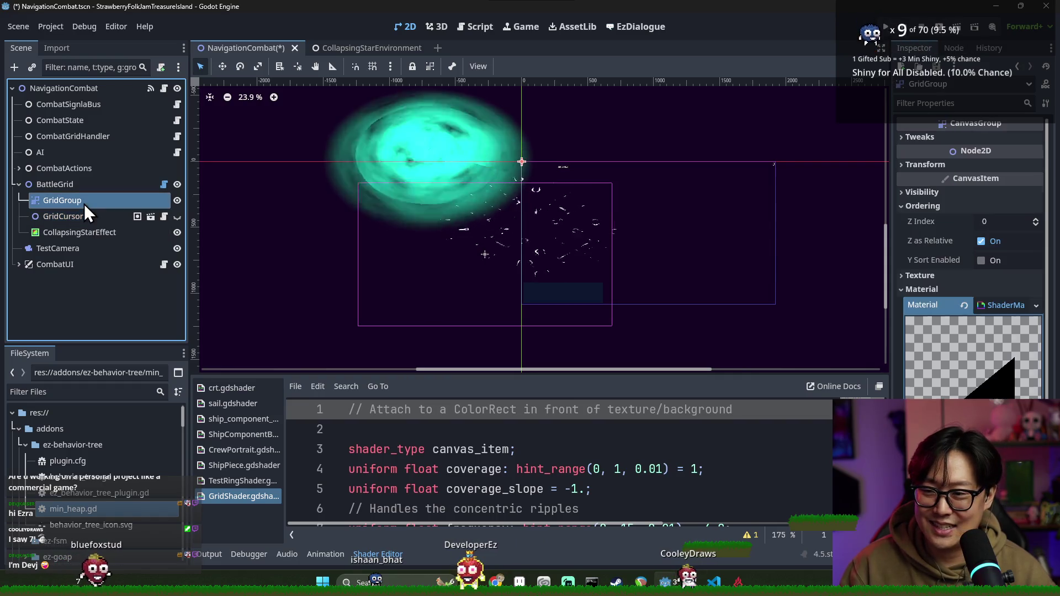
click(83, 192)
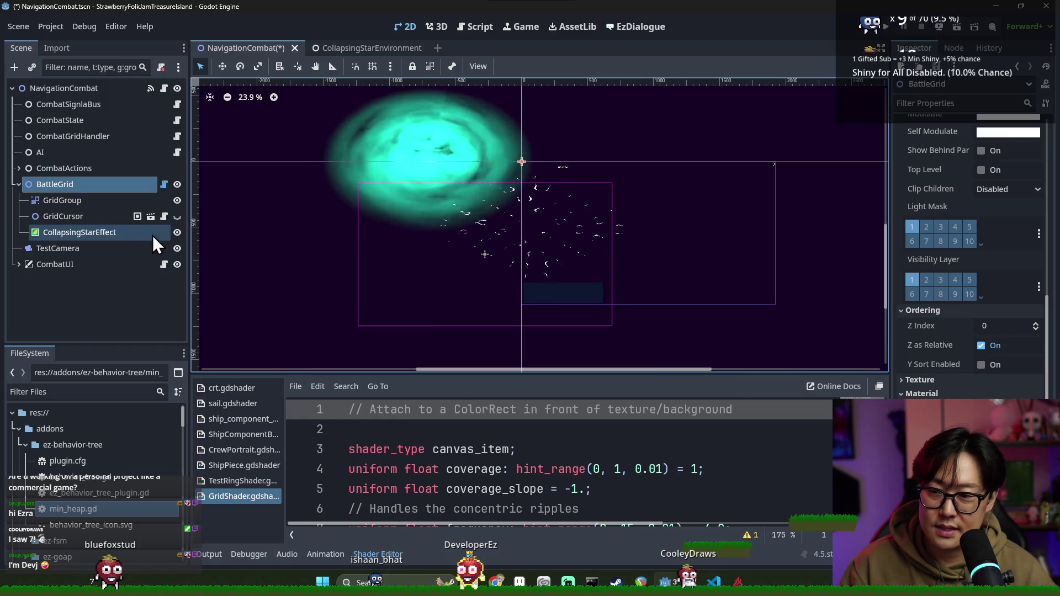
click(178, 233)
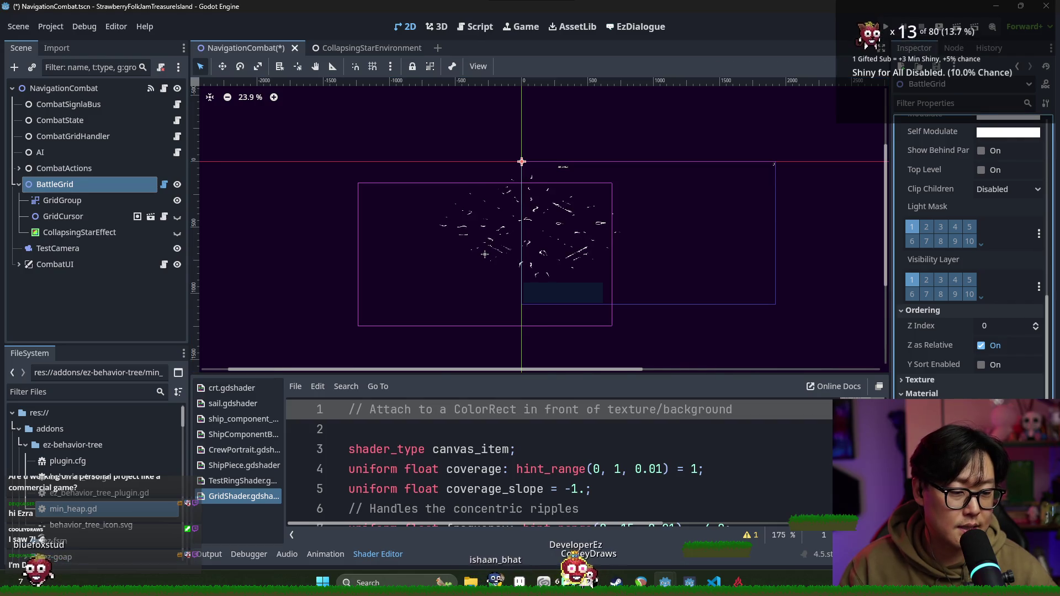
key(ctrl+F3)
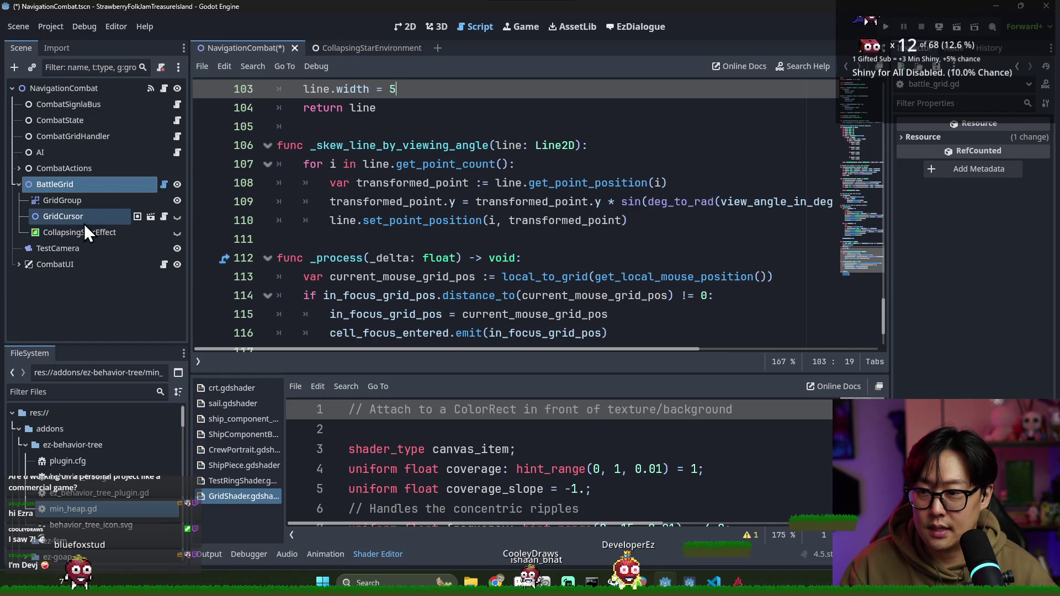
Lower the GridGroup shader's Coverage from 1.0 to 0.0 and return to the 2D view
click(77, 203)
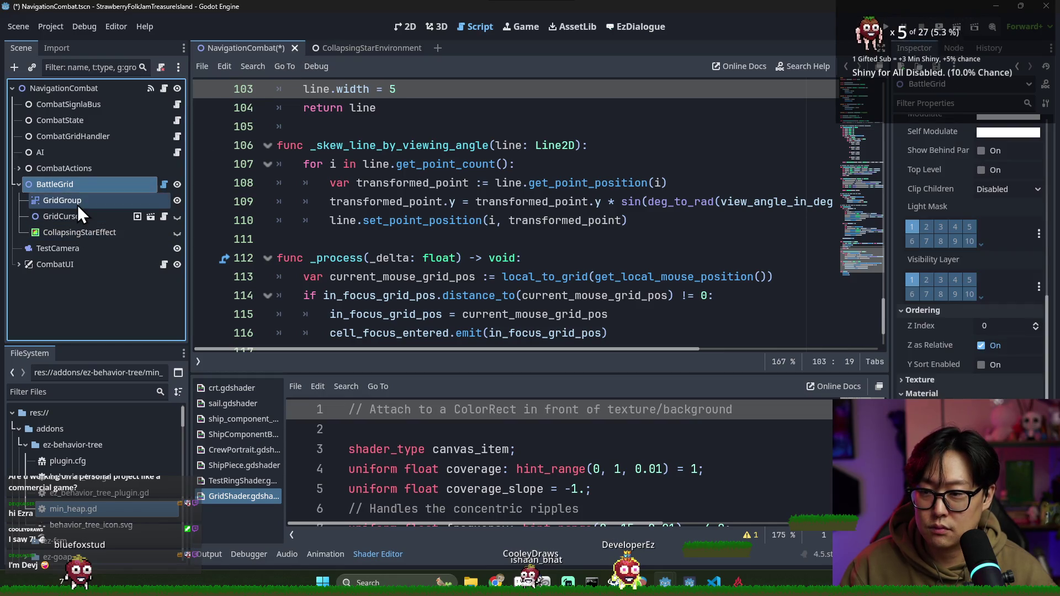
scroll(1019, 353, down, 5)
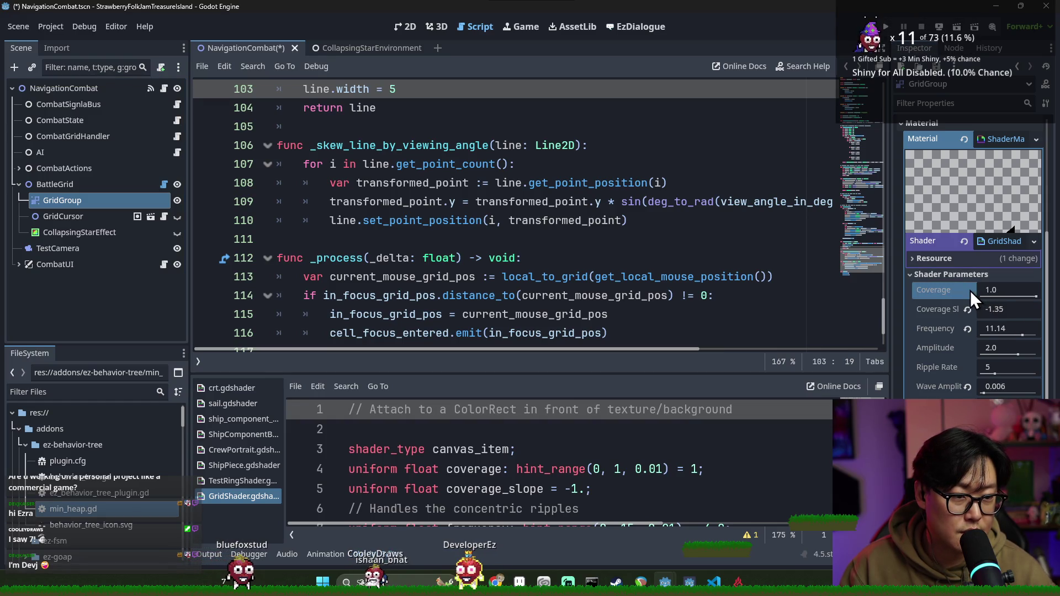
drag(1025, 294, 961, 296)
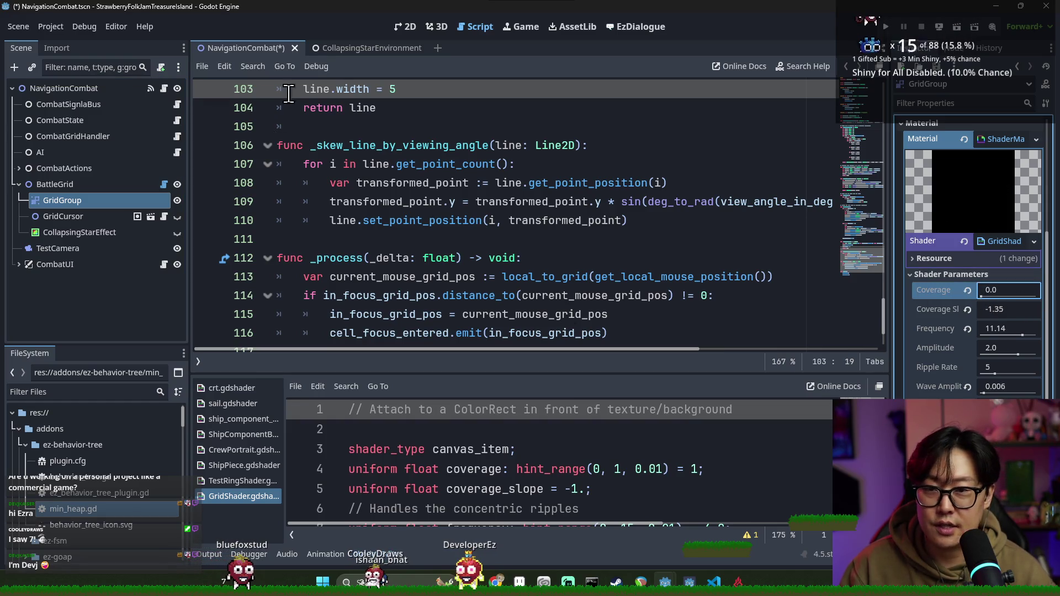
click(409, 28)
Save the NavigationCombat scene and collapse the addons folder
key(ctrl+s)
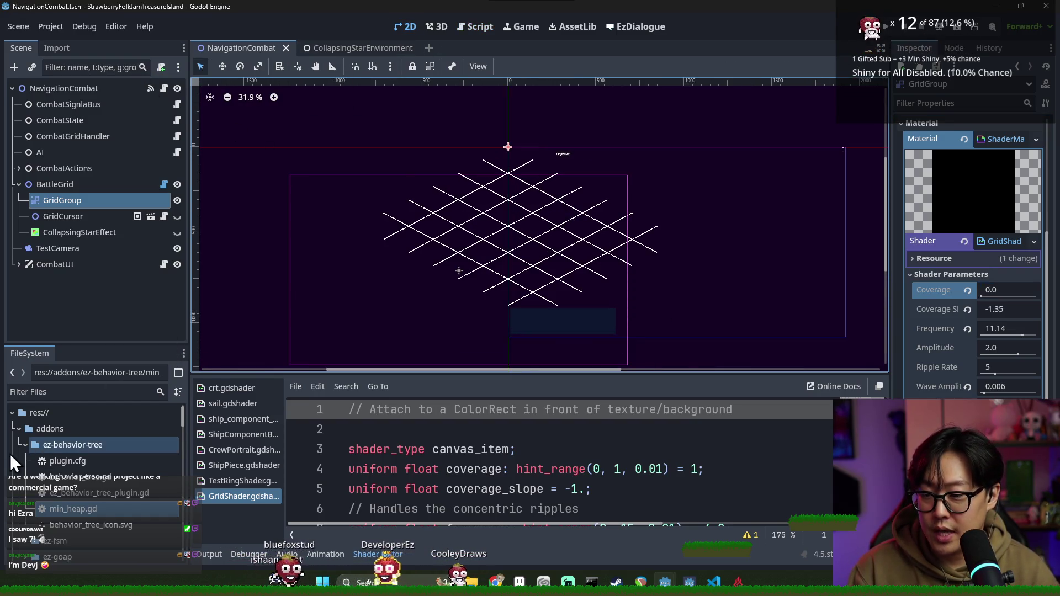
click(20, 430)
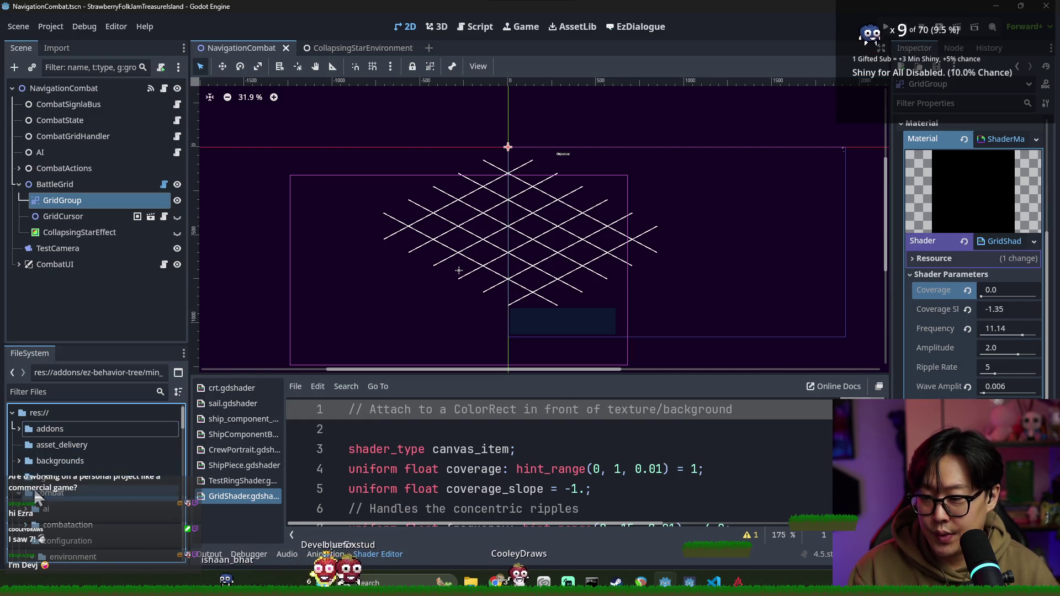
scroll(78, 496, down, 3)
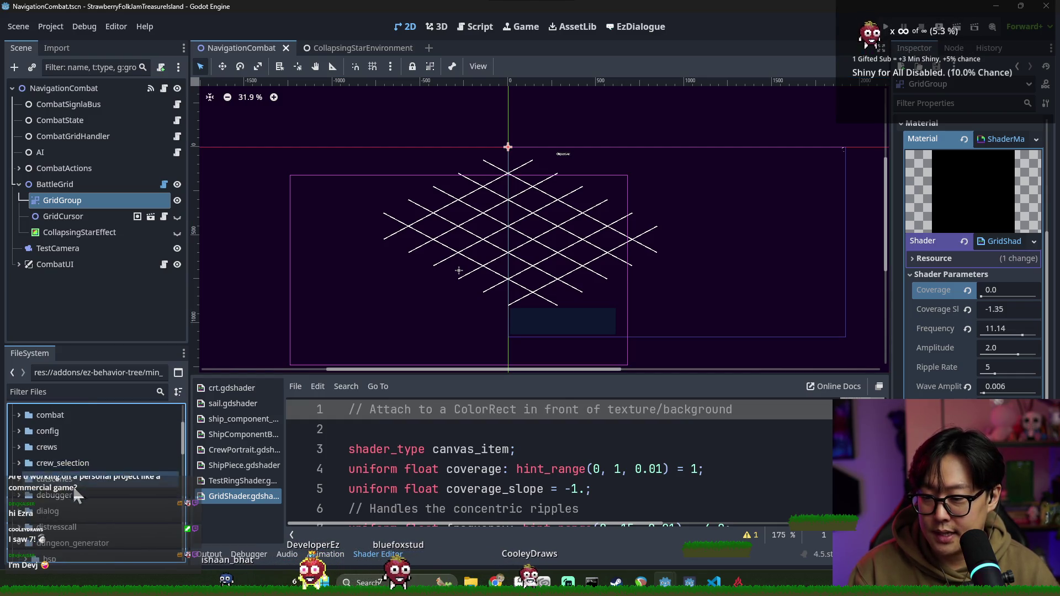
Filter the FileSystem by 'rogue' and open RoguelikeVersionMain.tscn
click(55, 392)
text(test)
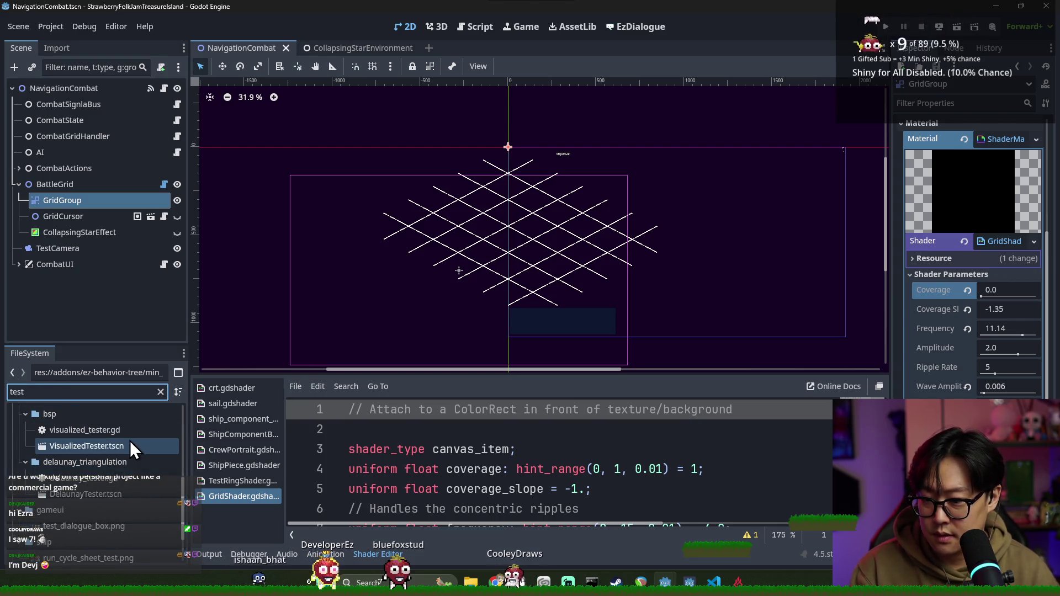
scroll(116, 442, down, 2)
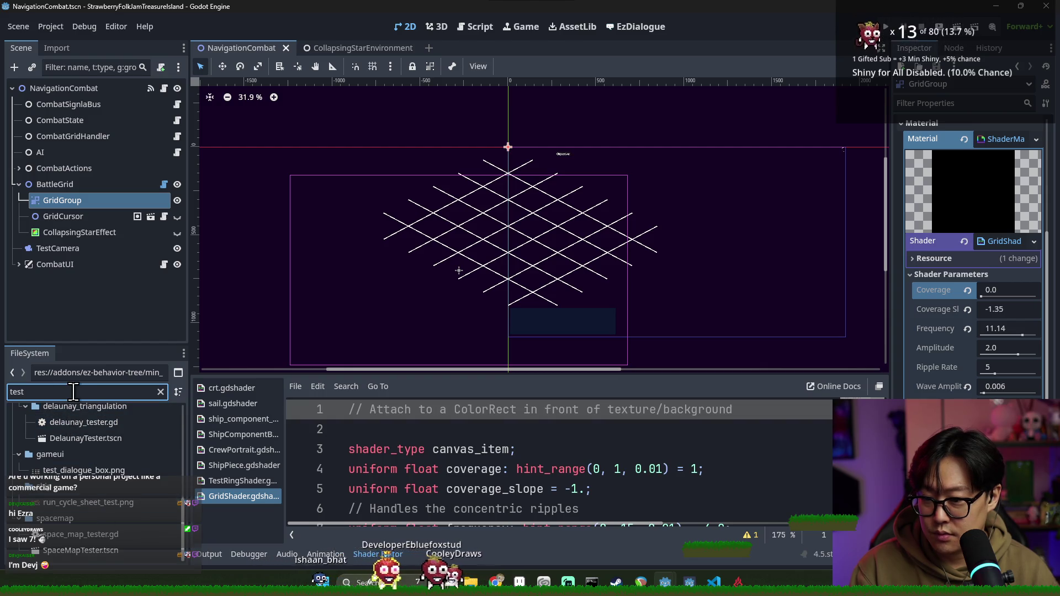
text(rogue)
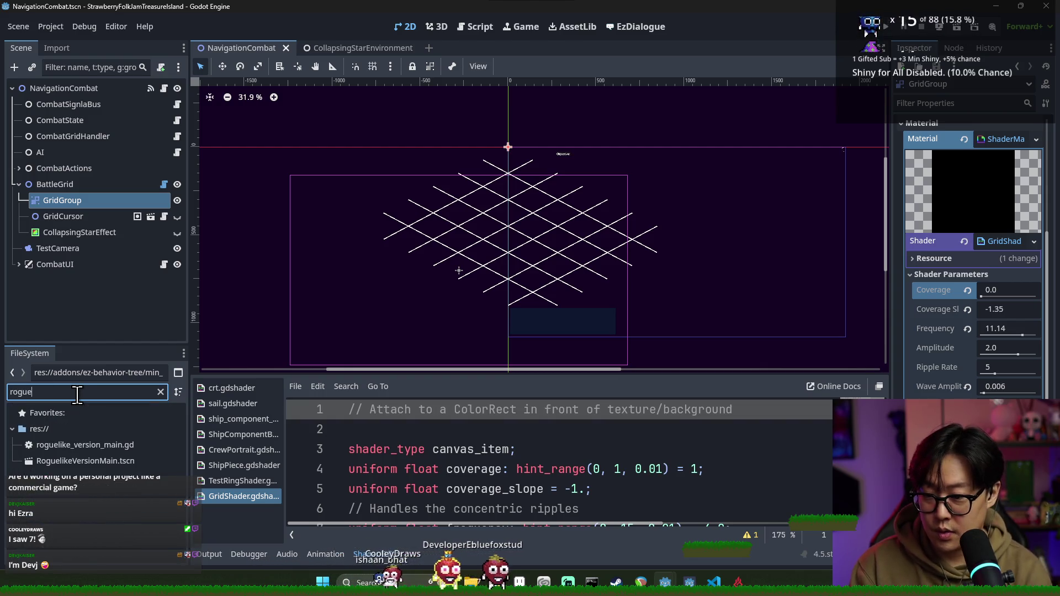
click(111, 459)
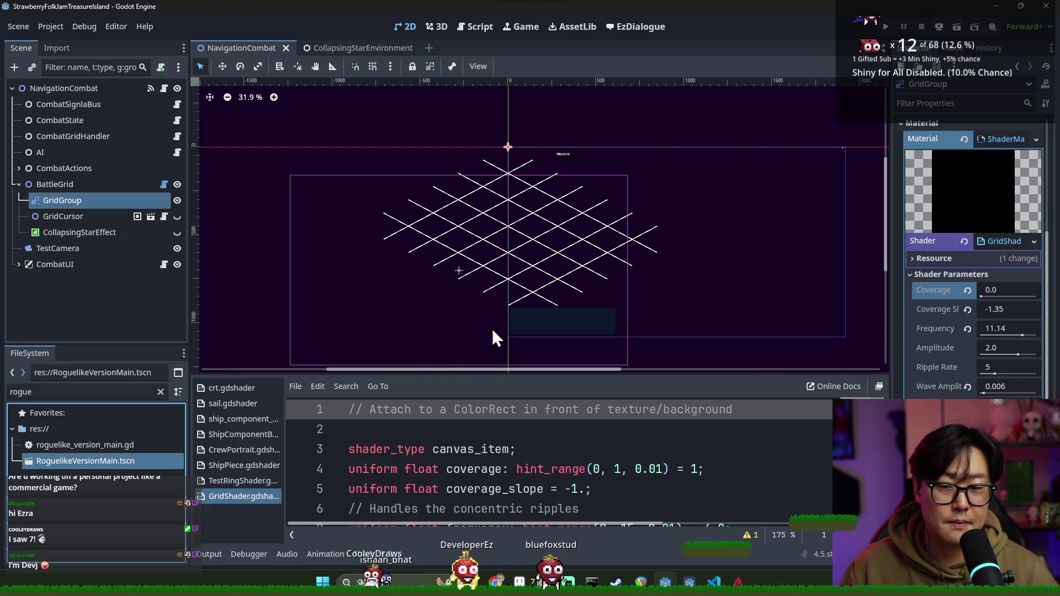
double_click(117, 460)
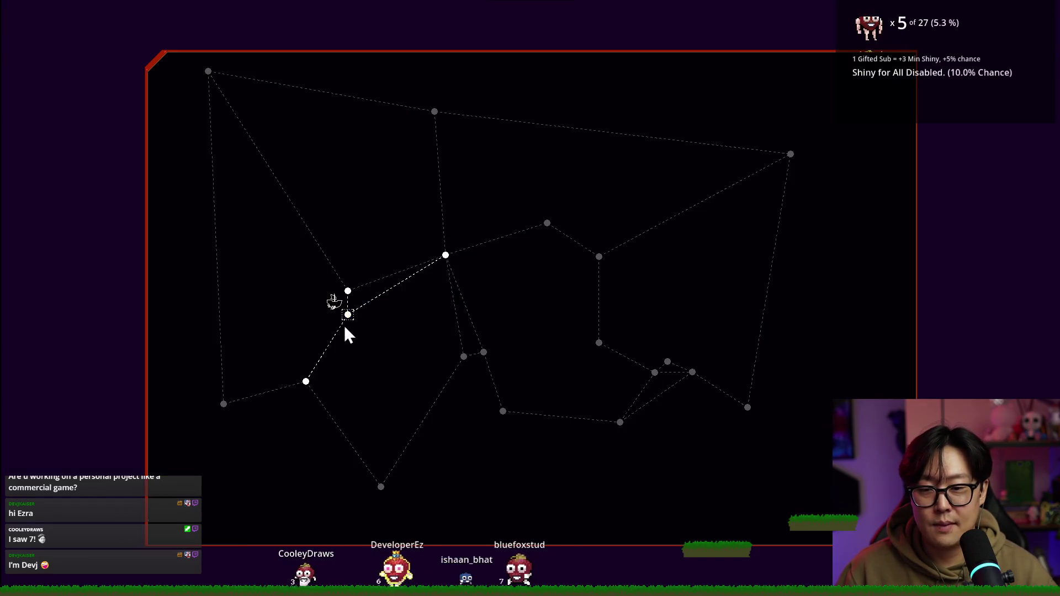
Pick a destination node on the star map and confirm the route to start the battle
click(446, 256)
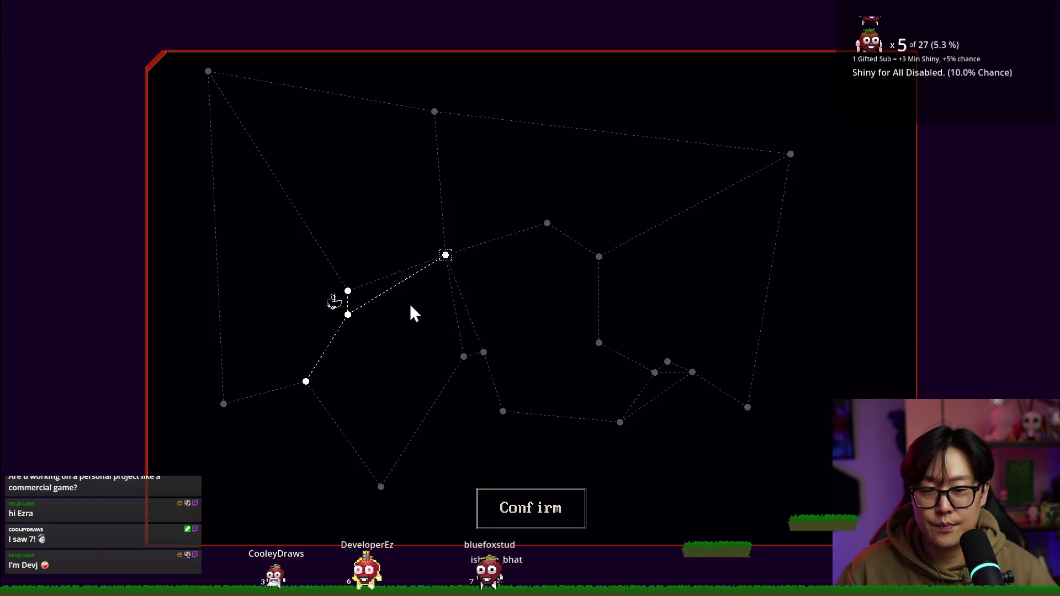
click(445, 259)
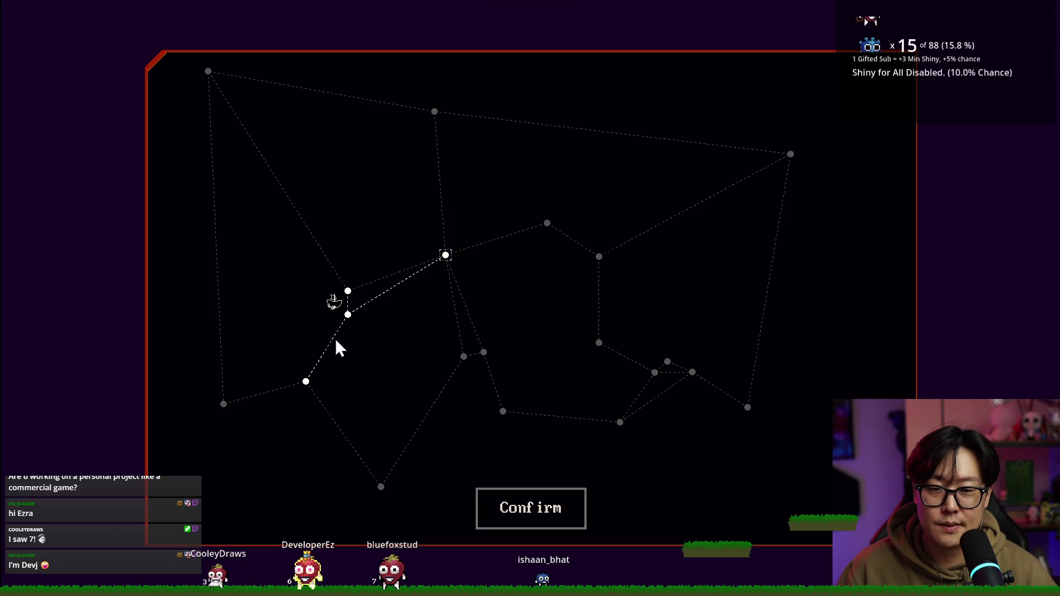
click(523, 507)
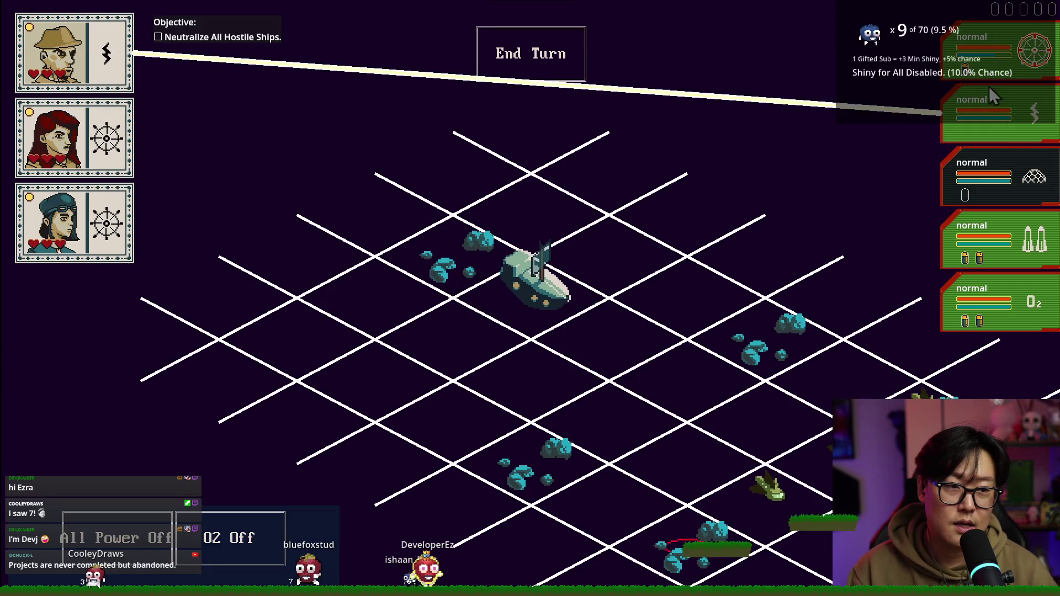
Play a turn: assign the captain to missiles, move the ship, fire a missile, and end the turn
click(1010, 226)
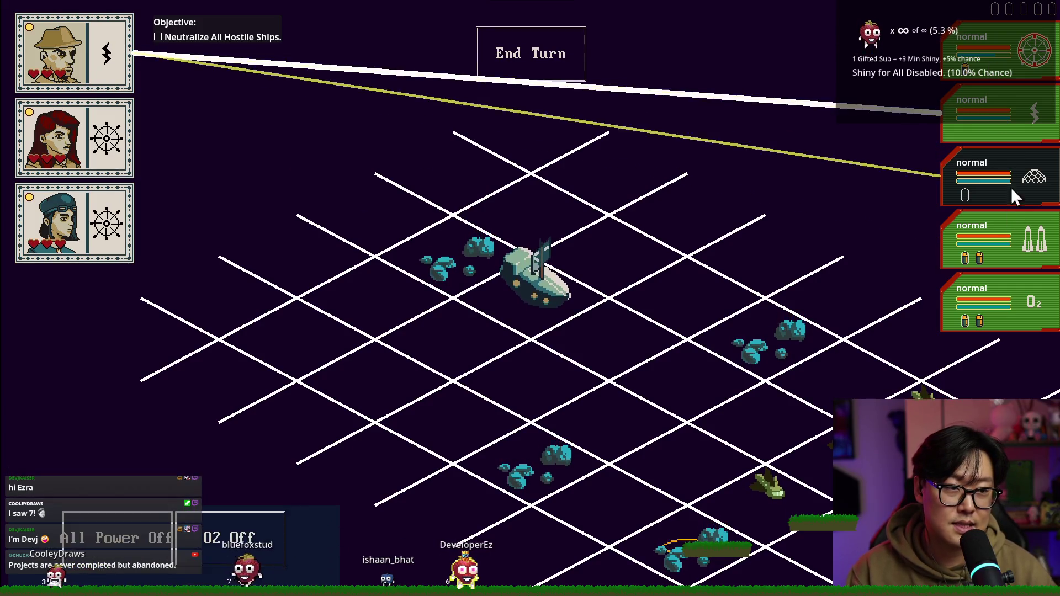
click(1001, 66)
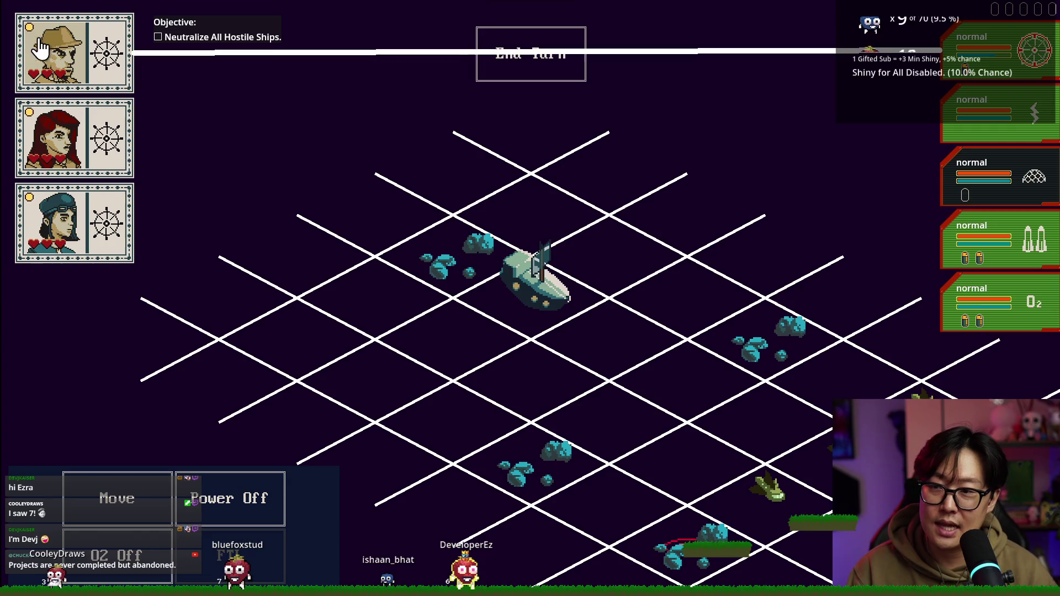
click(121, 498)
click(611, 251)
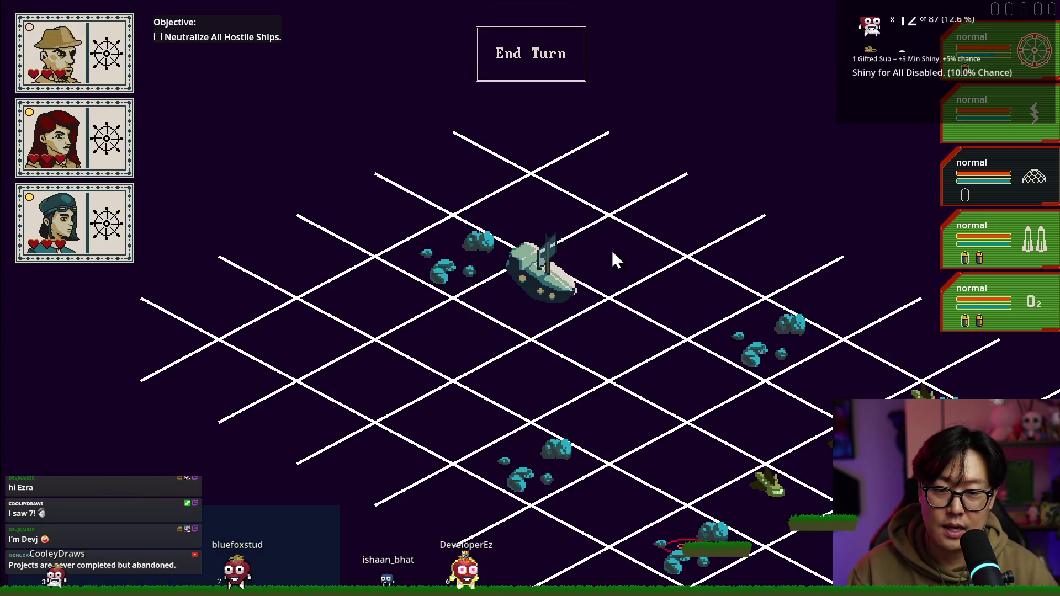
click(55, 135)
click(998, 257)
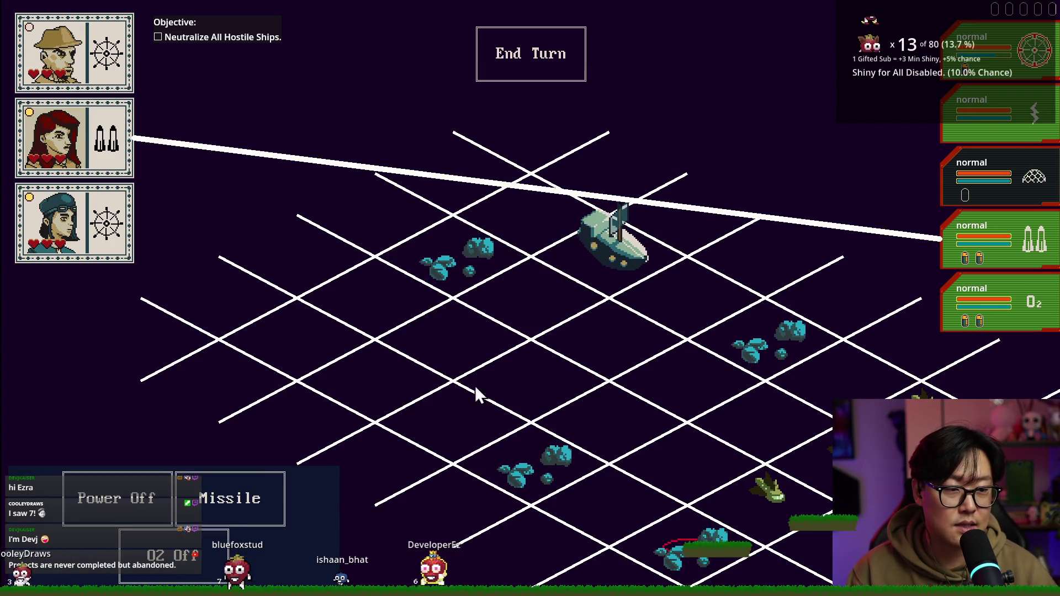
click(178, 501)
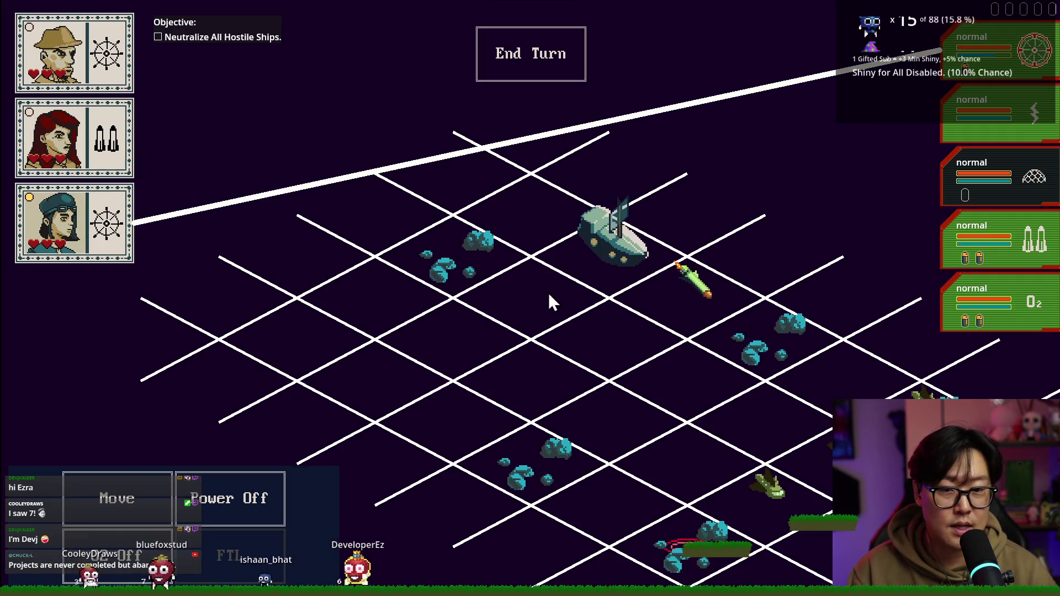
click(156, 502)
click(564, 209)
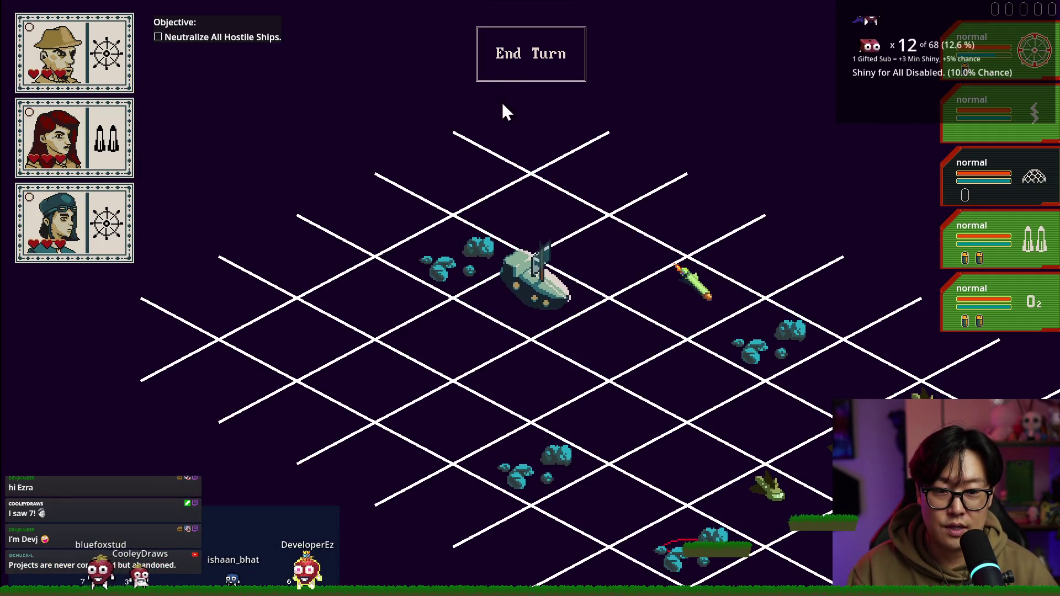
click(530, 56)
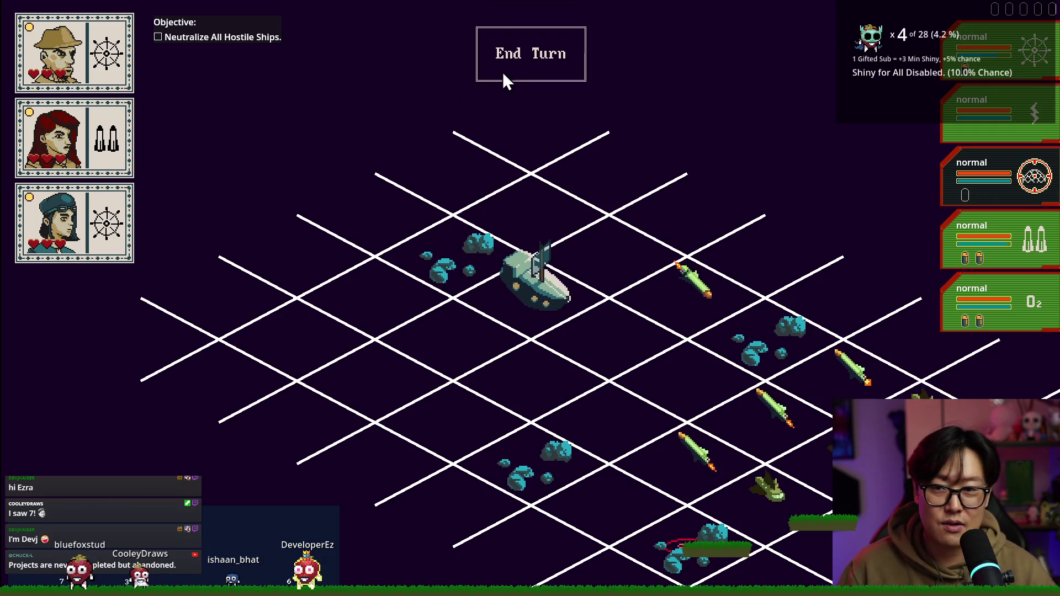
click(503, 76)
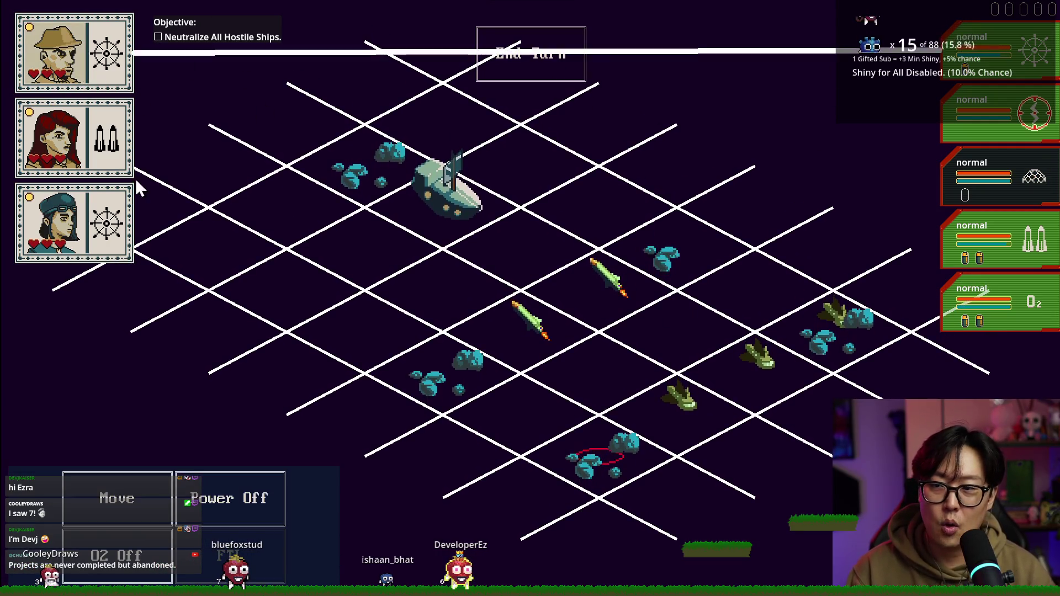
Assign the first crew member to O2, then return to the Godot editor
click(994, 301)
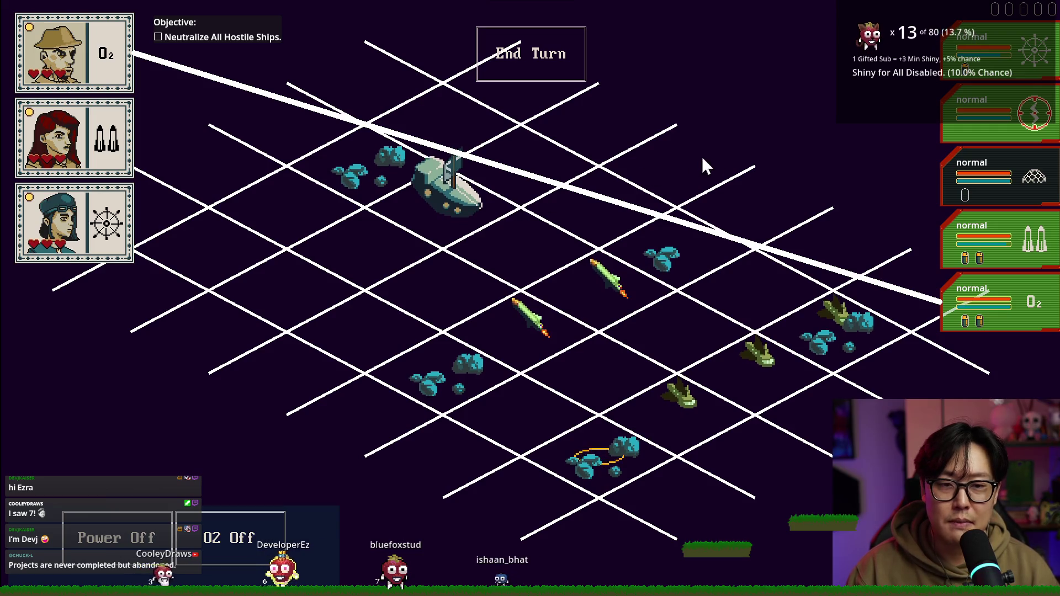
key(alt+Tab)
click(330, 254)
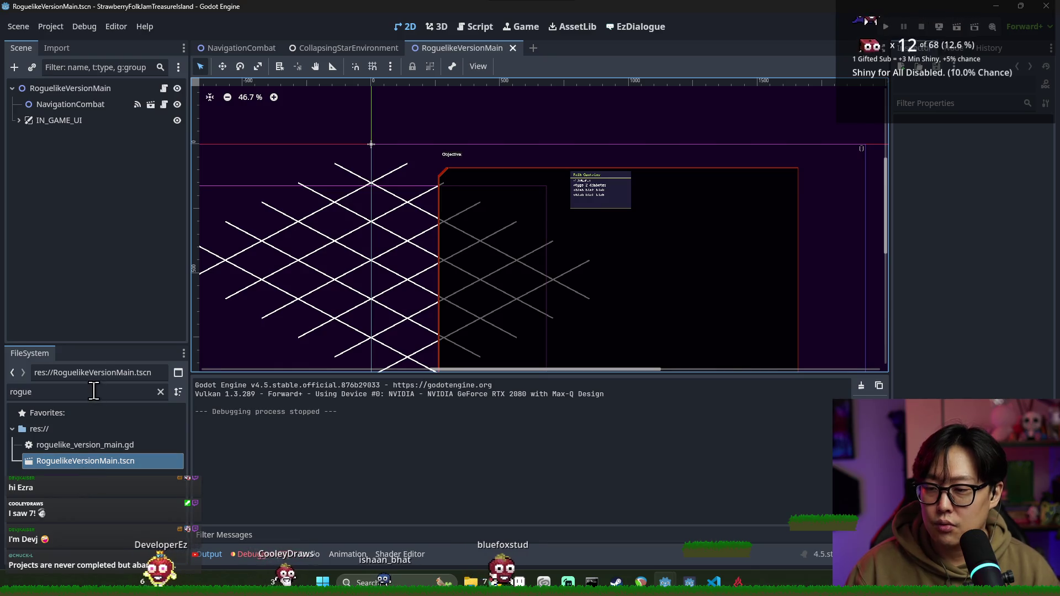
Clear the file filter, open main.tscn, select the Main node and run the scene
click(161, 392)
click(78, 537)
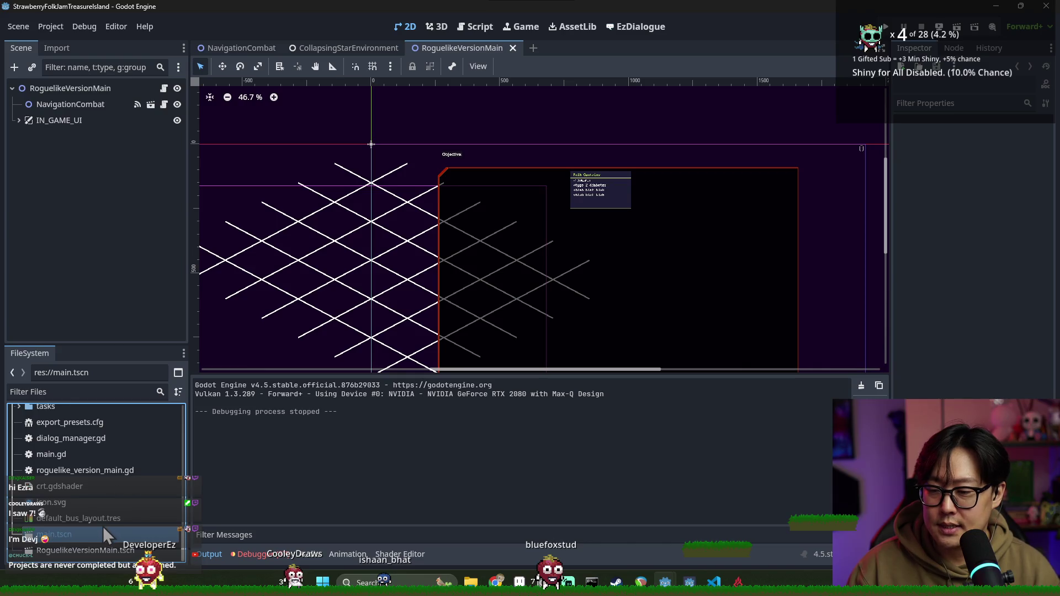
double_click(105, 534)
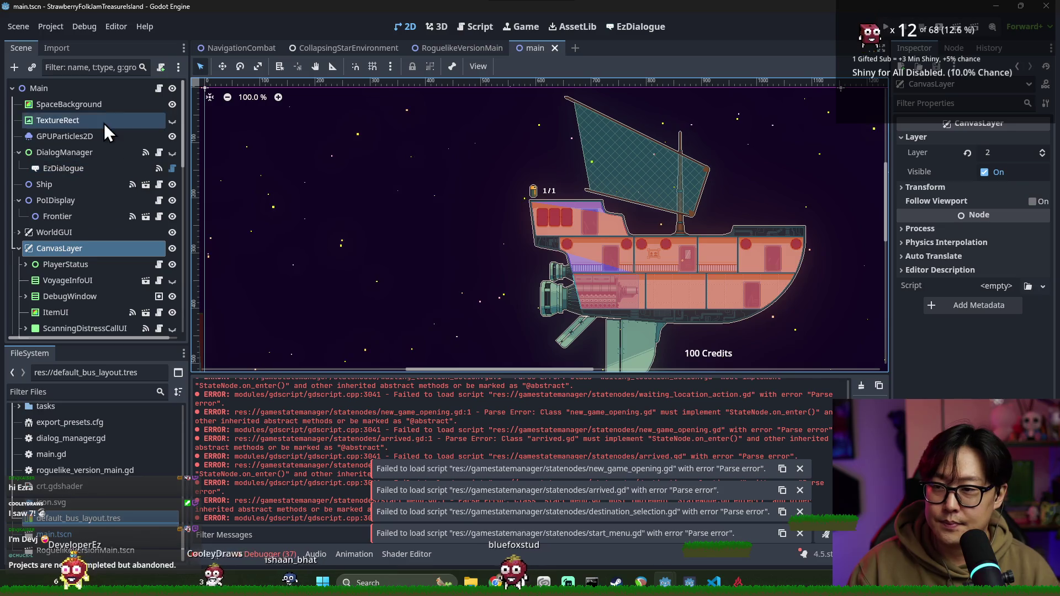
click(86, 92)
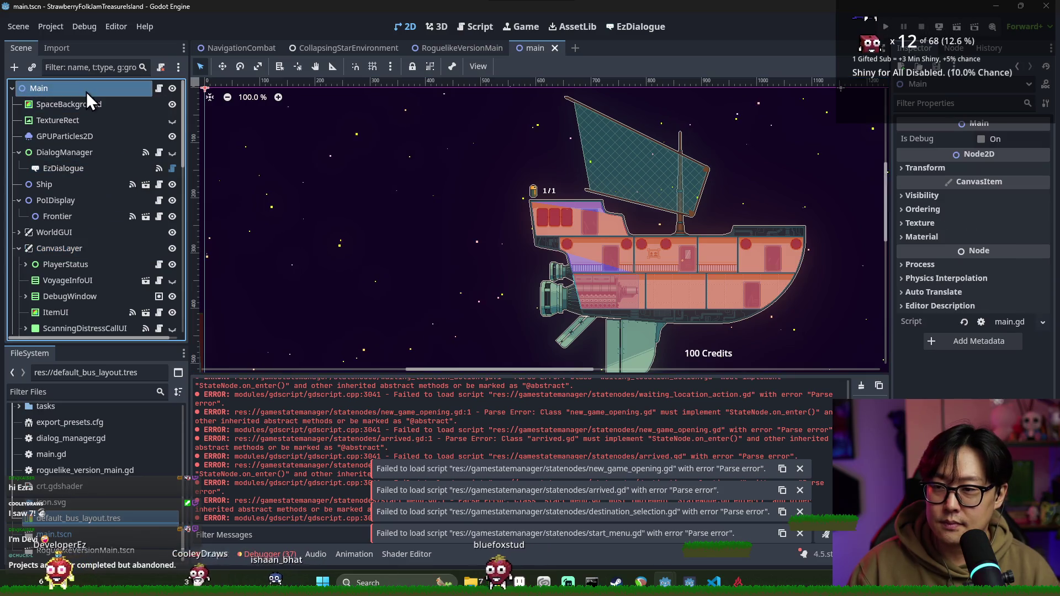
click(956, 28)
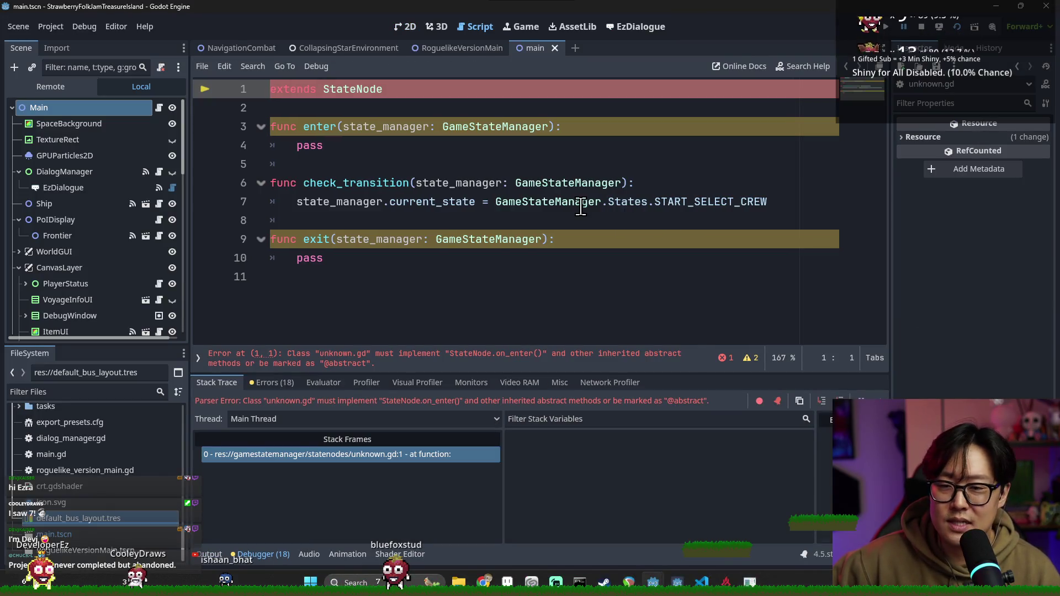
Stop the running debug session and close the StrawberryFolkJamTreasureIsland editor window
click(920, 28)
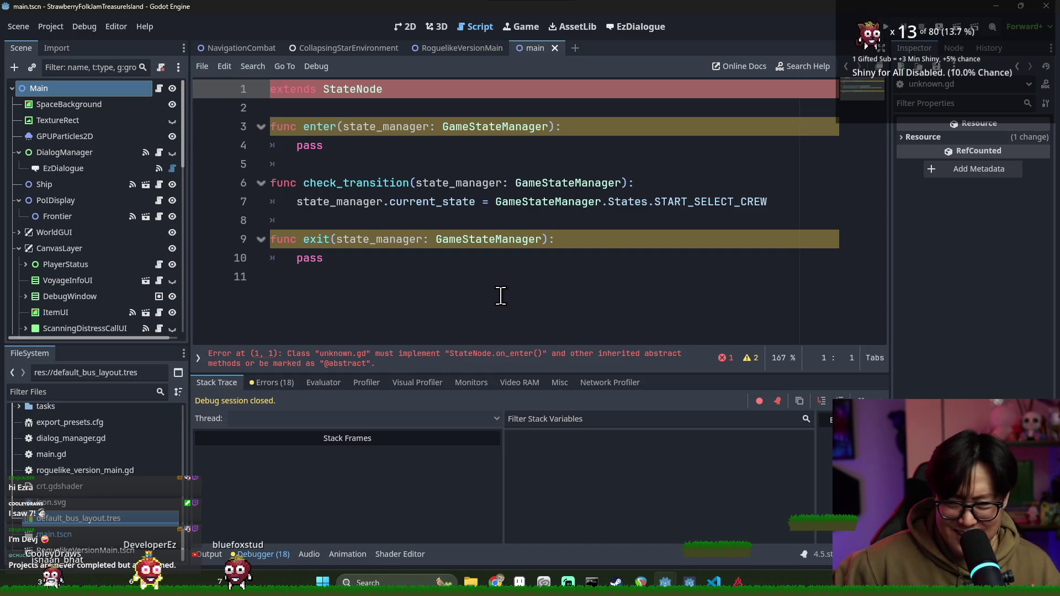
click(1047, 6)
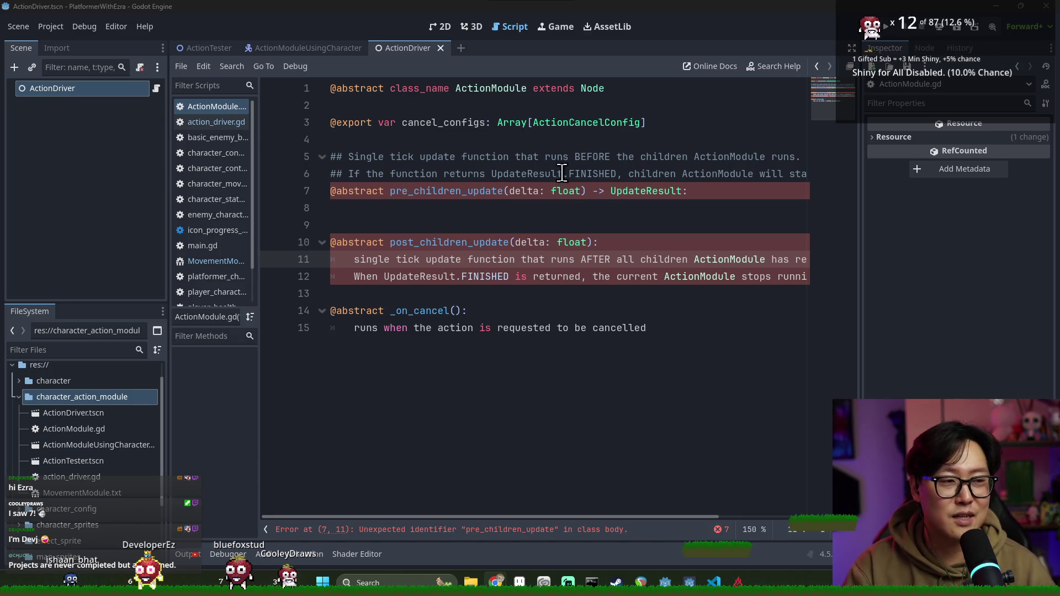
Close the PlatformerWithEzra editor, answer the save prompt, and reopen Godot from the Start menu
click(535, 294)
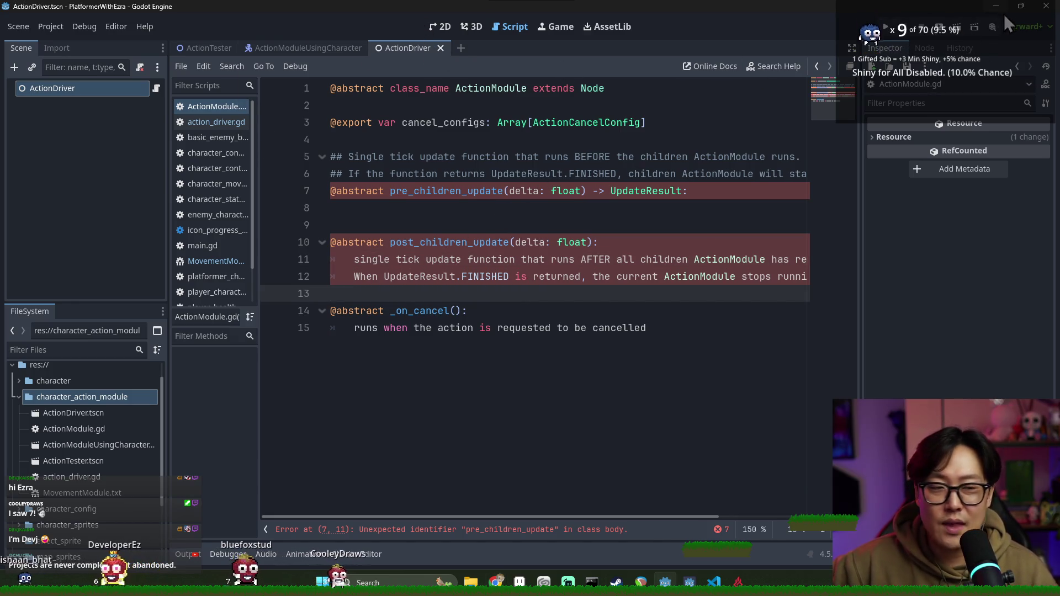
click(1046, 6)
click(607, 324)
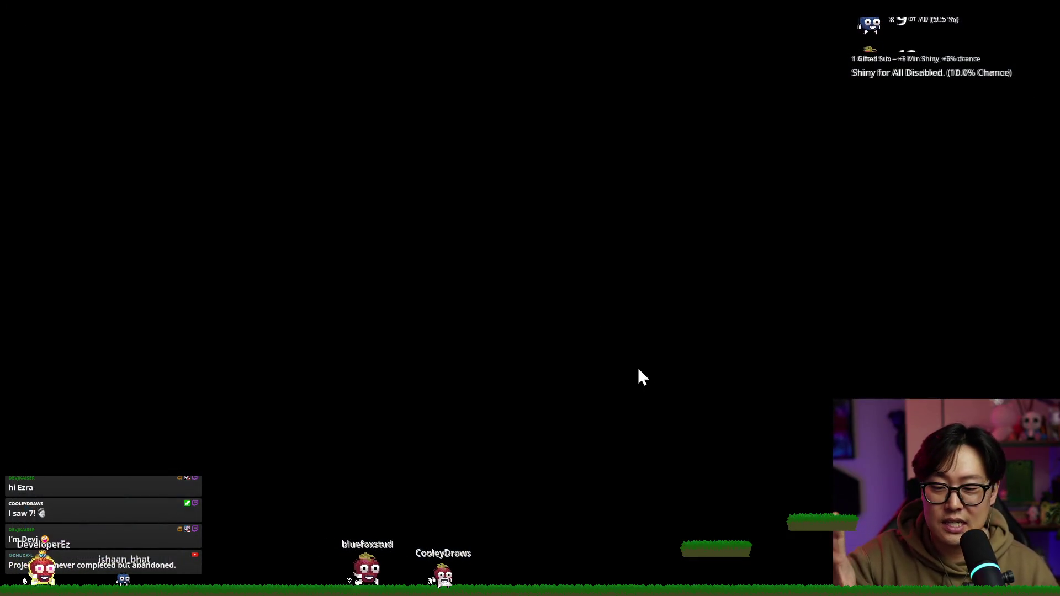
key(alt+Tab)
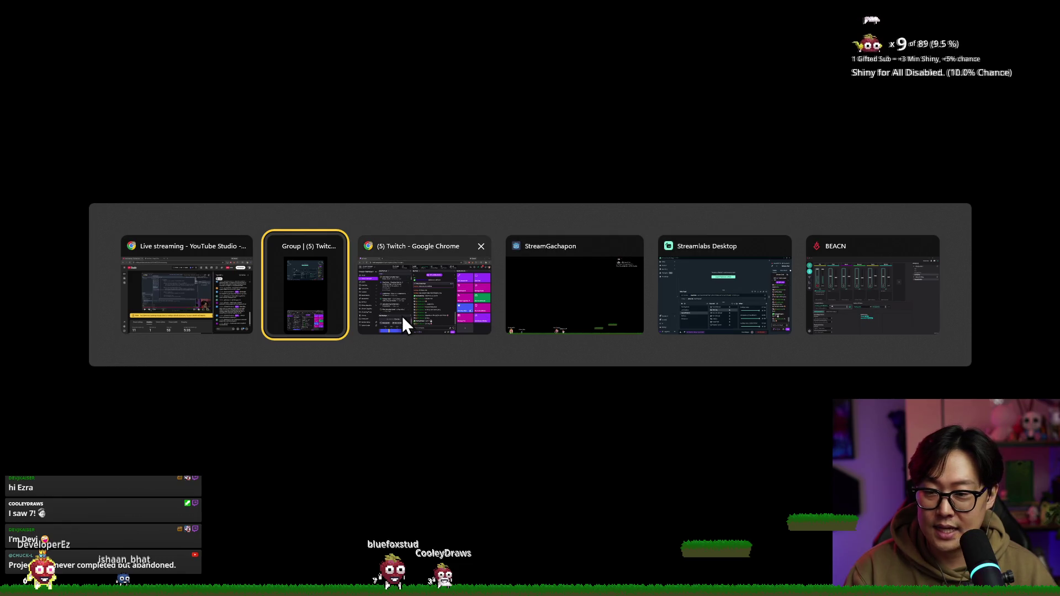
key(super)
key(super)
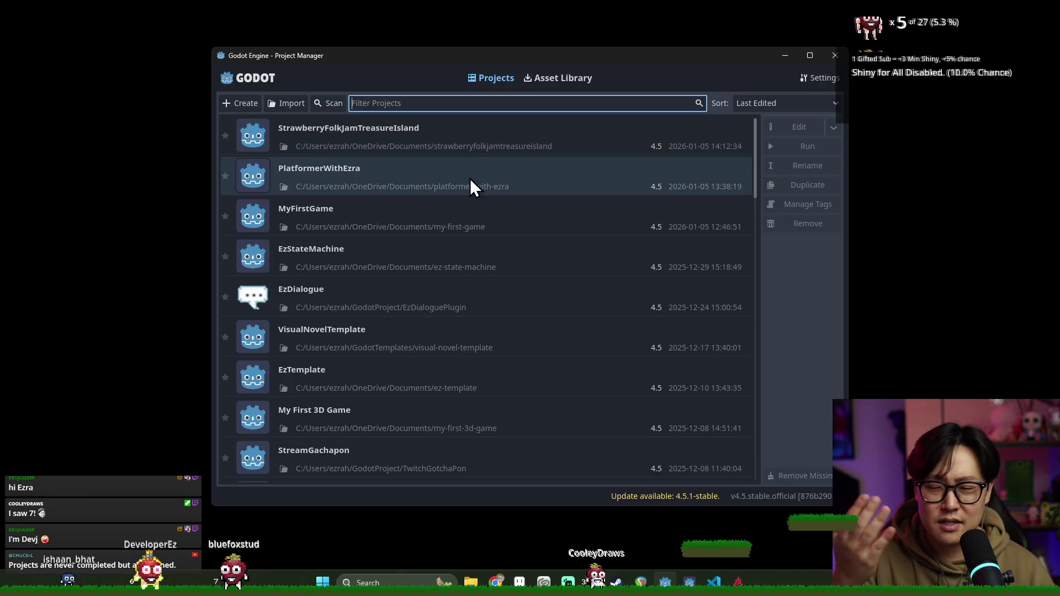
Open PlatformerWithEzra from the Project Manager, then switch to the itch.io browser window
double_click(431, 192)
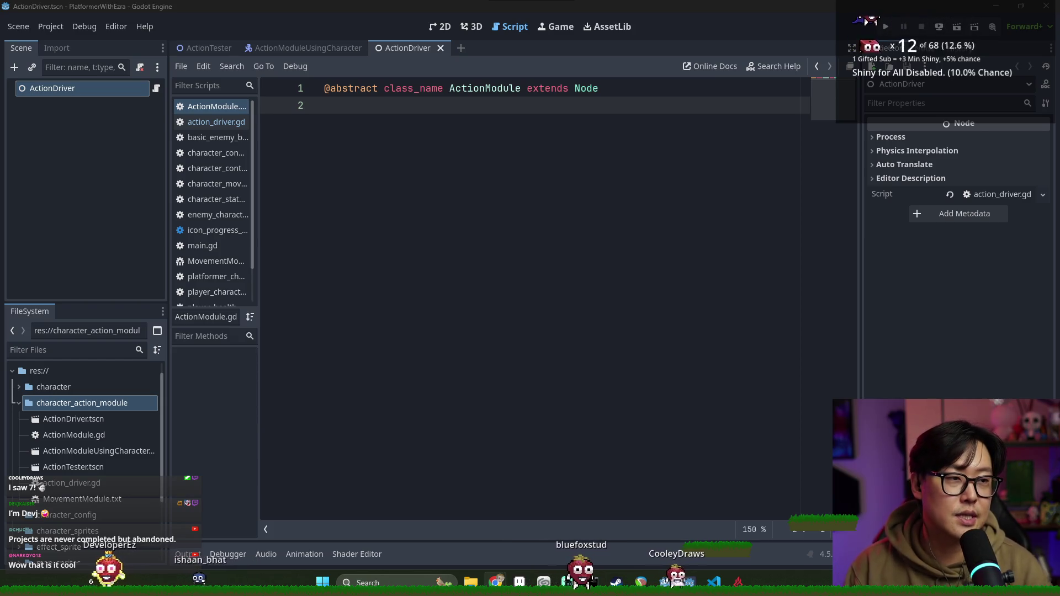
key(alt+Tab)
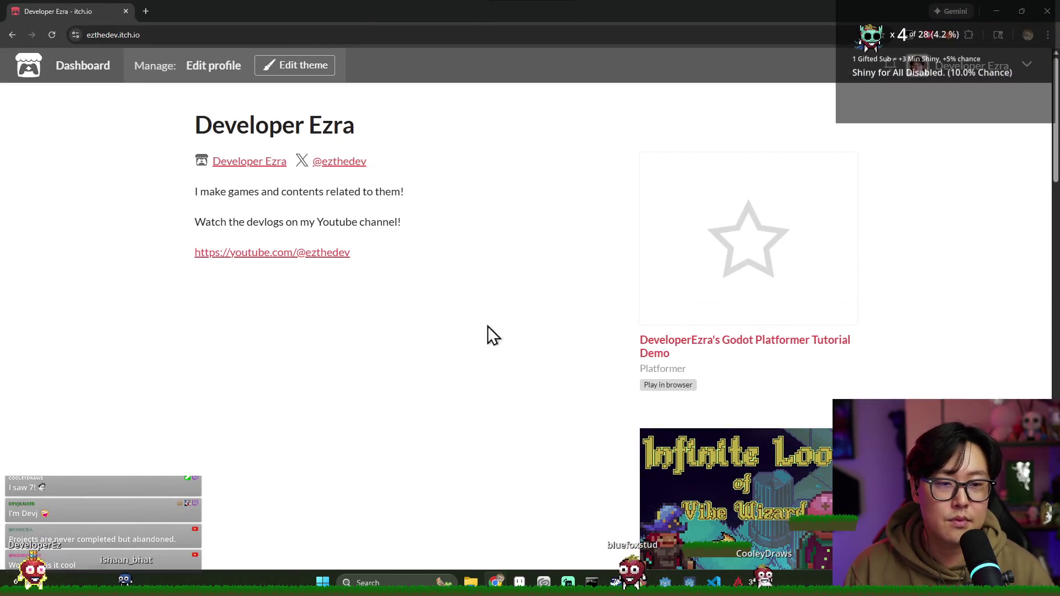
Launch The Blood is Mana from the itch.io profile and play it full screen
scroll(732, 378, down, 3)
scroll(729, 357, down, 7)
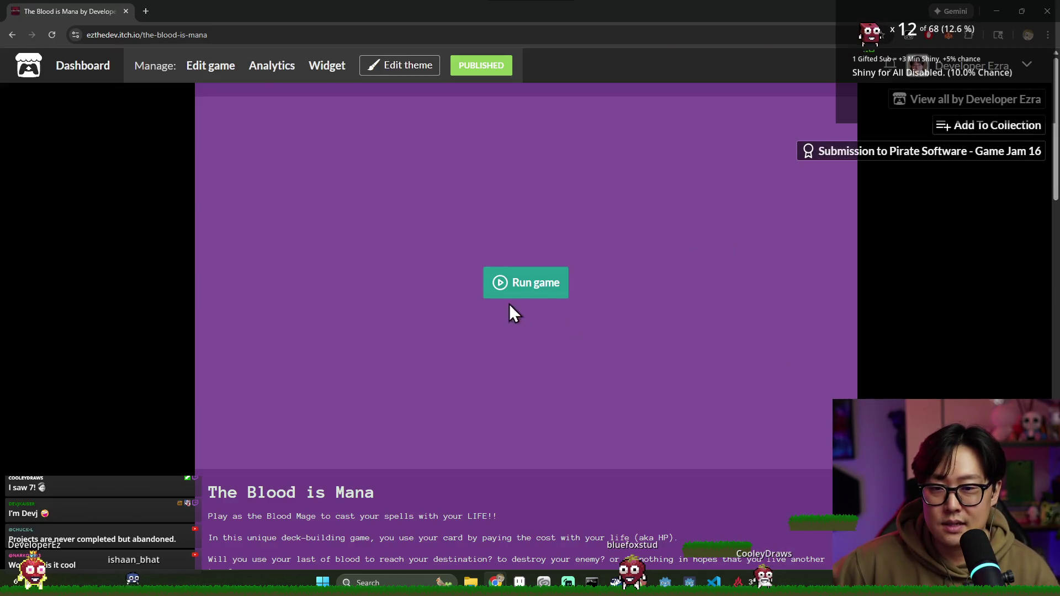
click(510, 296)
click(830, 470)
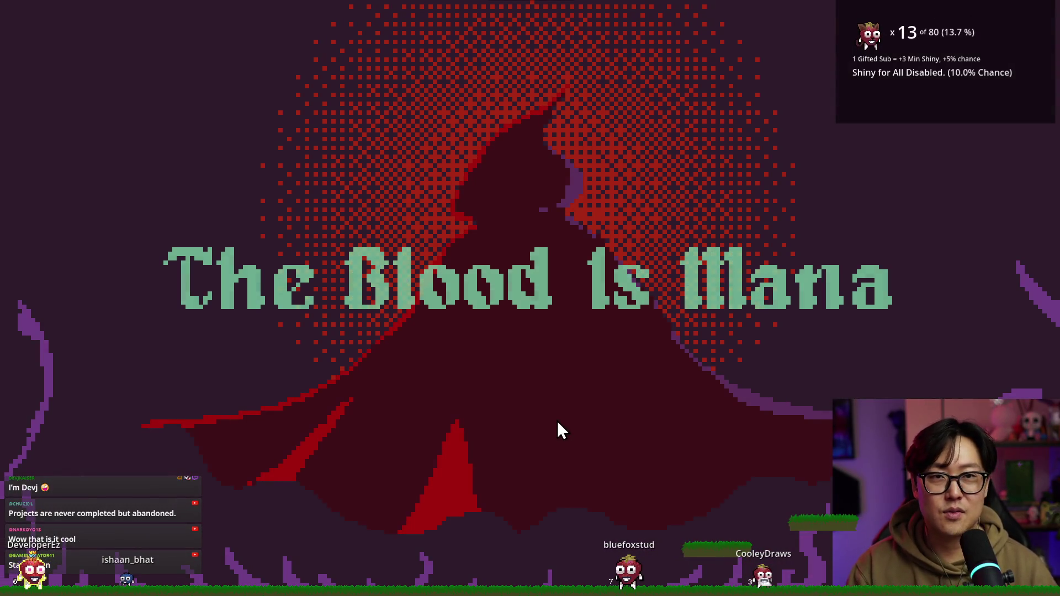
Start the game and page through the tutorial to reach the board
click(533, 362)
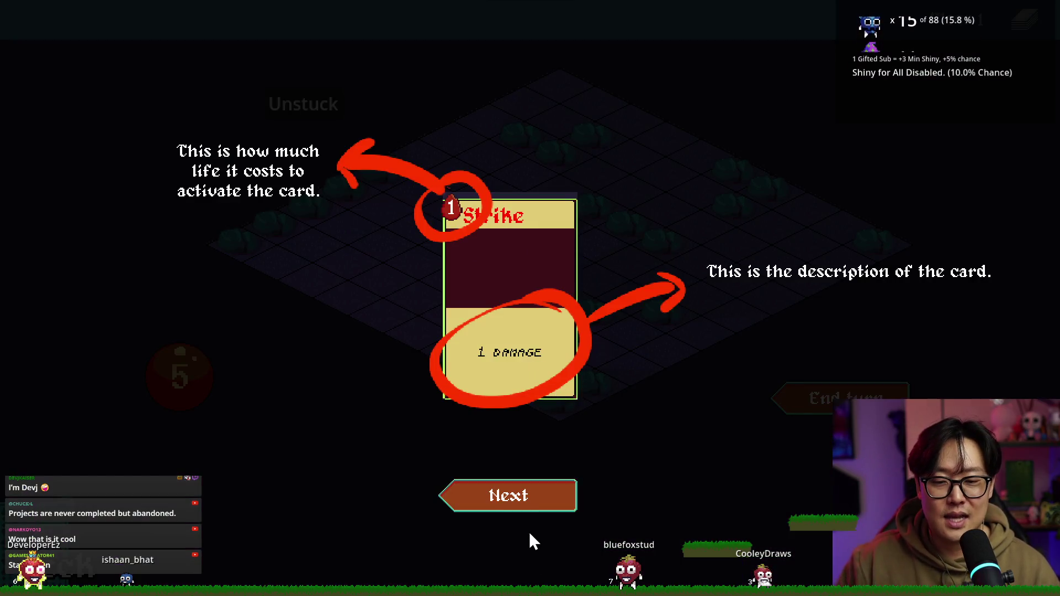
click(512, 488)
click(516, 494)
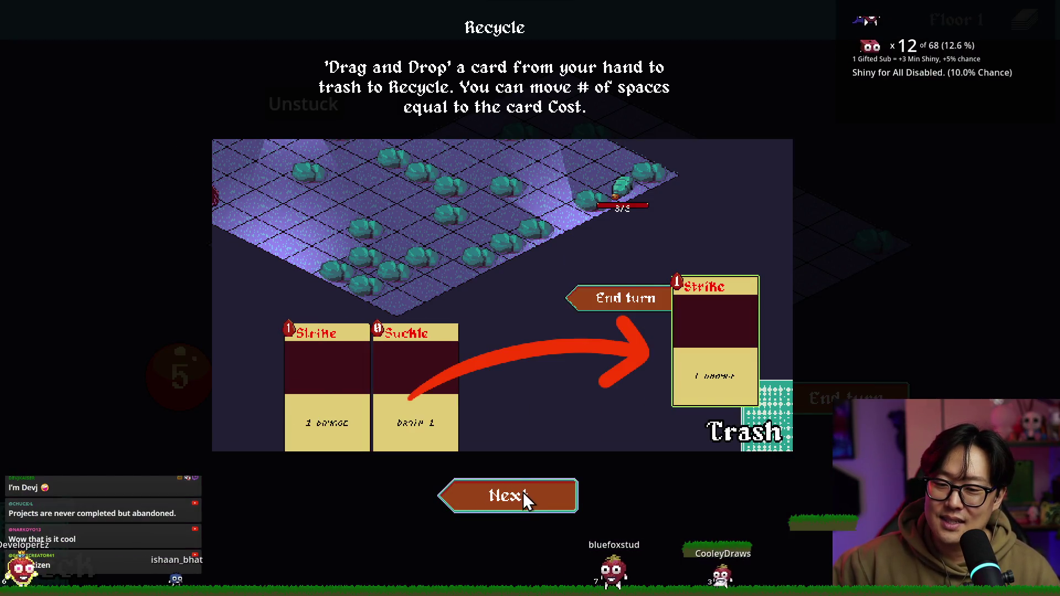
click(522, 496)
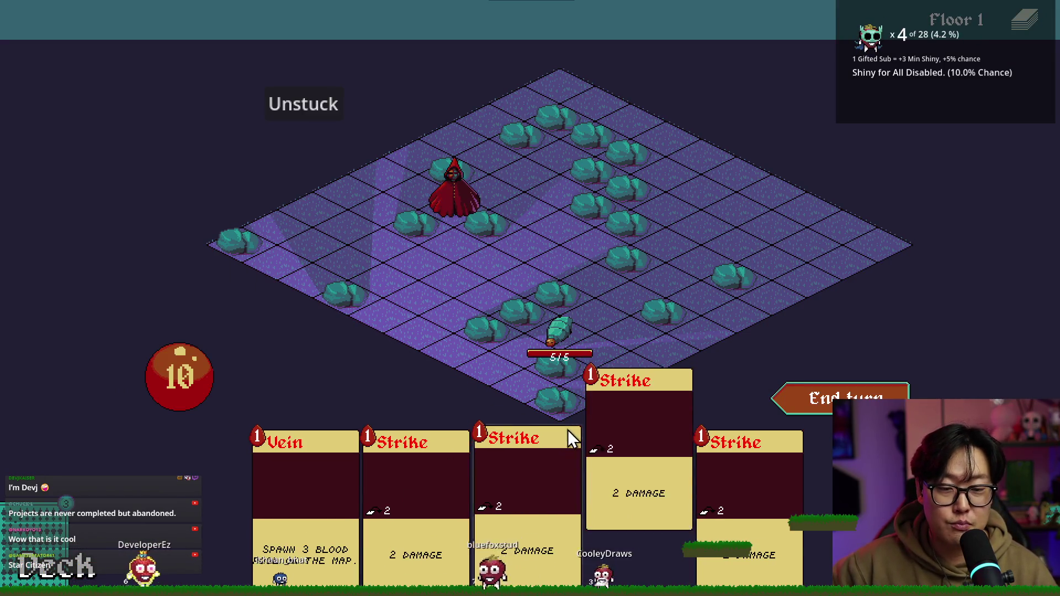
Play Strike cards and Vein to spawn blood pools, moving the mage between plays
mouse_move(556, 467)
mouse_down()
mouse_move(572, 373)
mouse_move(710, 281)
mouse_move(928, 442)
mouse_move(430, 389)
mouse_move(493, 517)
mouse_up()
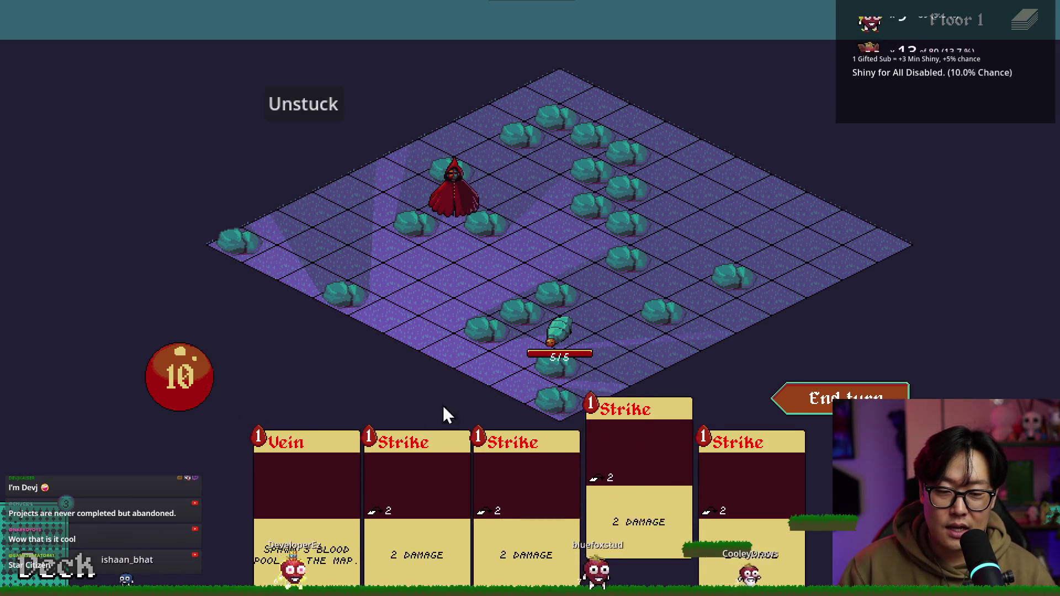
drag(320, 475, 510, 239)
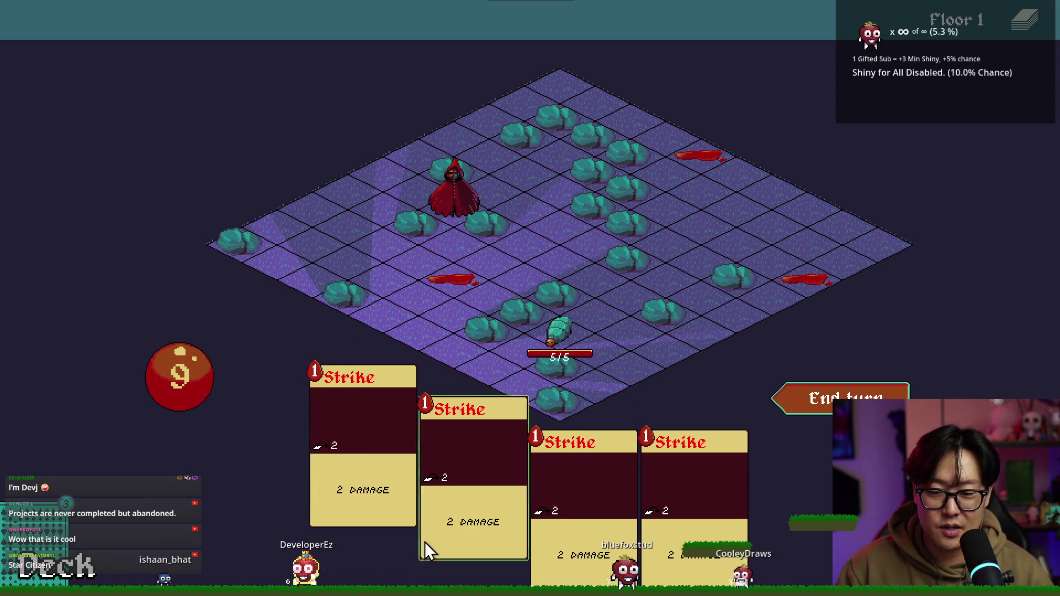
mouse_move(595, 466)
mouse_down()
mouse_move(685, 402)
mouse_move(972, 458)
mouse_up()
click(491, 184)
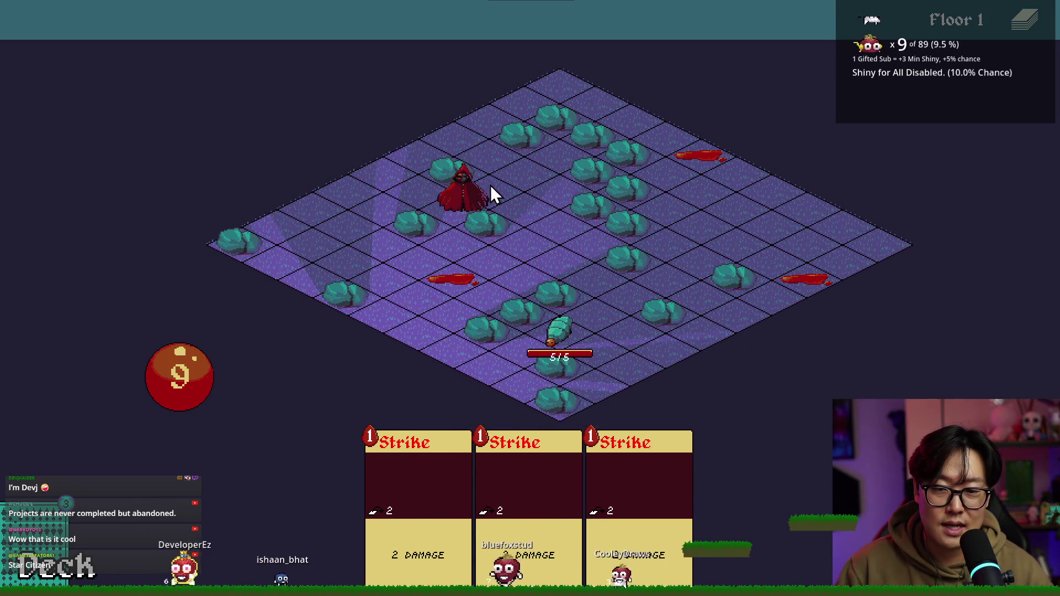
mouse_move(521, 531)
mouse_down()
mouse_move(609, 414)
mouse_move(647, 422)
mouse_move(637, 449)
mouse_move(657, 421)
mouse_up()
click(527, 209)
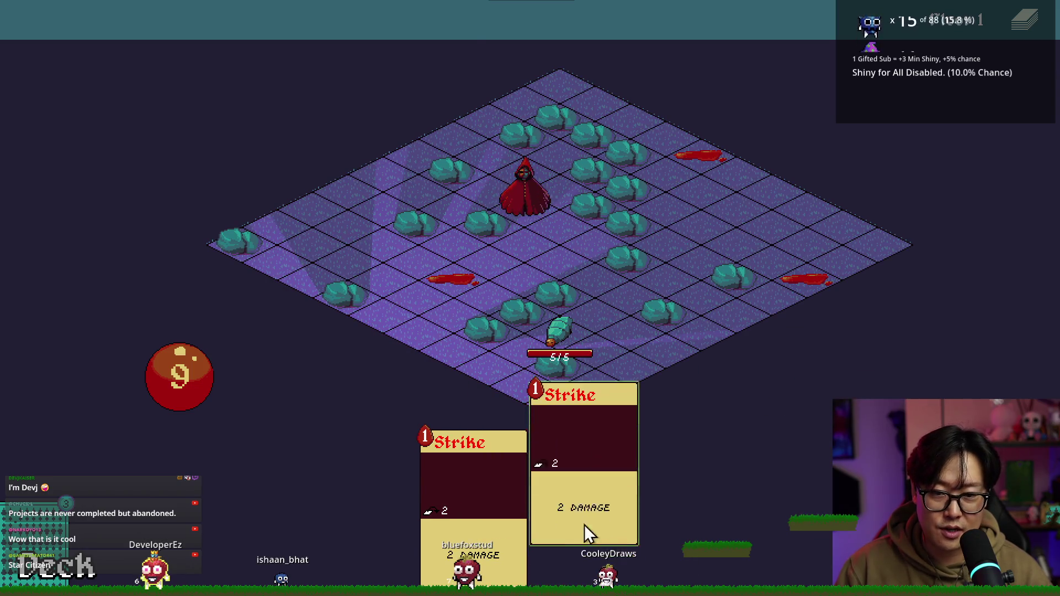
Play the remaining Strike cards while stepping the mage, end the turn, and play Footwork
click(598, 489)
click(552, 216)
drag(566, 530, 703, 425)
click(531, 245)
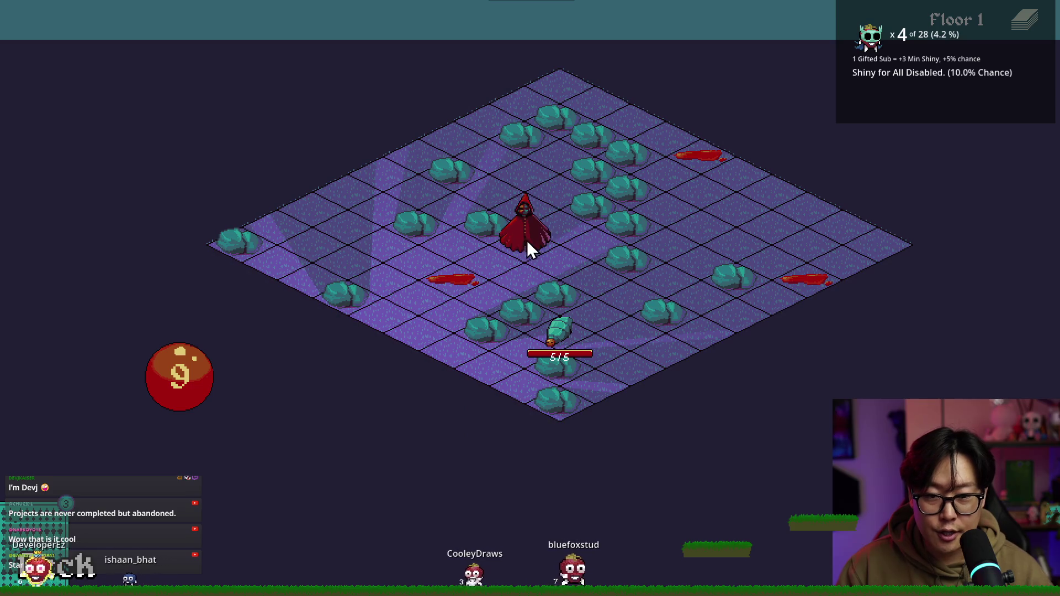
click(818, 408)
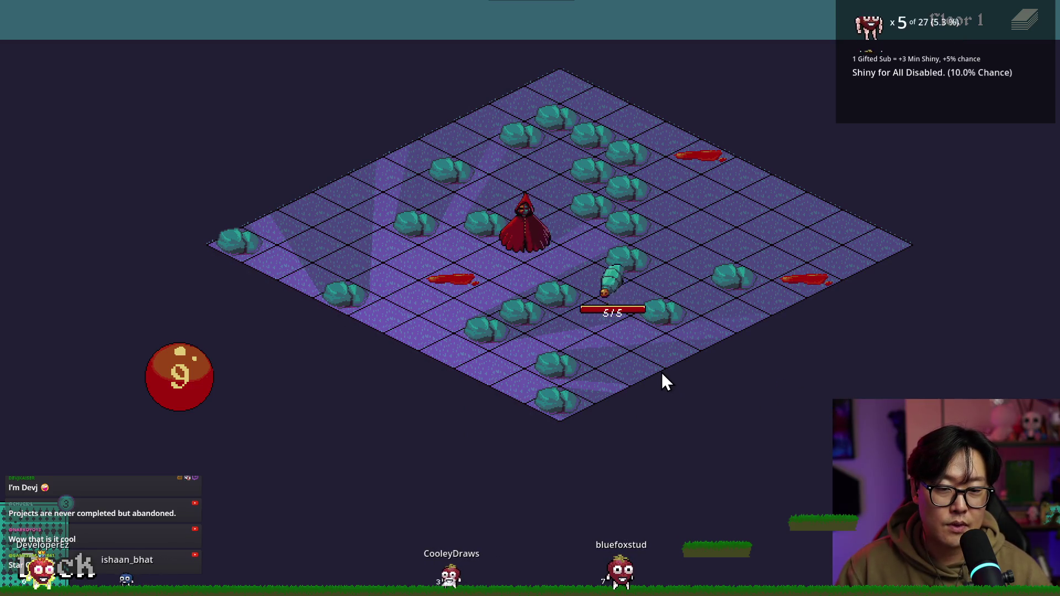
drag(299, 488, 618, 292)
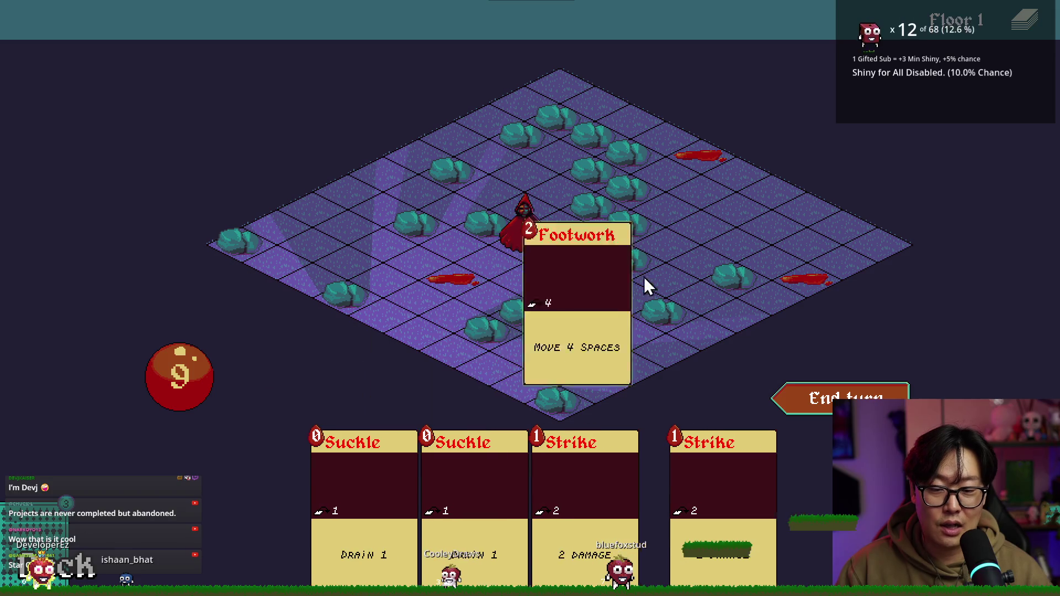
Play Strike+ and reposition the mage down-left, then one tile up-right
click(464, 286)
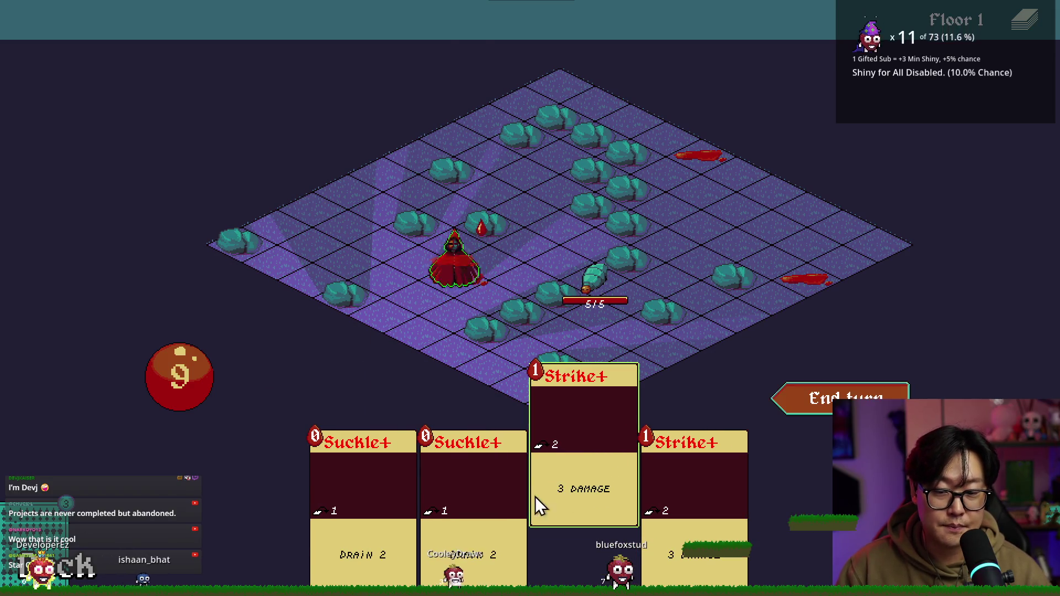
click(584, 506)
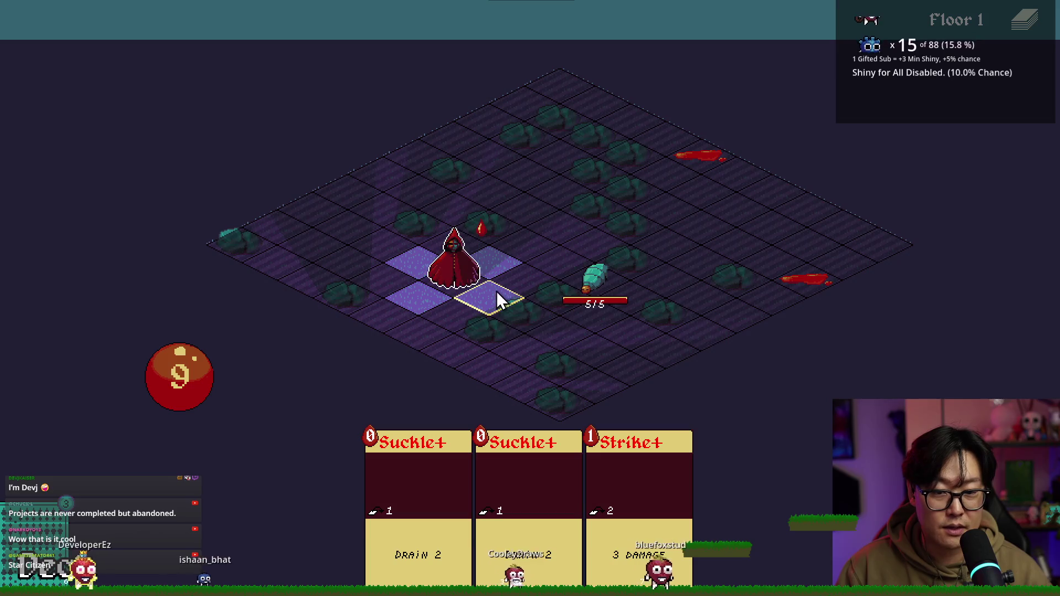
click(497, 293)
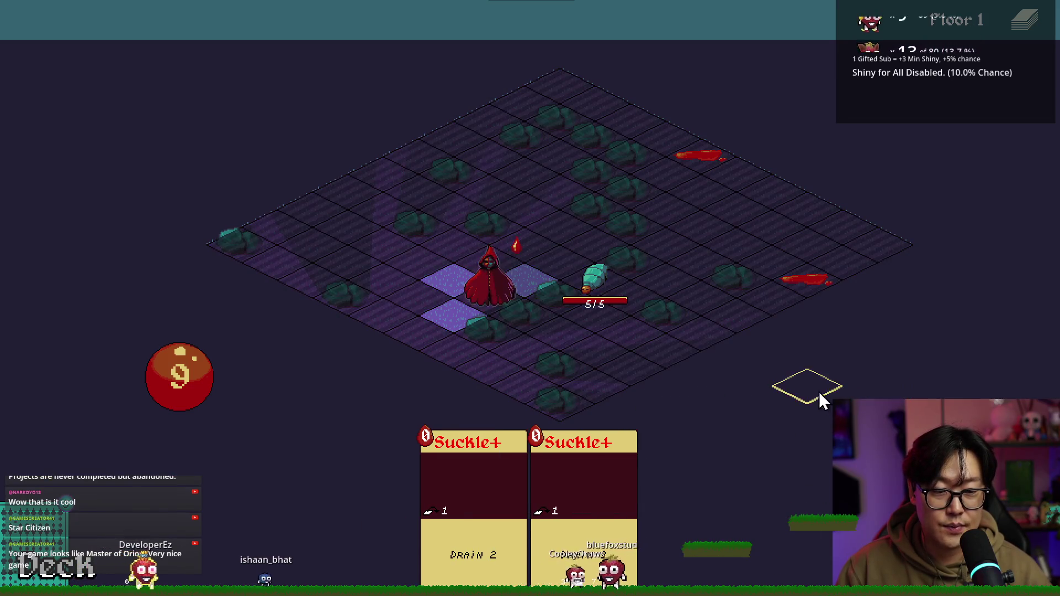
click(519, 278)
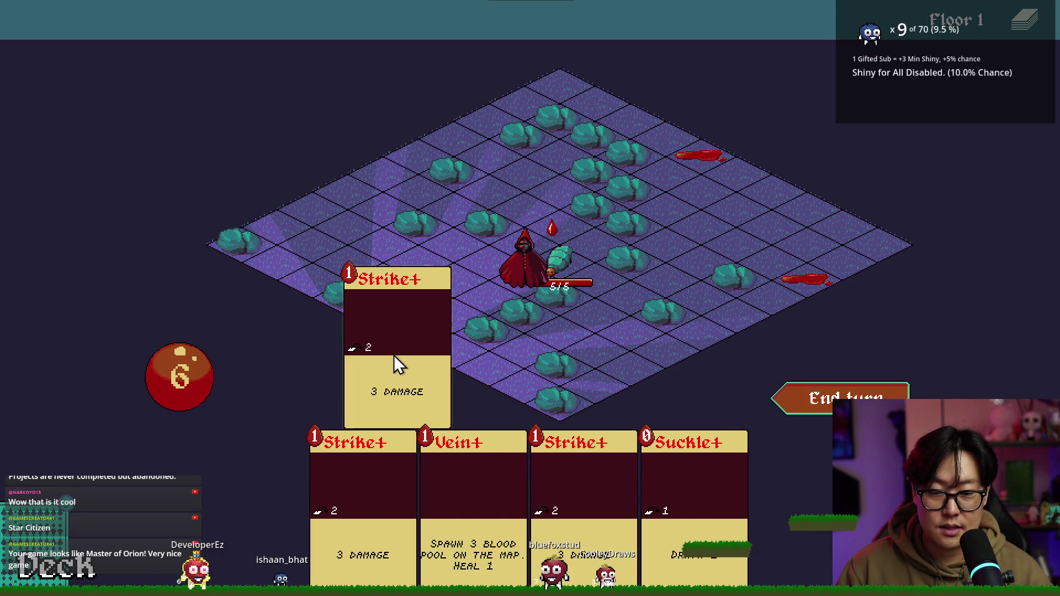
Play Vein to spawn blood pools and aim Suckle at the enemy
click(545, 508)
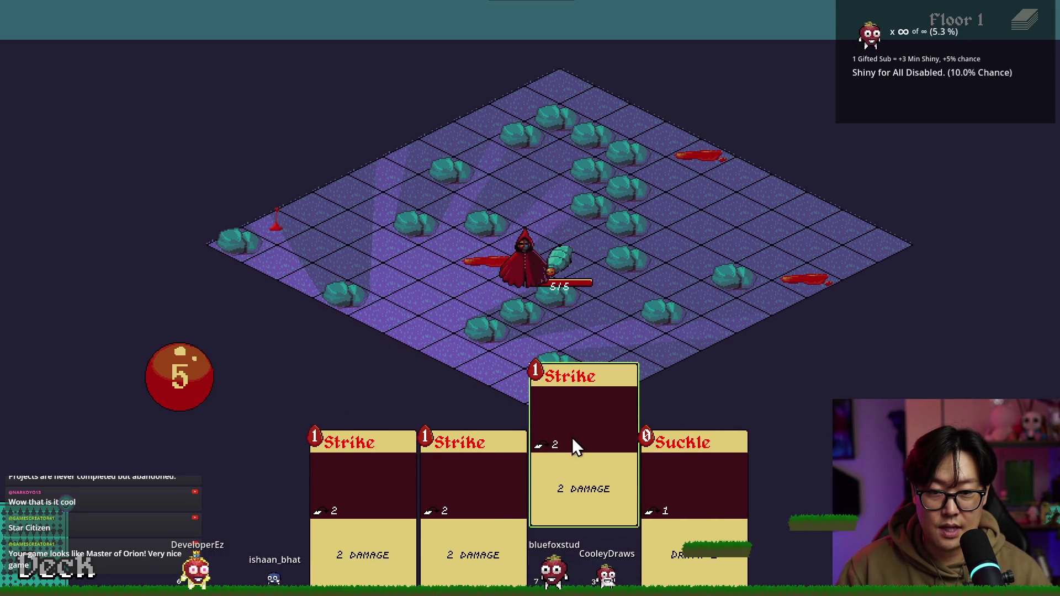
click(734, 470)
click(588, 270)
click(620, 410)
click(505, 274)
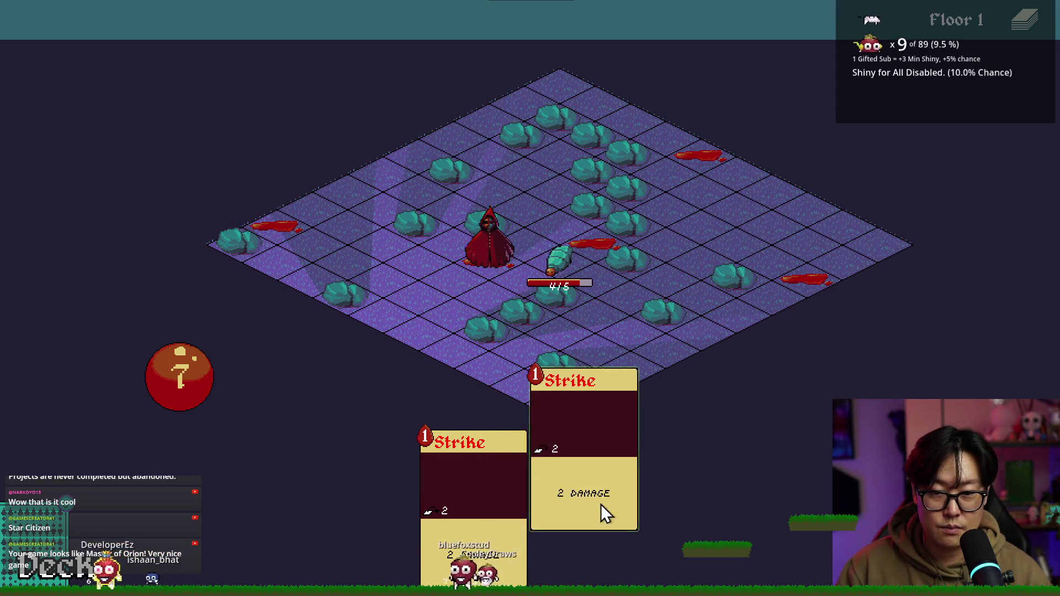
Strike the enemy to 1 health, finish it with Suckle, and take Communion
click(602, 515)
click(529, 278)
click(525, 468)
click(554, 247)
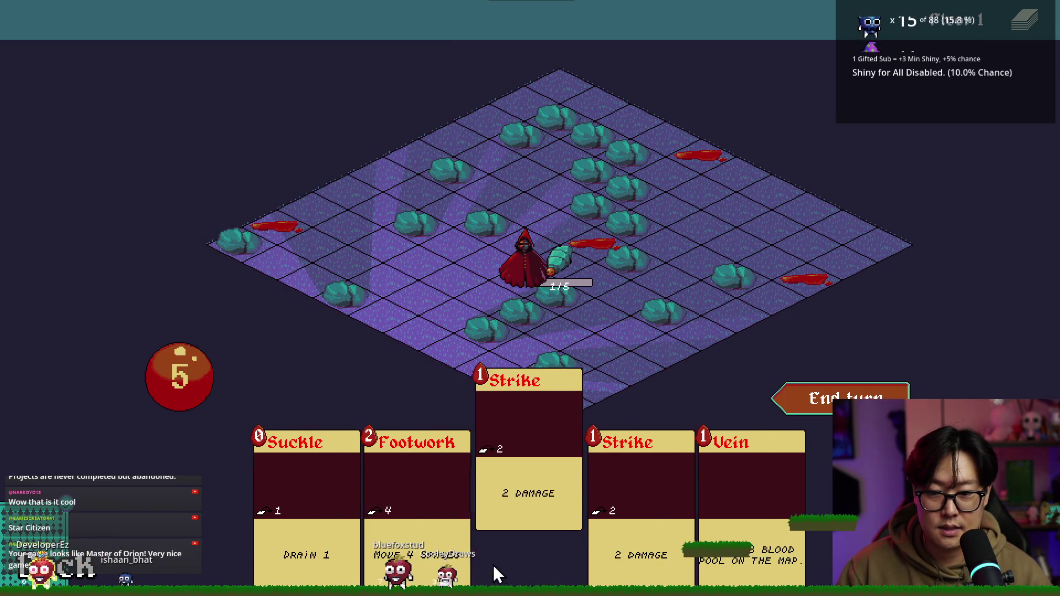
click(346, 468)
click(601, 250)
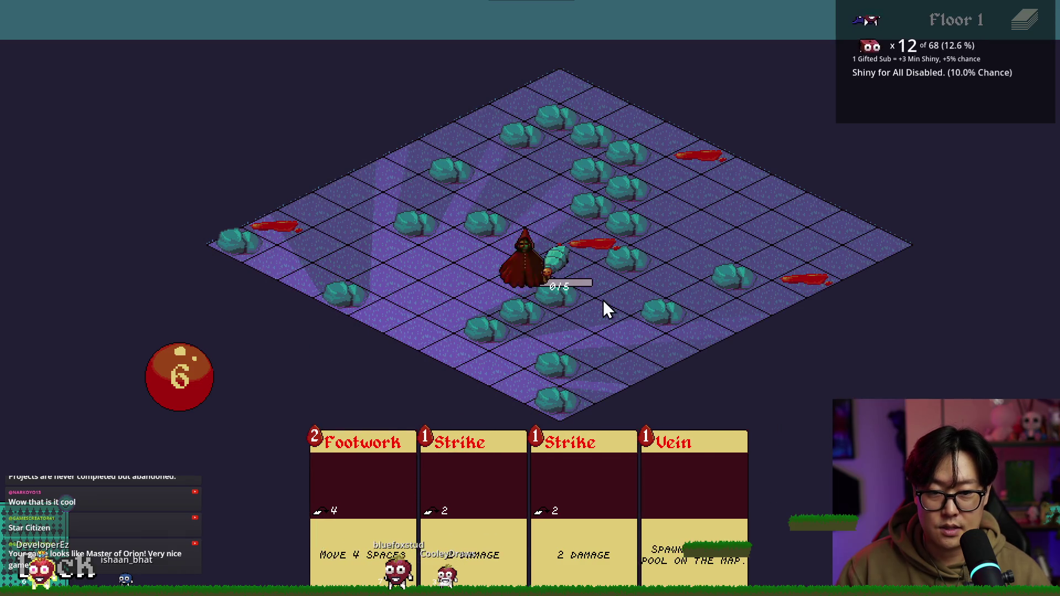
click(685, 294)
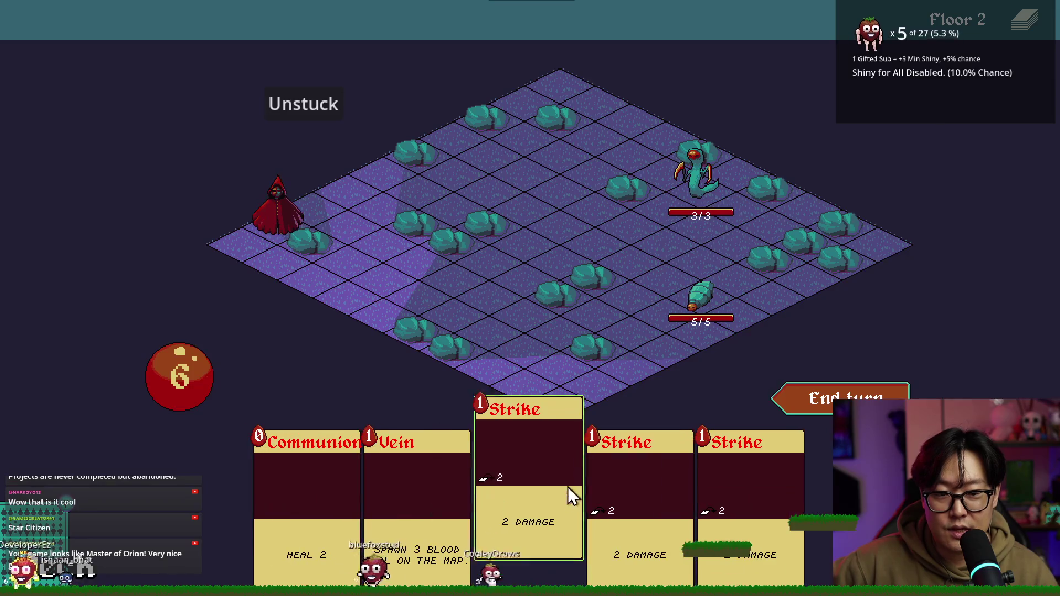
Play Communion and a Strike on Floor 2, then end the turn
click(317, 484)
click(511, 271)
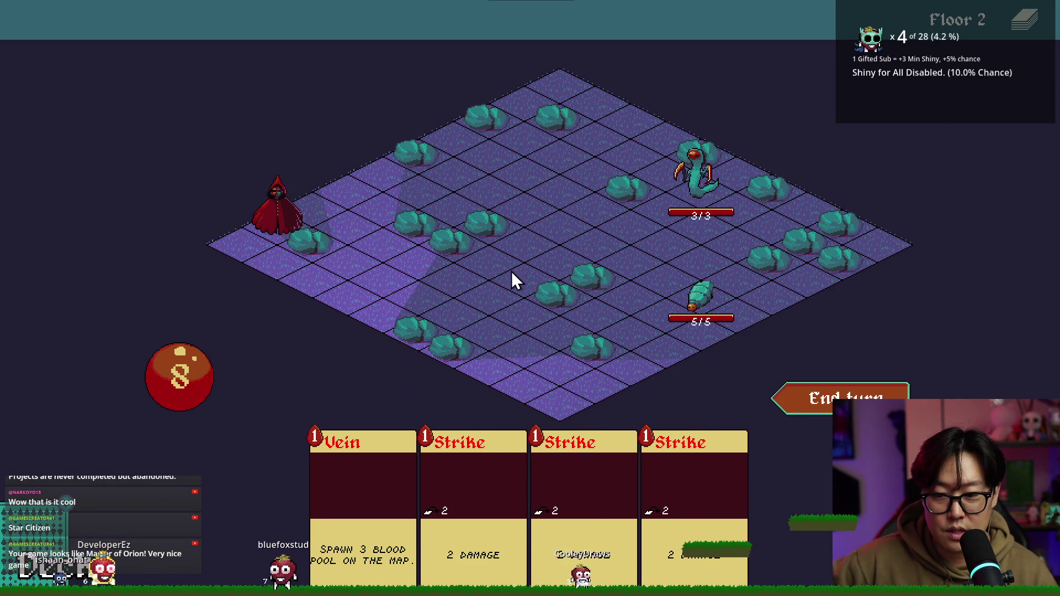
click(712, 514)
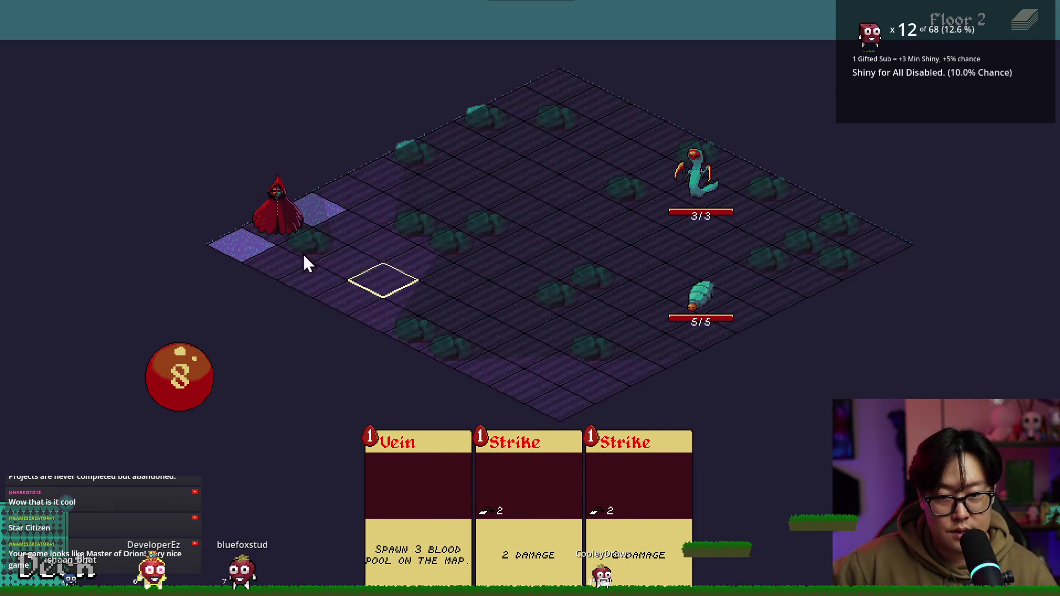
click(792, 409)
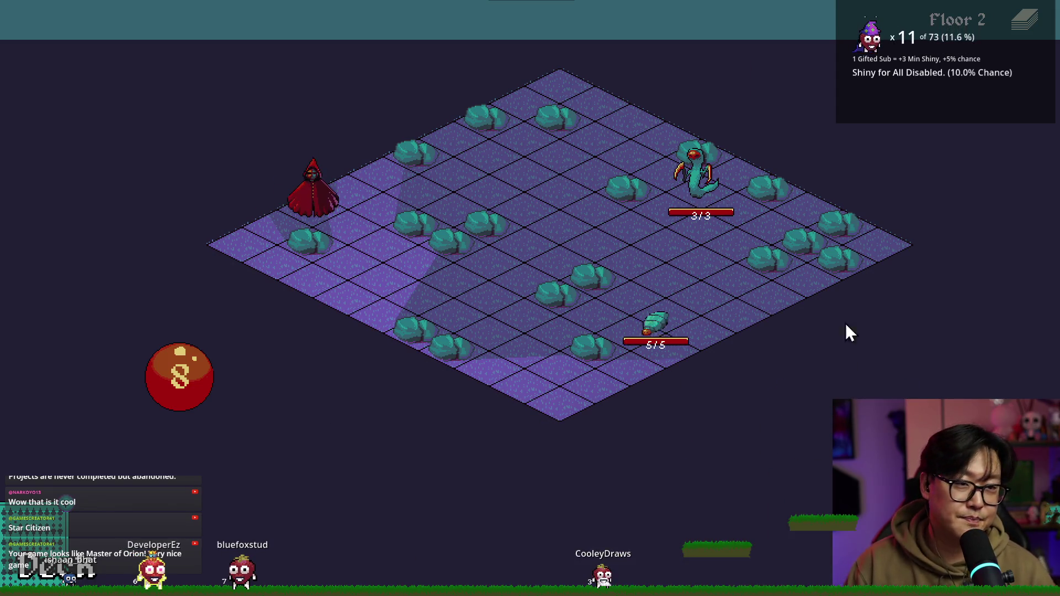
key(alt+Tab)
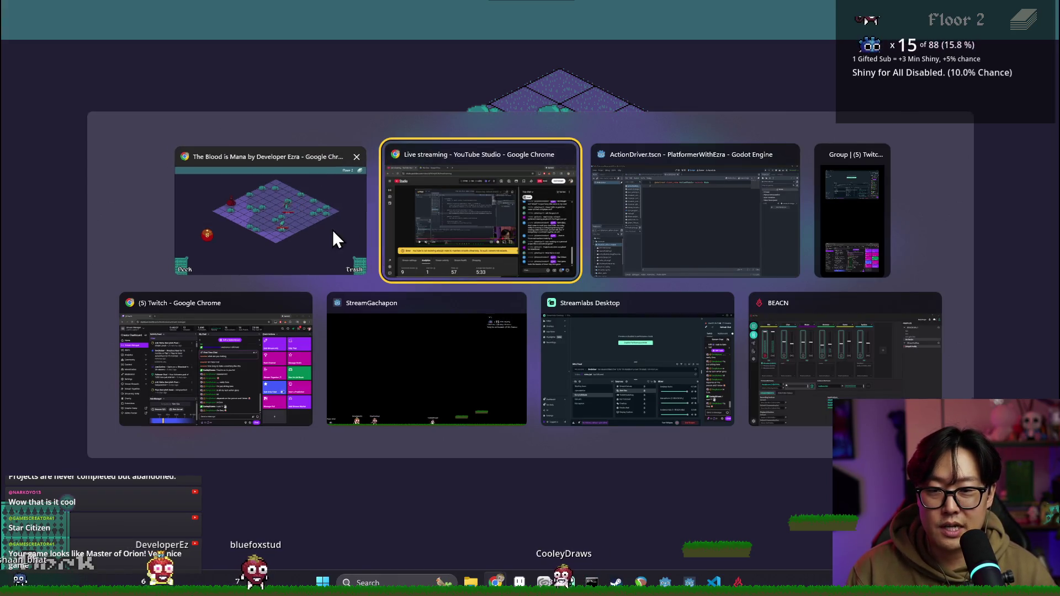
Return to the browser and open the isometric Fantasy Dungeon & Ruin tileset page
click(332, 229)
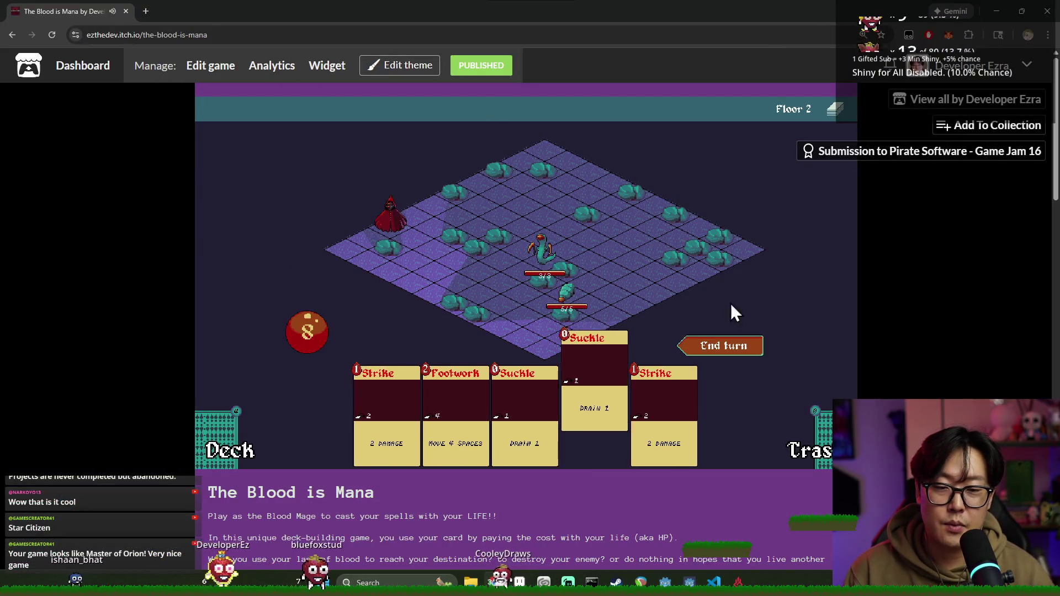
click(966, 100)
scroll(618, 420, down, 9)
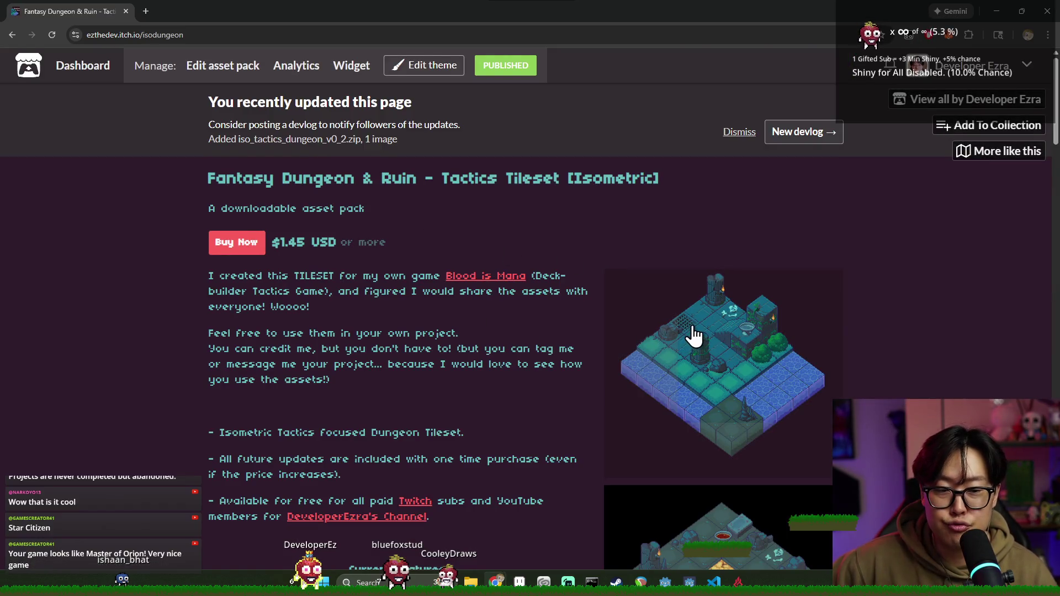
scroll(695, 331, down, 7)
scroll(699, 326, up, 4)
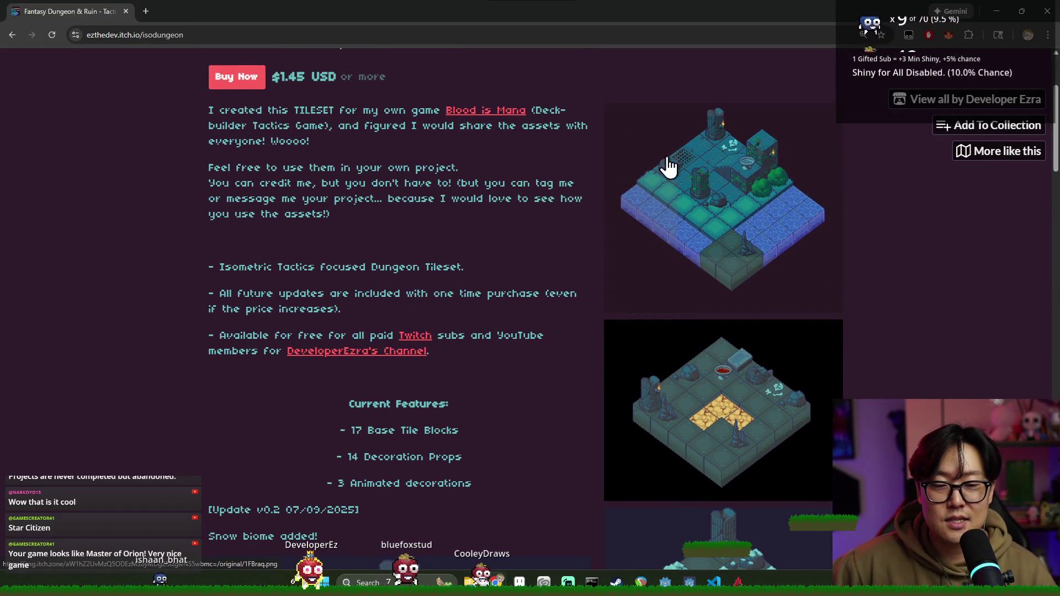
scroll(718, 238, up, 2)
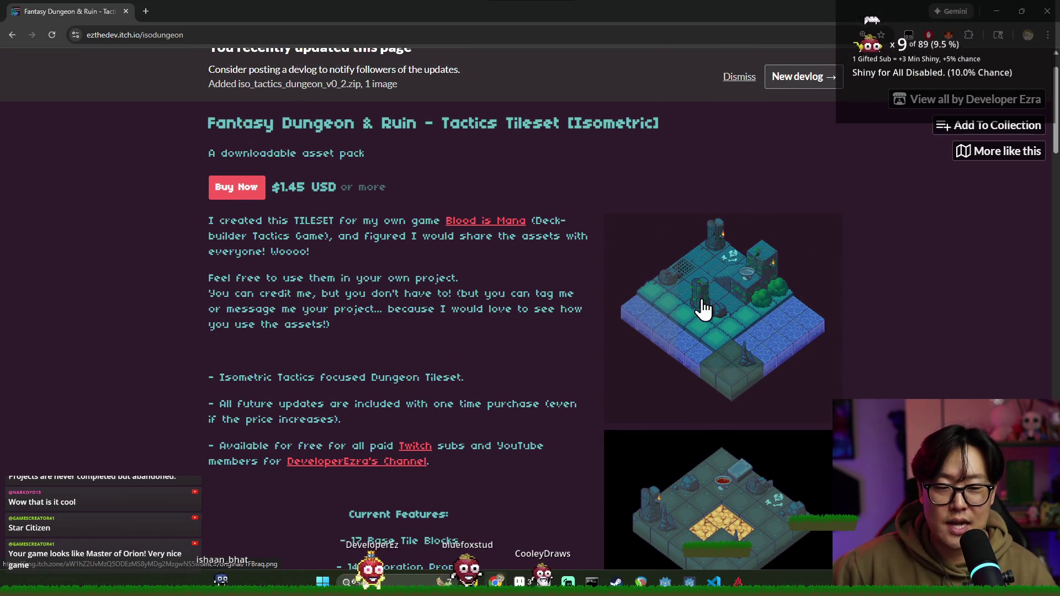
scroll(718, 276, down, 6)
scroll(736, 237, up, 6)
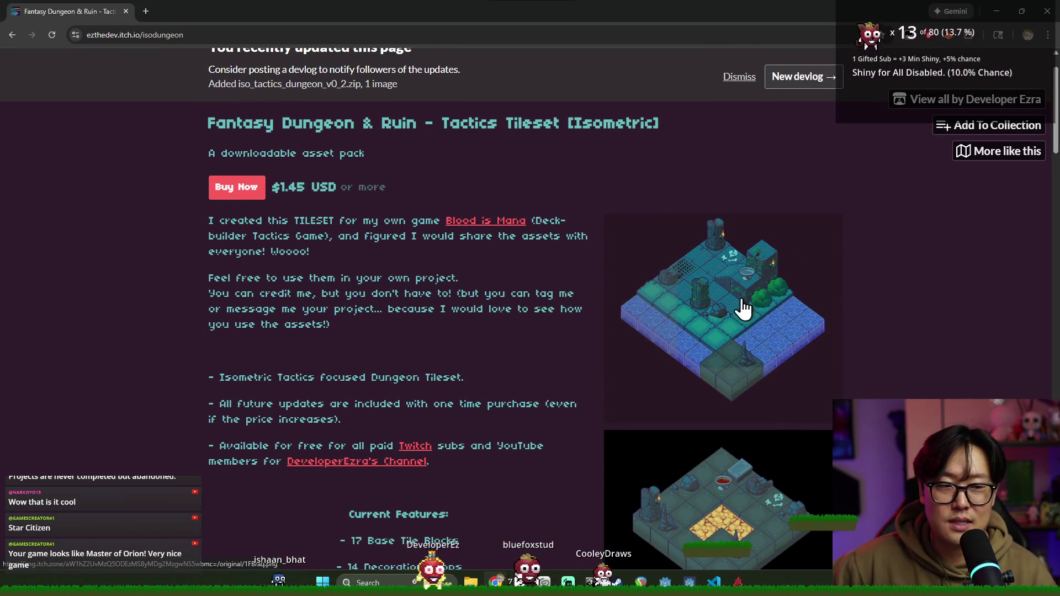
scroll(743, 301, down, 13)
Look over the tileset previews, then close the browser to return to Godot
scroll(410, 326, up, 2)
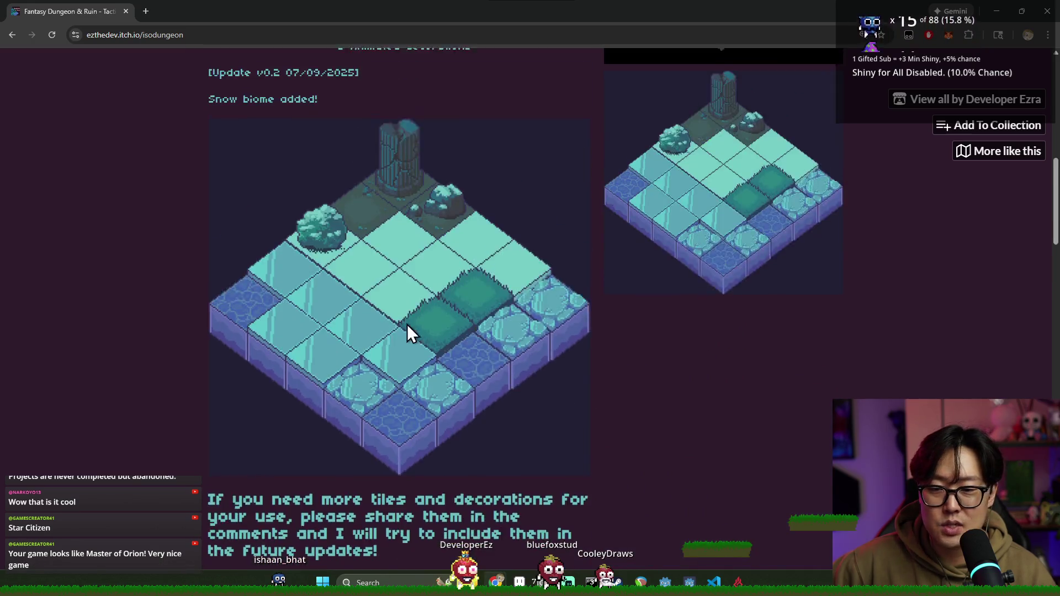
scroll(701, 172, up, 12)
scroll(449, 277, down, 3)
scroll(249, 160, up, 2)
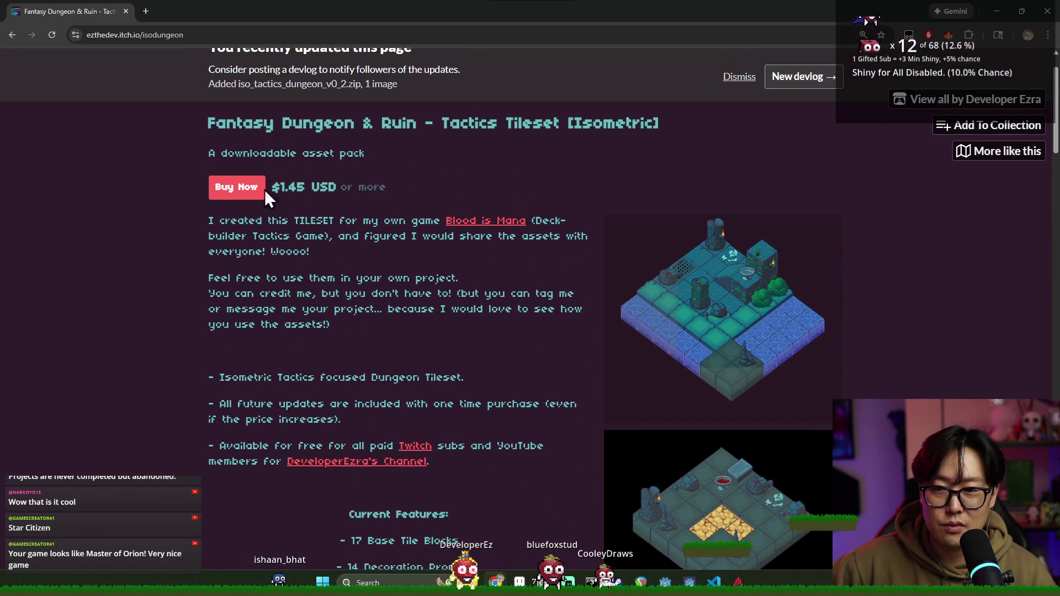
scroll(343, 314, down, 20)
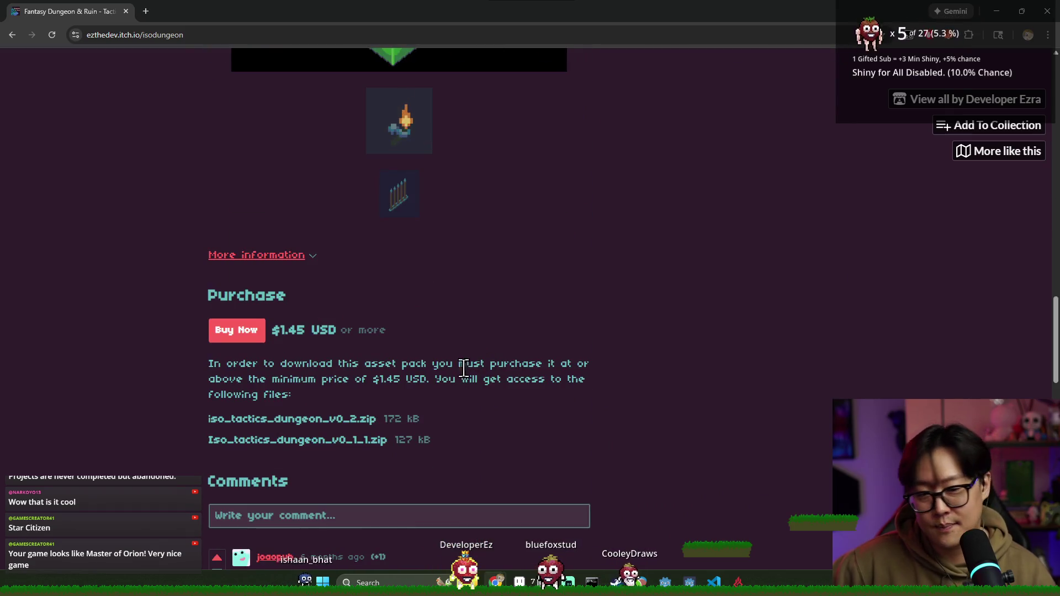
scroll(409, 386, down, 4)
scroll(393, 375, up, 20)
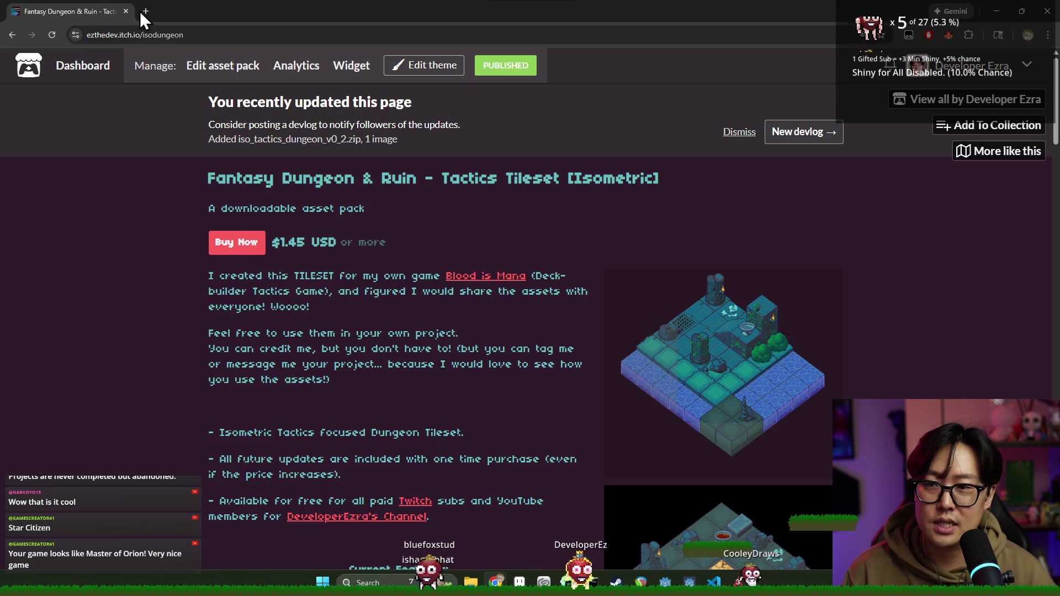
click(126, 11)
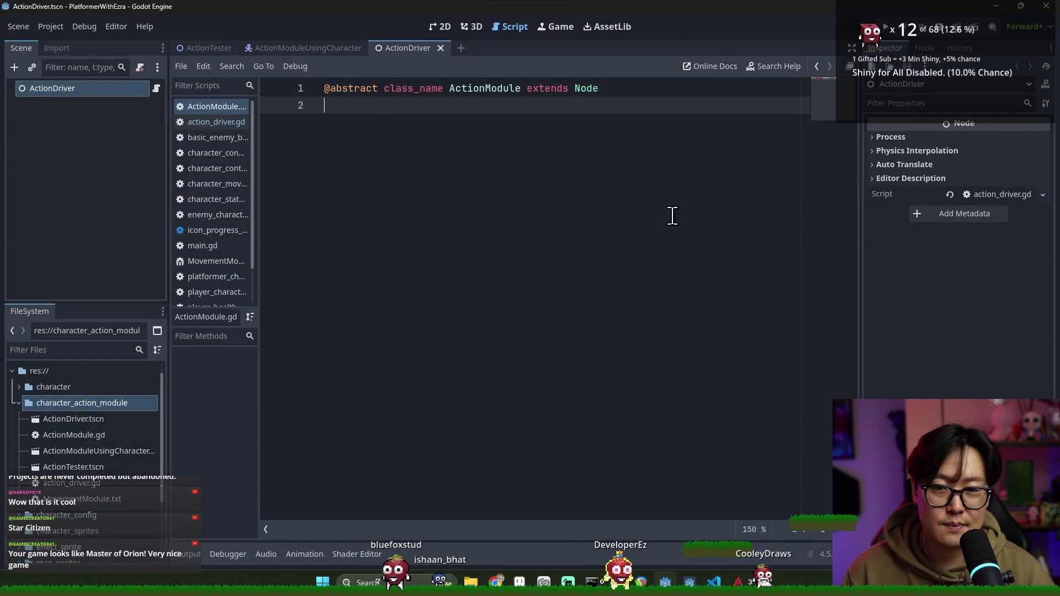
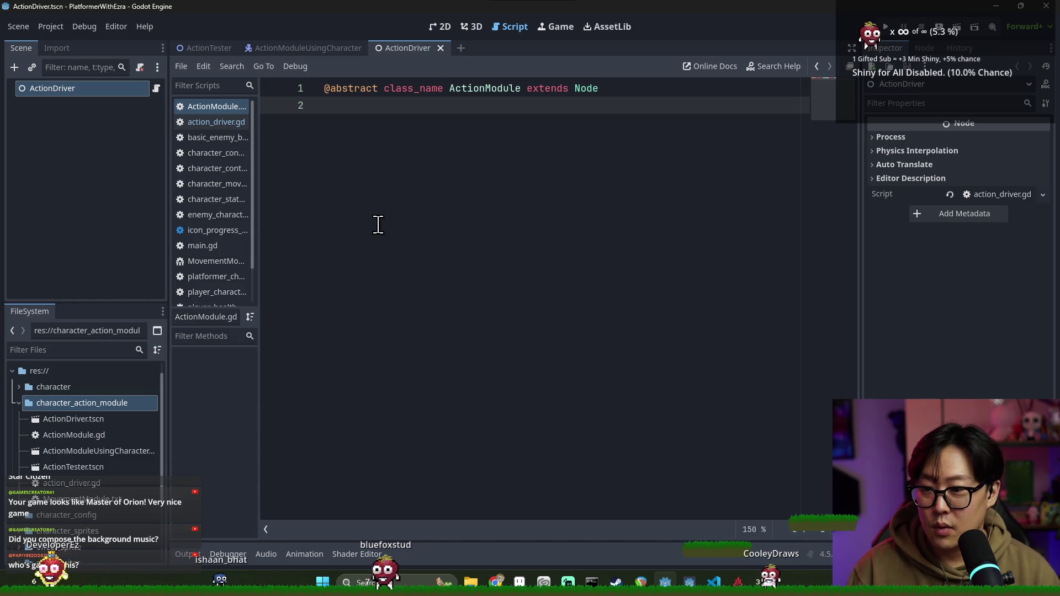
click(109, 435)
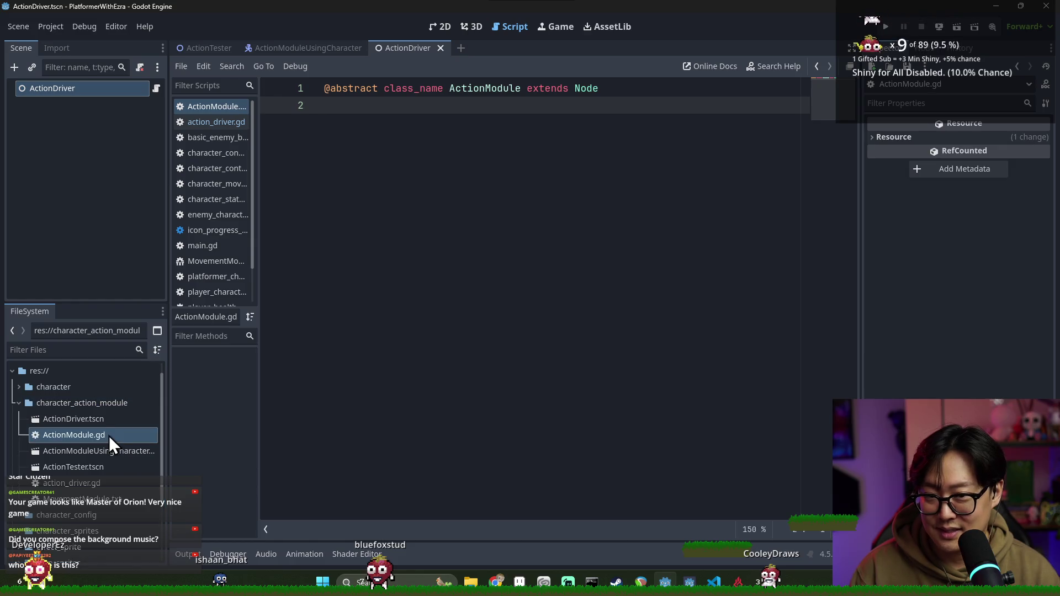
double_click(121, 500)
scroll(429, 267, up, 4)
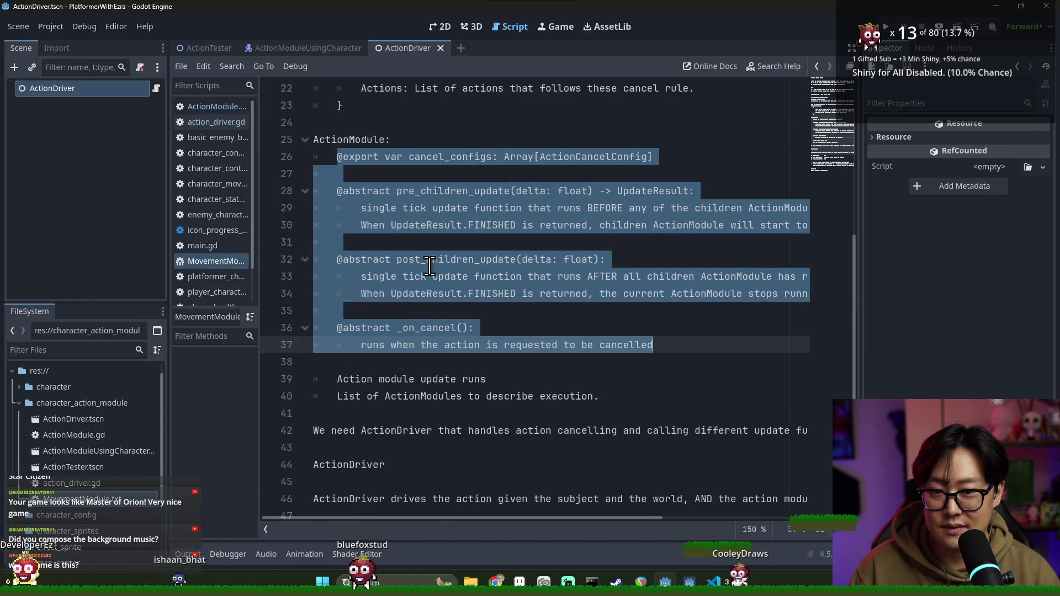
double_click(115, 436)
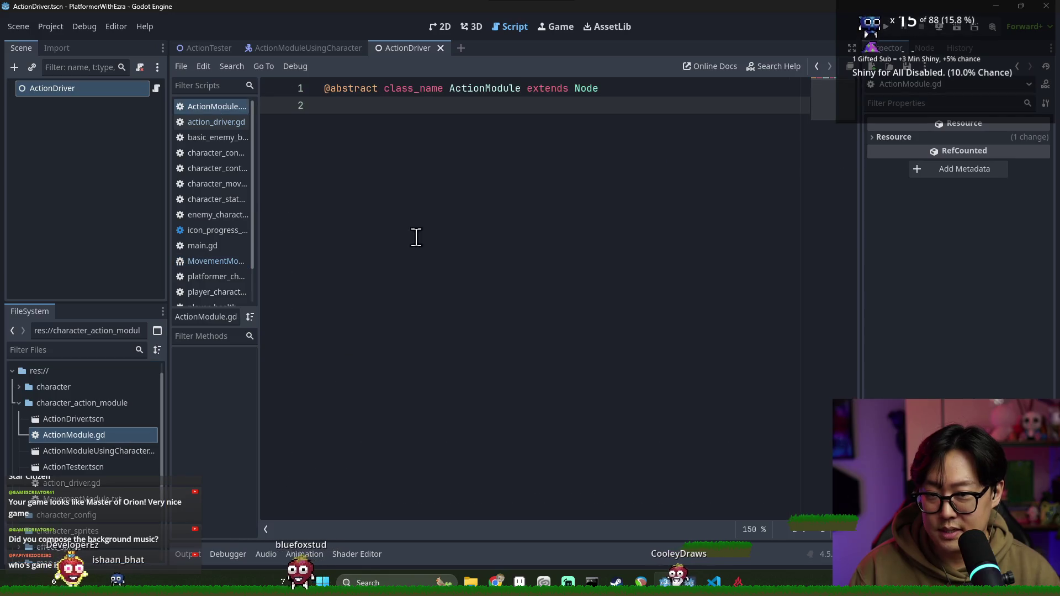
key(ctrl+v)
click(374, 124)
shift+click(463, 321)
key(shift+Tab)
click(654, 88)
key(Return)
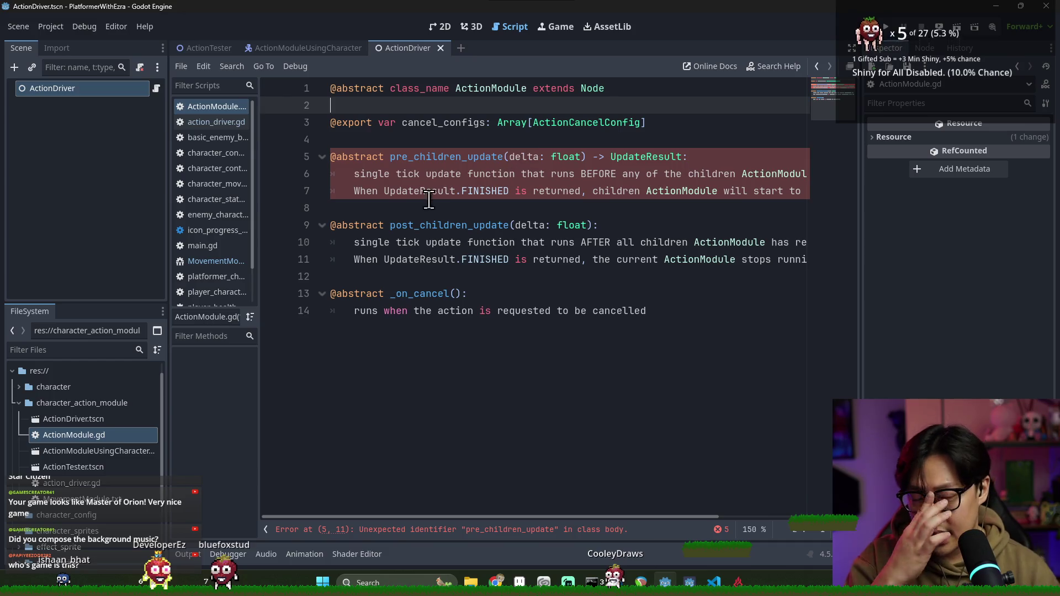
Move the two docstring lines from under pre_children_update to above it
key(Down)
key(Down)
key(Down)
key(shift+Down)
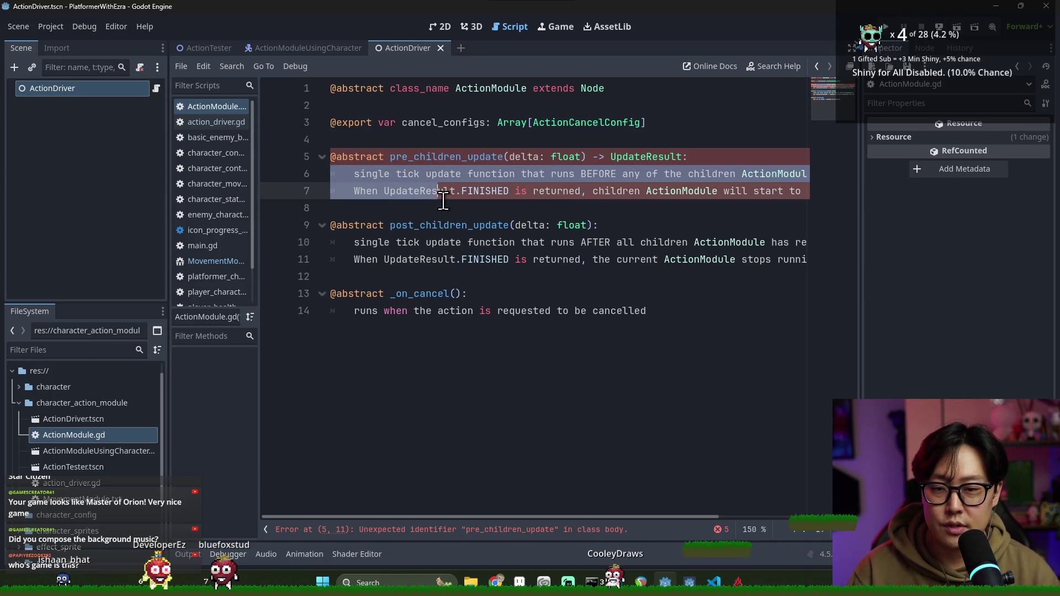
key(shift+Down)
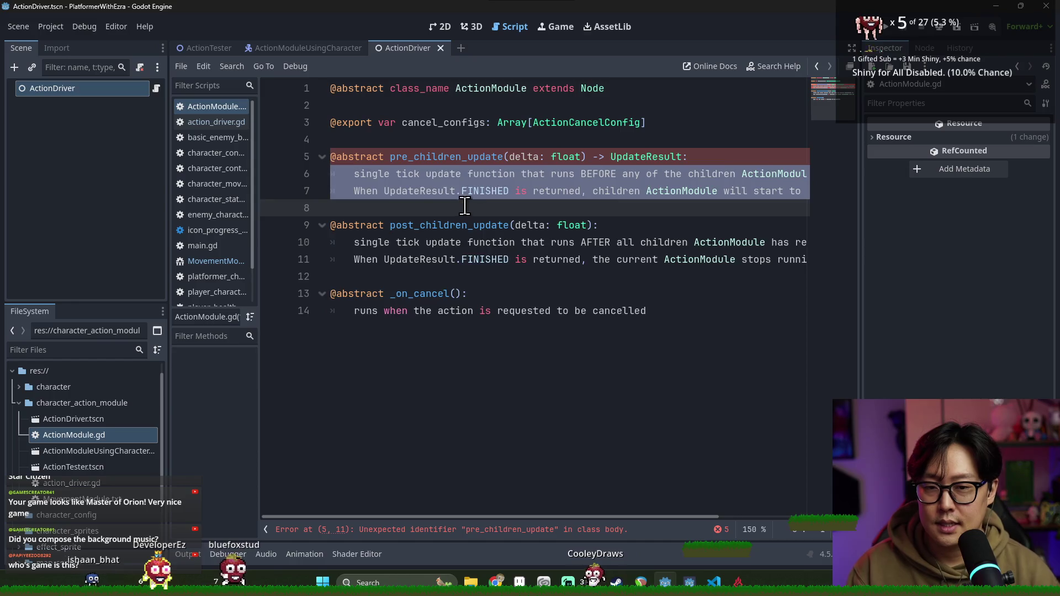
click(354, 180)
drag(353, 175, 379, 208)
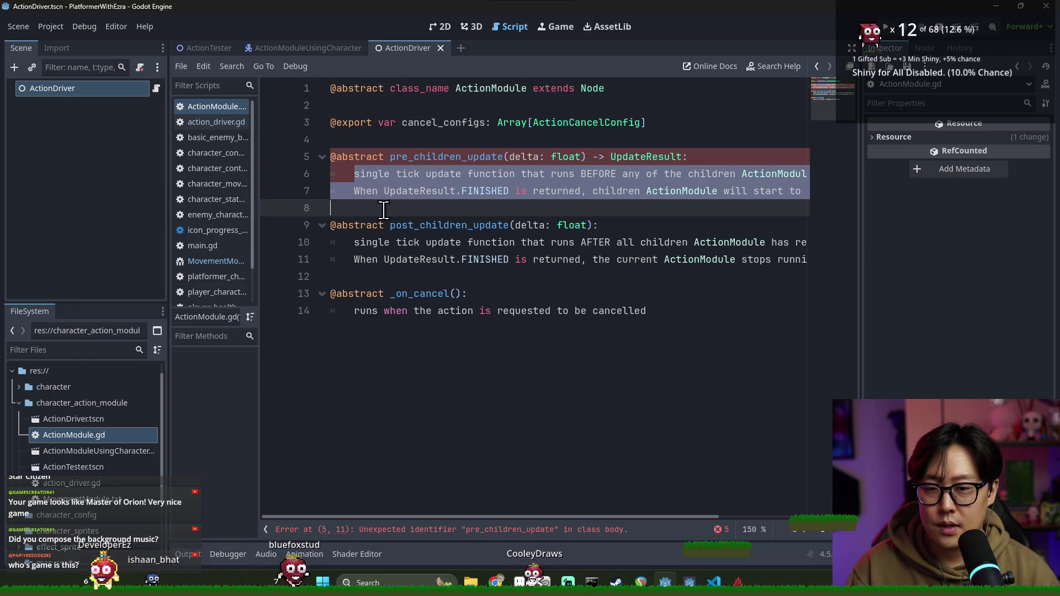
key(BackSpace)
click(411, 139)
key(Return)
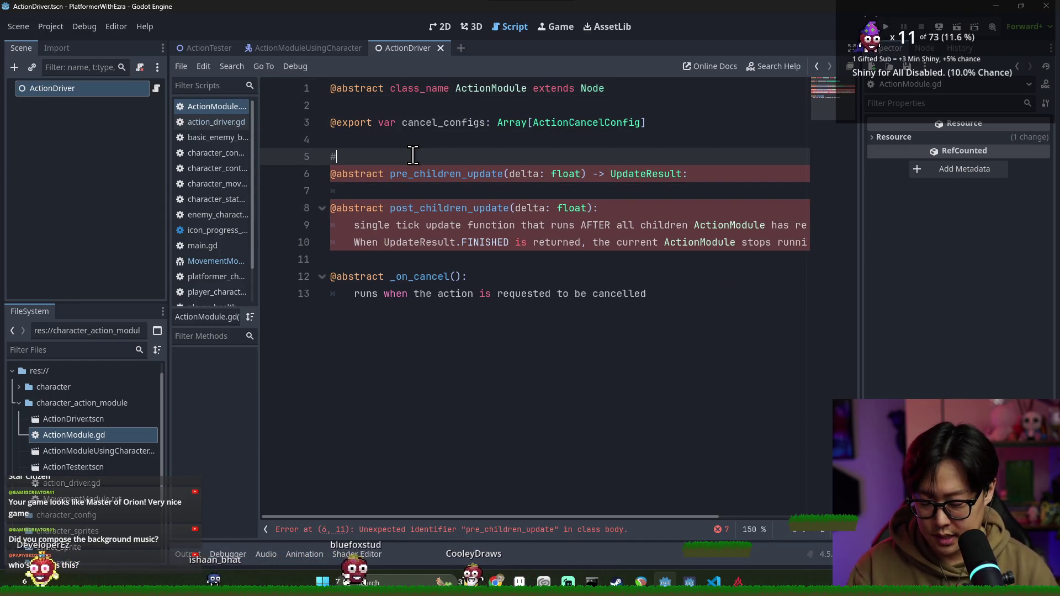
key(ctrl+v)
Make the lines ## comments, deleting 'any of' and 'has ran' and fixing indentation
click(343, 157)
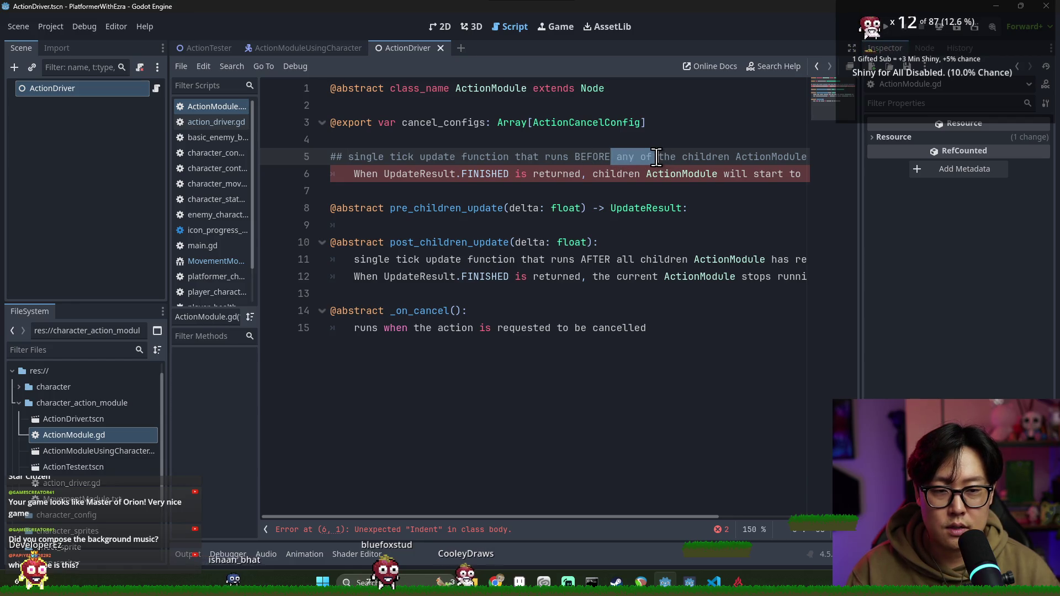
key(BackSpace)
key(ctrl+Right)
key(ctrl+Right)
key(ctrl+Right)
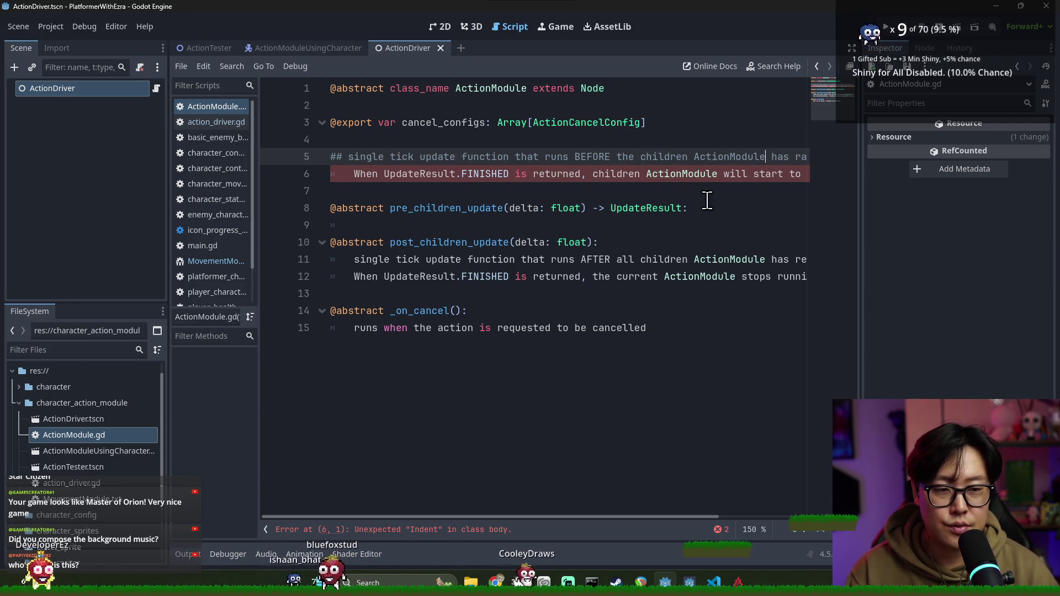
drag(611, 516, 736, 516)
key(ctrl+shift+Right)
key(ctrl+shift+Right)
key(BackSpace)
drag(519, 516, 249, 225)
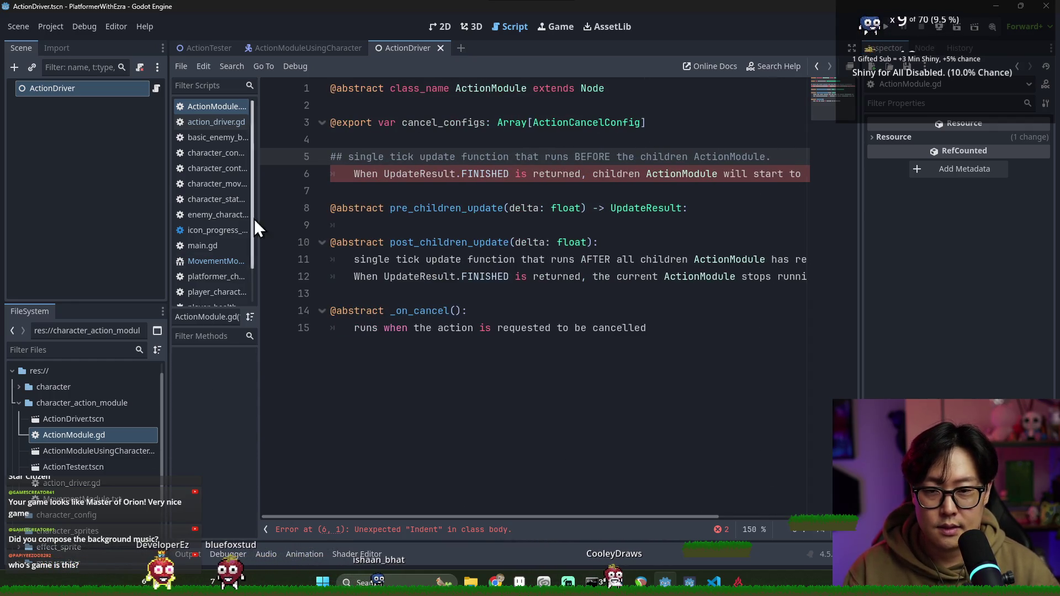
key(Delete)
key(Return)
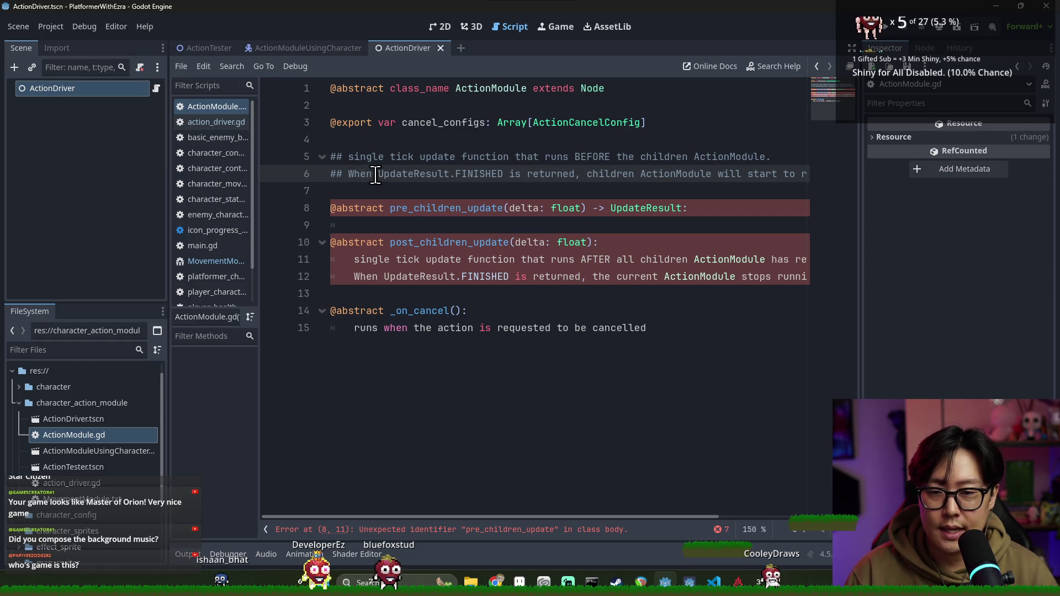
Replace 'is returned' with 'to continue' and select the trailing words 'will start to run'
text(Return)
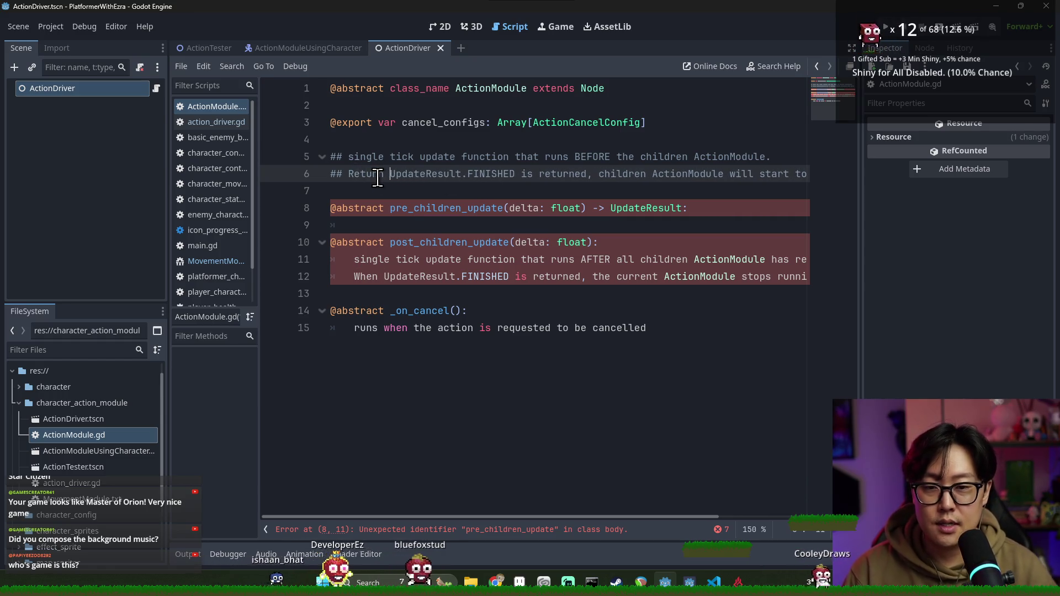
drag(516, 174, 588, 174)
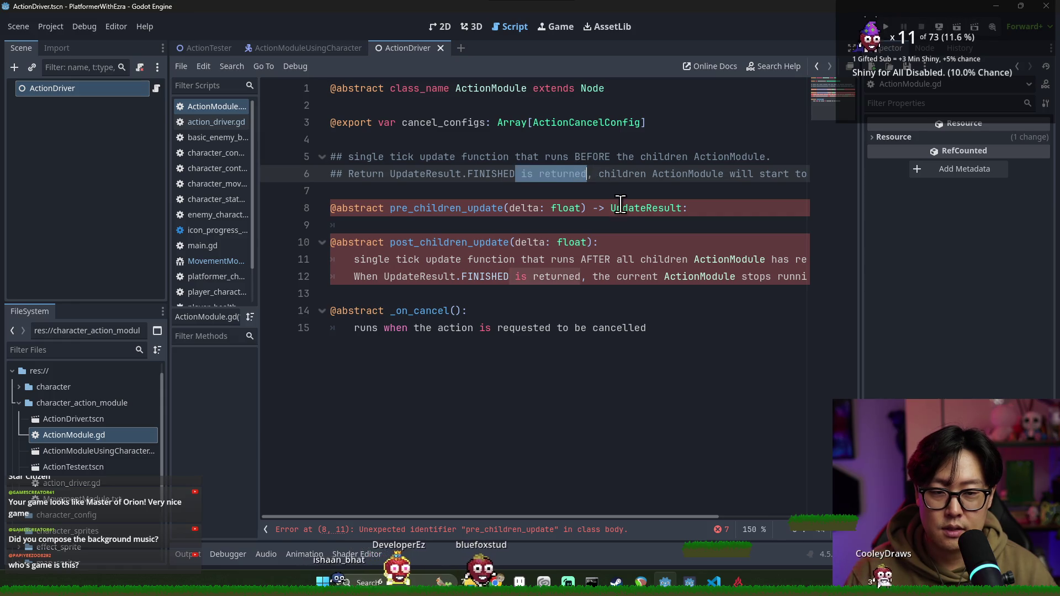
key(BackSpace)
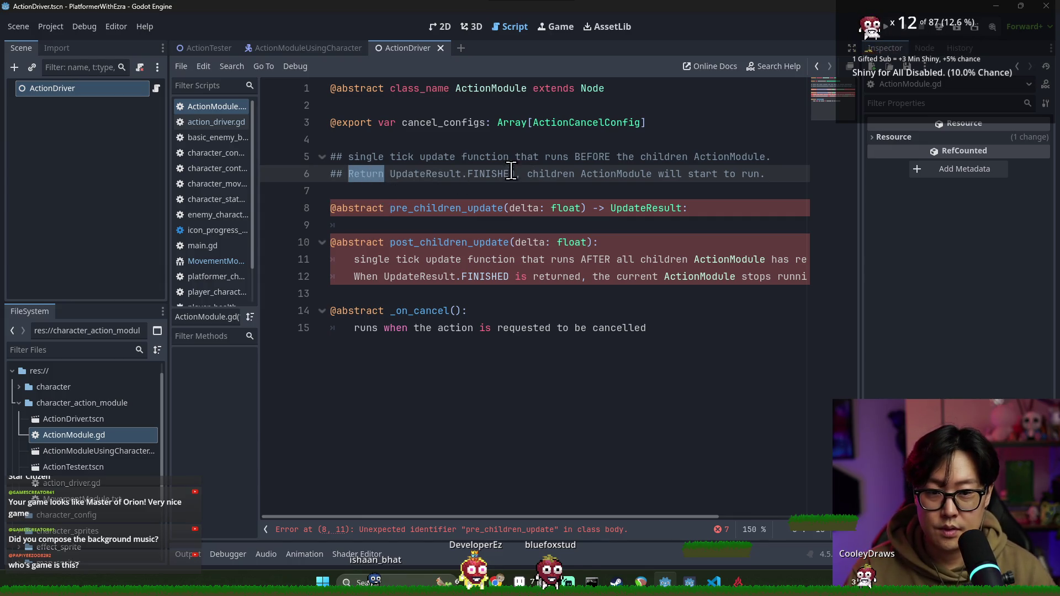
text(to )
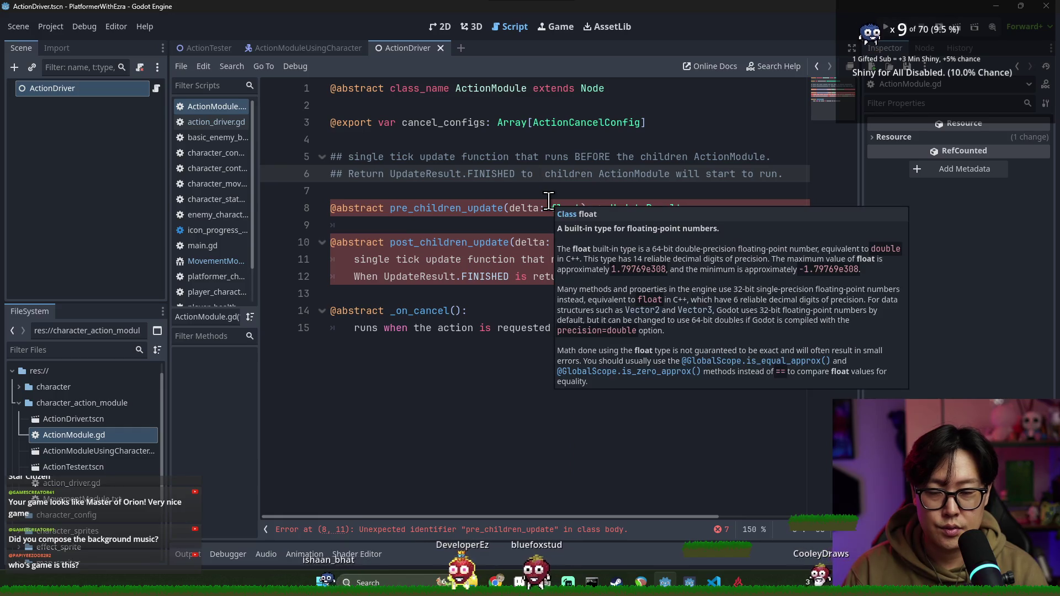
text(continue executing)
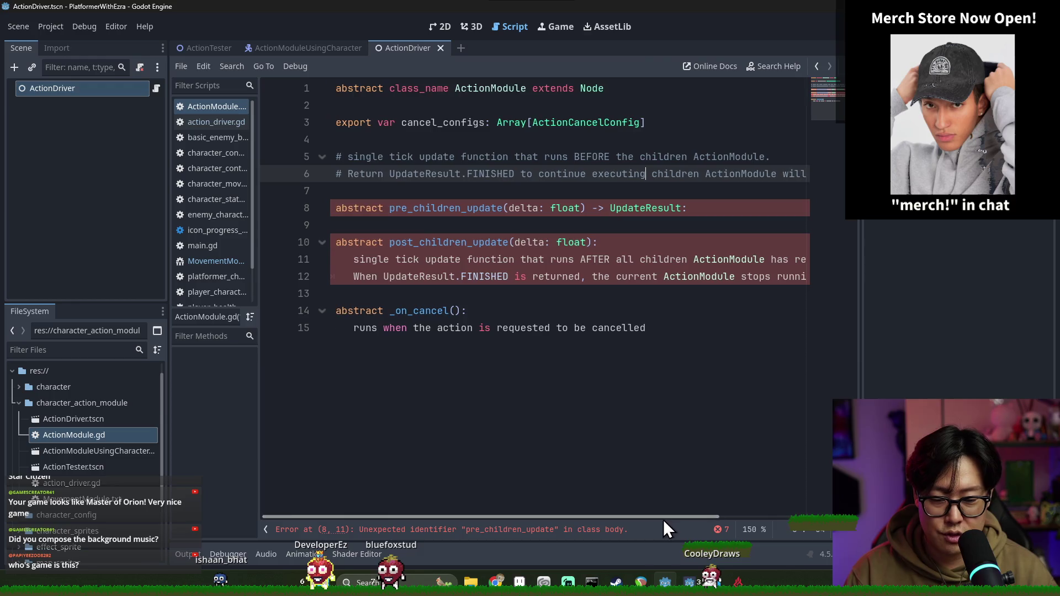
scroll(662, 518, right, 3)
shift+click(717, 174)
Add a doc line: return UpdateResult.CANCEL to cancel the action (terminate without continuing)
key(BackSpace)
scroll(491, 518, left, 5)
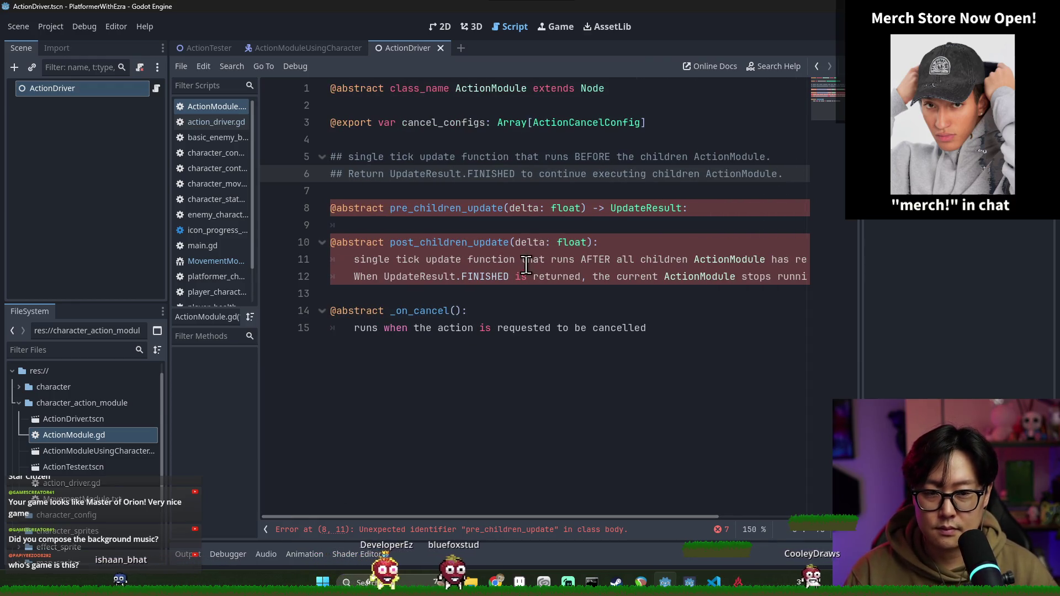
click(785, 174)
key(Return)
text(## )
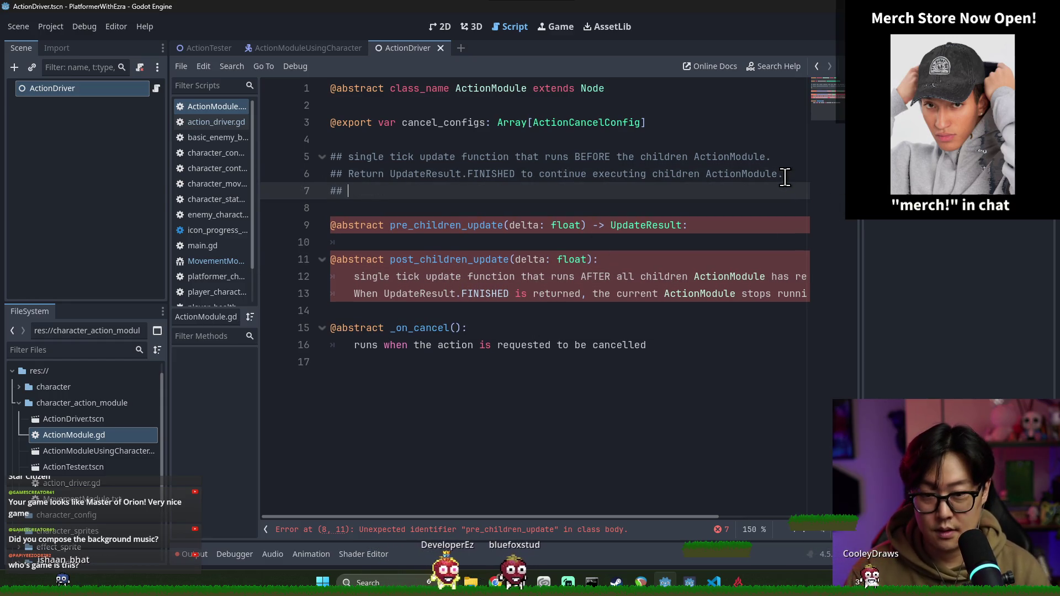
text(urn UpdateResul)
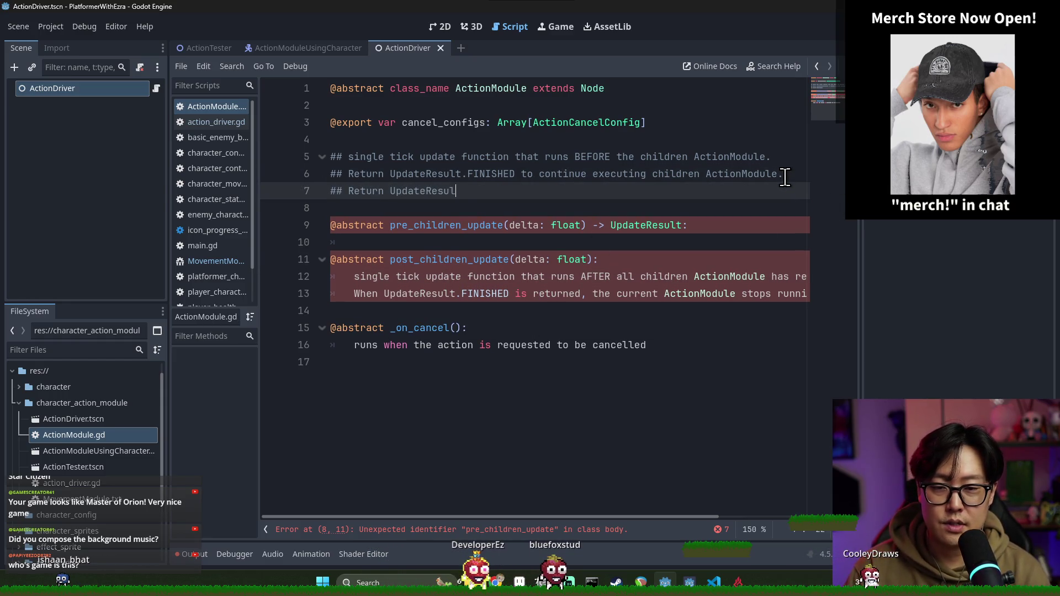
text(F)
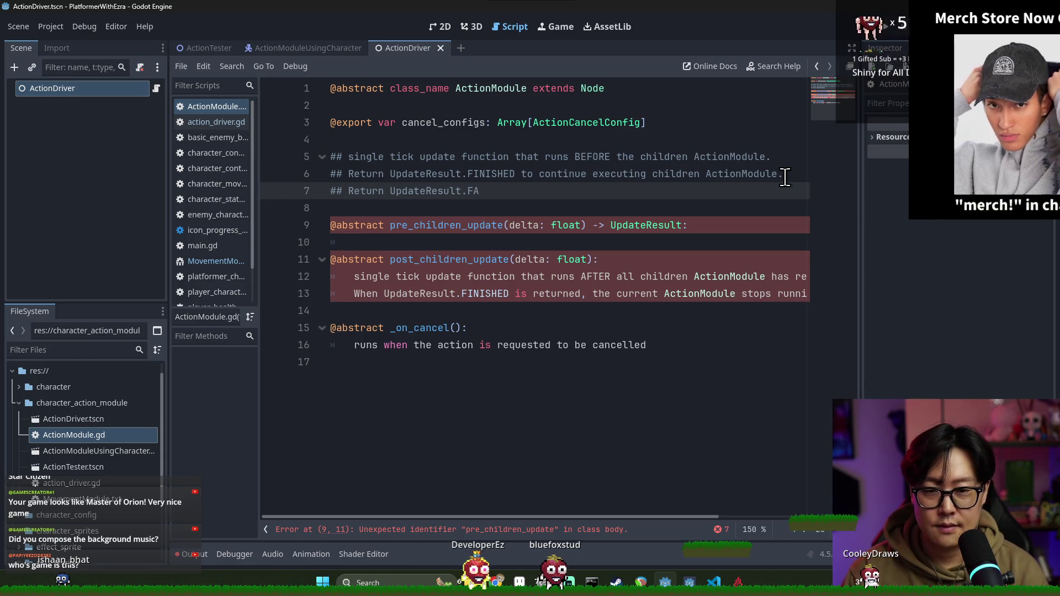
key(BackSpace)
text(CANCEL)
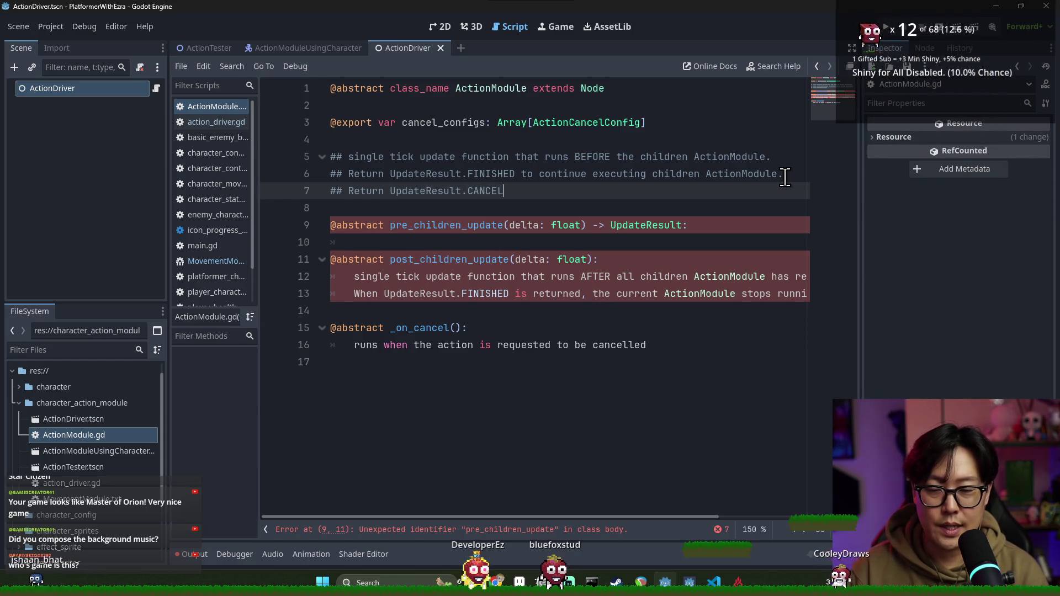
text( to cancel the action (termi)
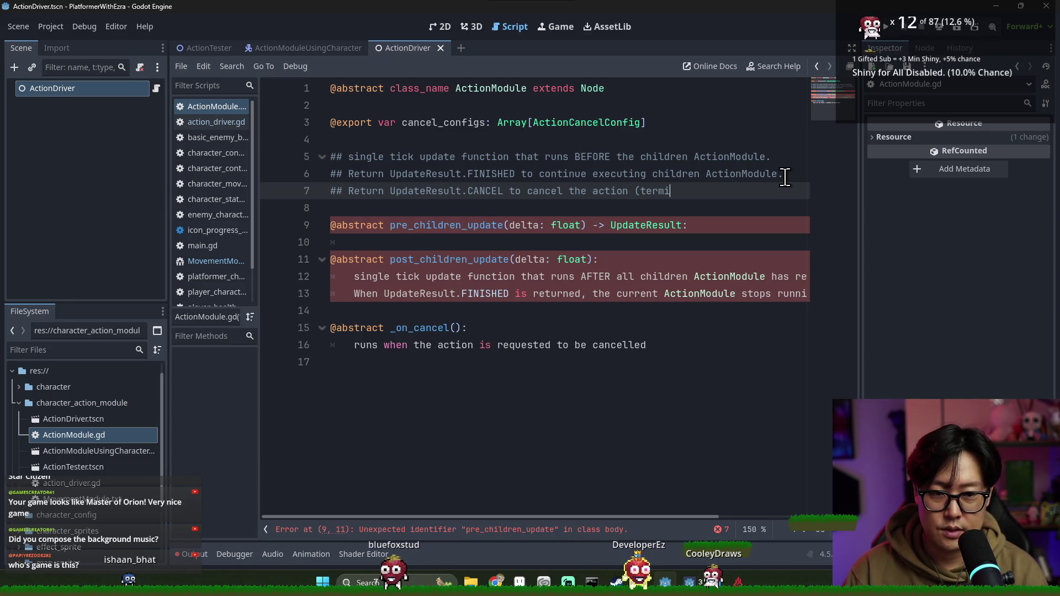
text(nate without continuing)
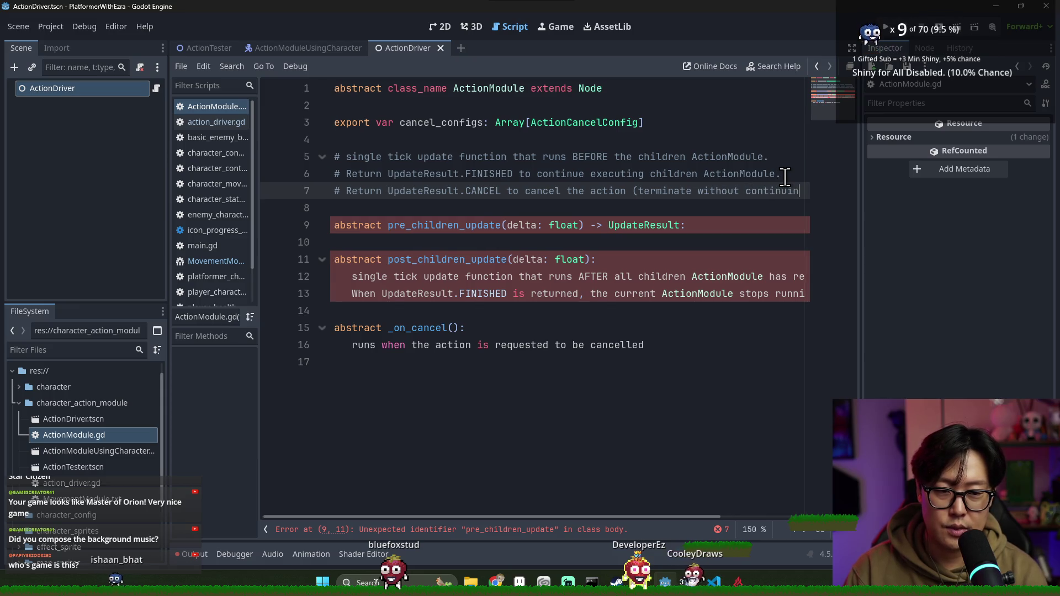
key(Return)
Add a doc line: return UpdateResult.IN_PRGROESS to wait for the next update cycle
text(## Return UpdateRe)
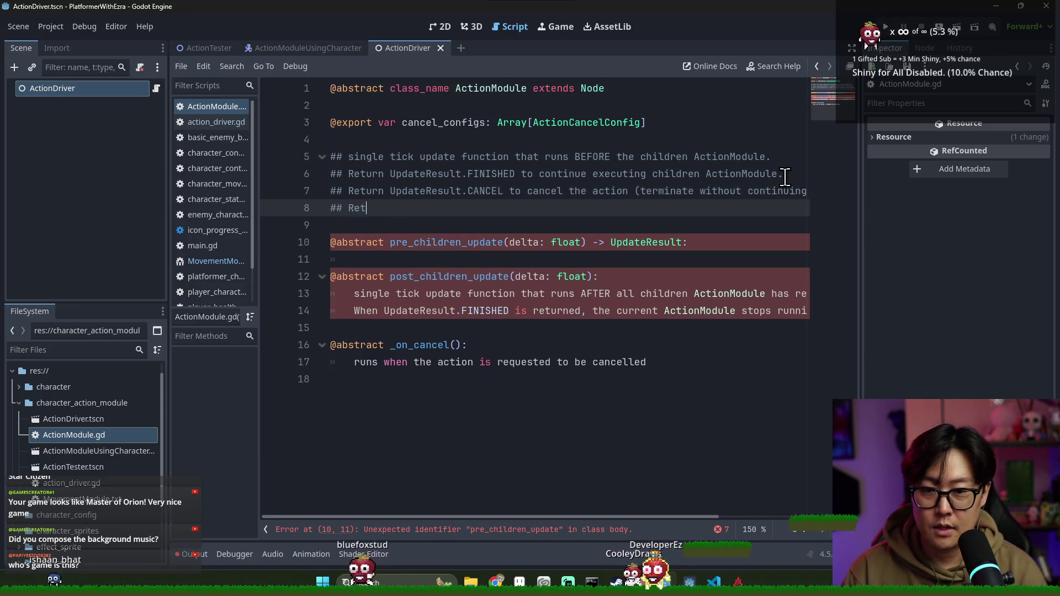
text(sult.IN_PRGORESS to)
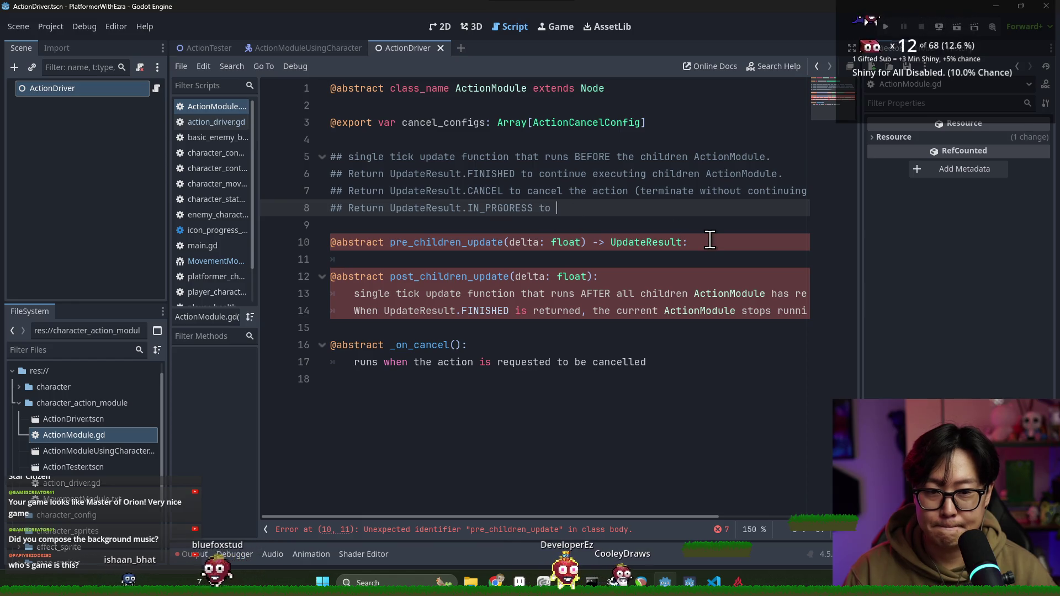
text(d)
key(BackSpace)
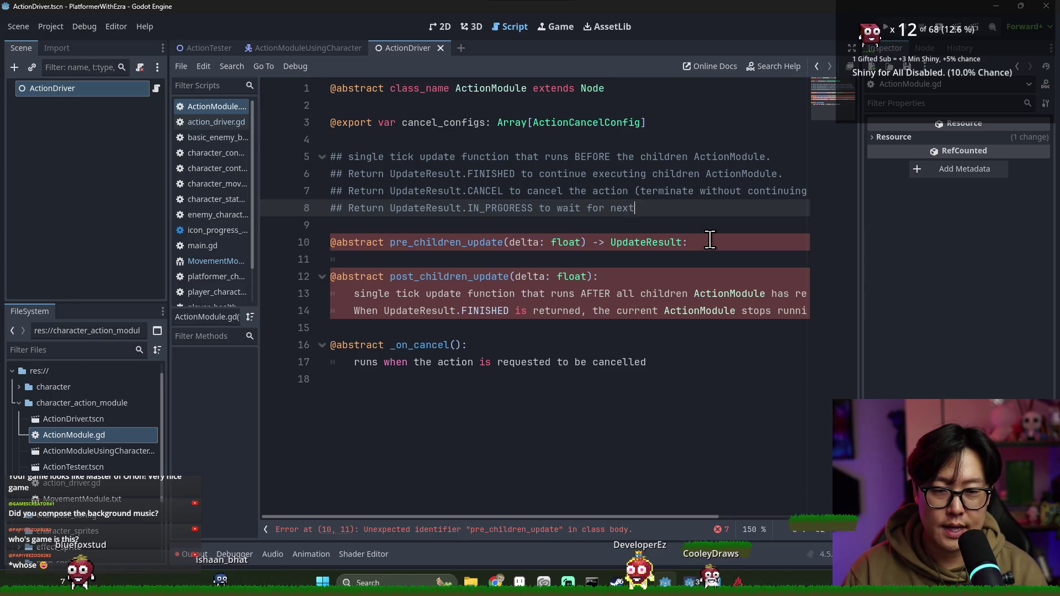
text(ycle.)
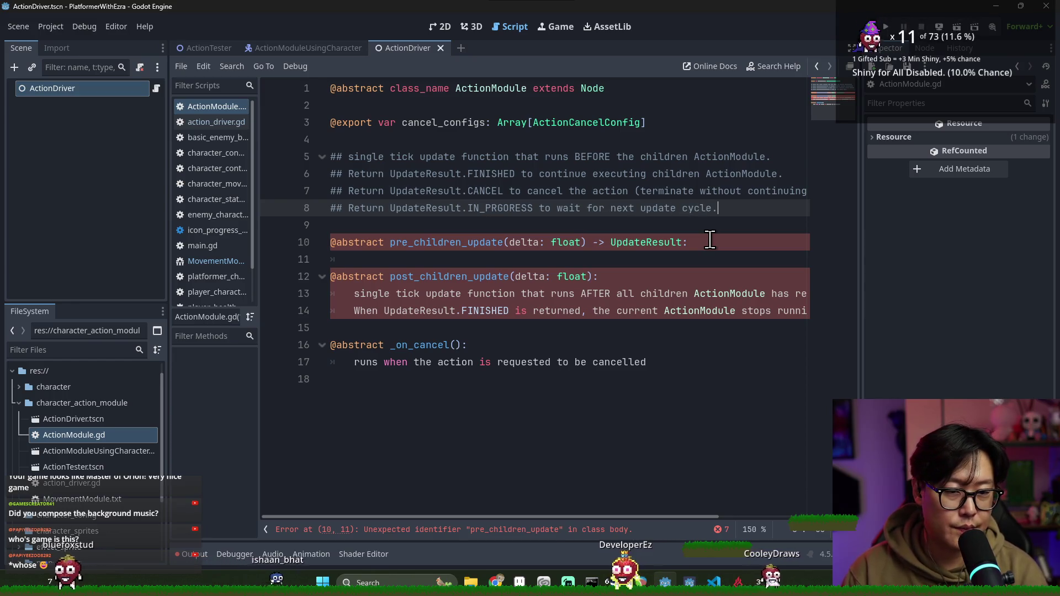
click(655, 314)
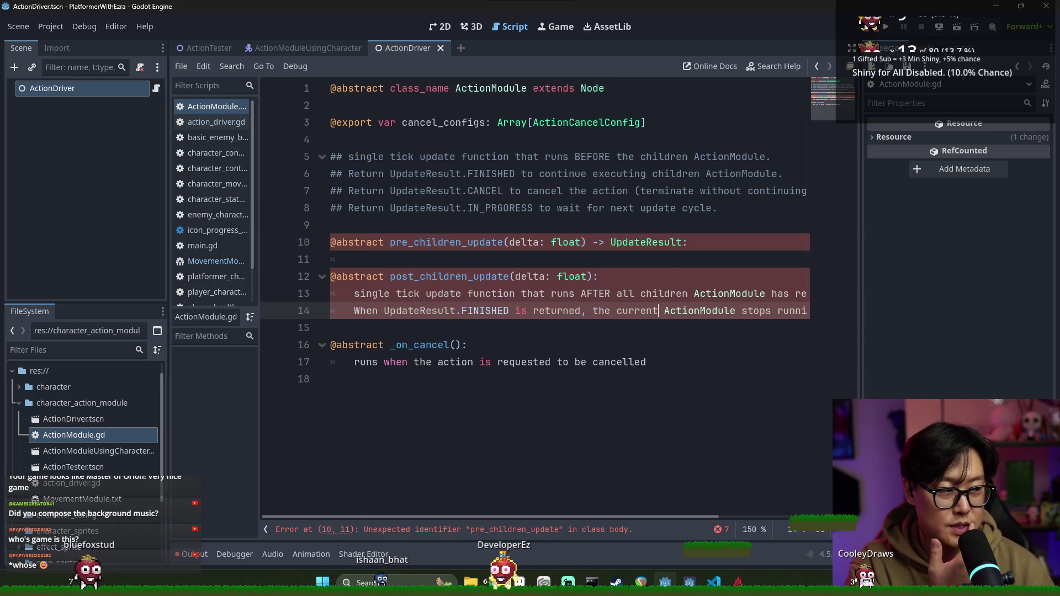
click(400, 242)
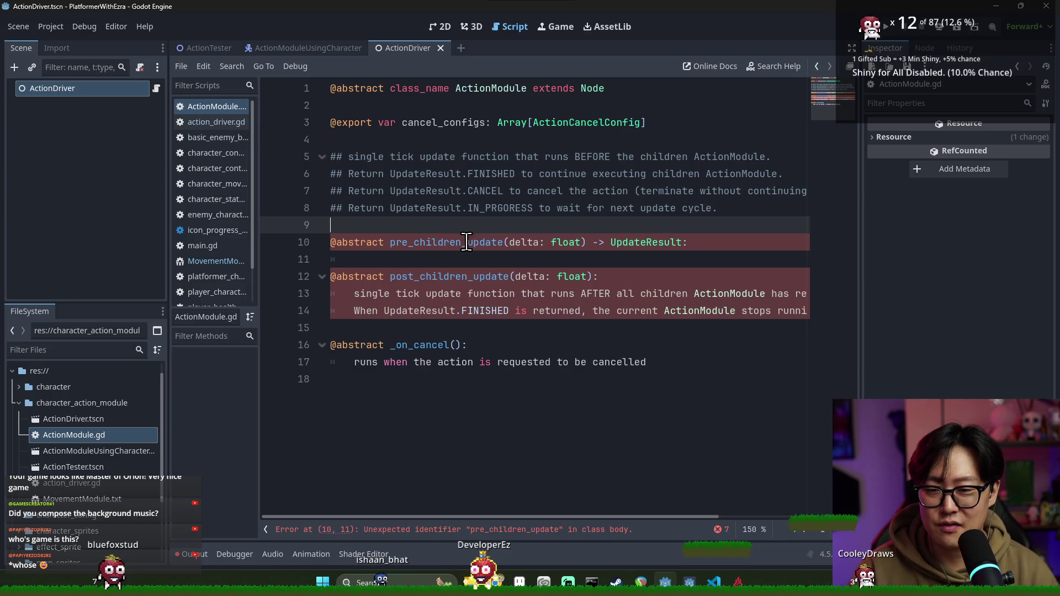
Remove the blank line above pre_children_update and declare it with func
key(Home)
key(BackSpace)
text(c)
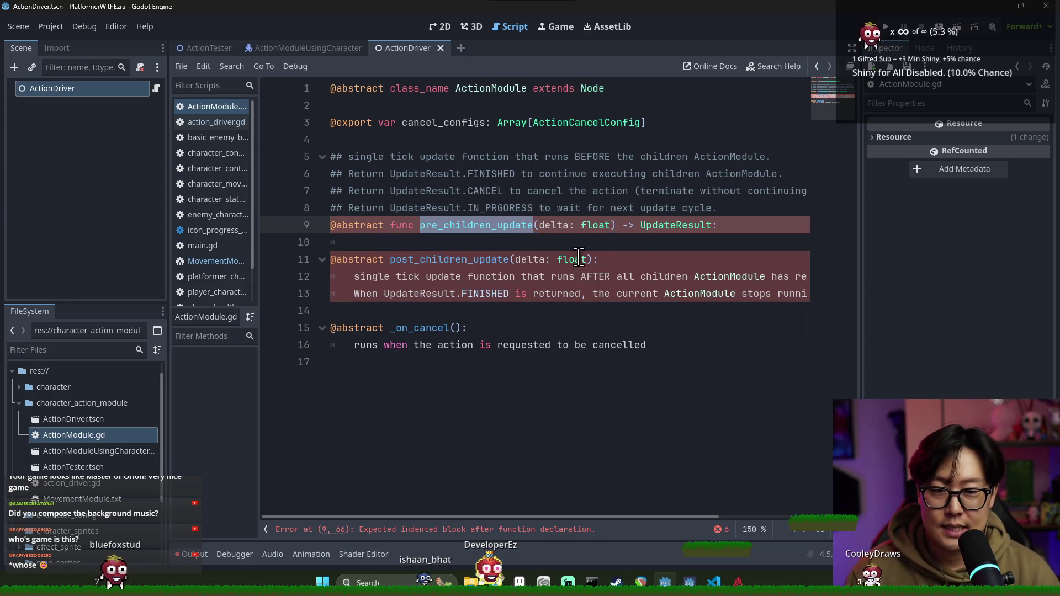
double_click(677, 225)
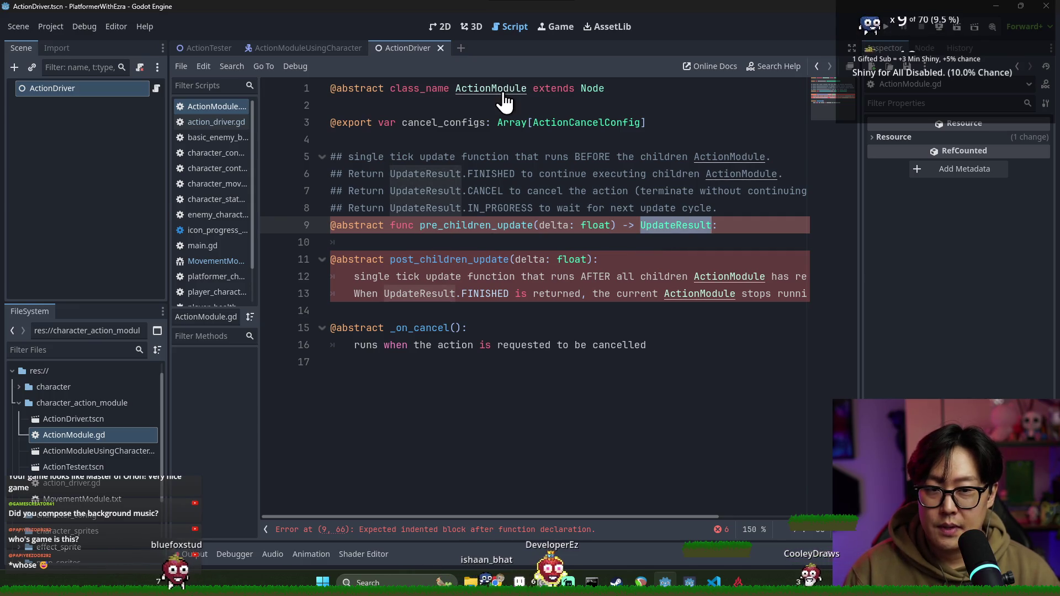
Insert an enum UpdateResult block below cancel_configs with braces on separate lines
click(515, 88)
click(659, 235)
double_click(659, 232)
triple_click(489, 89)
double_click(676, 225)
click(671, 132)
key(Return)
key(Return)
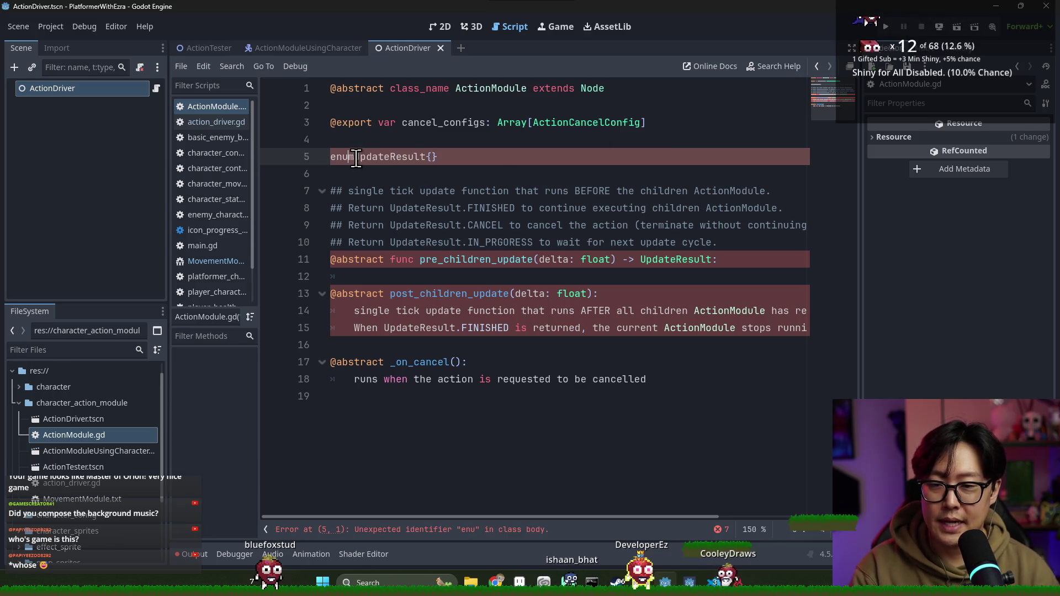
click(438, 158)
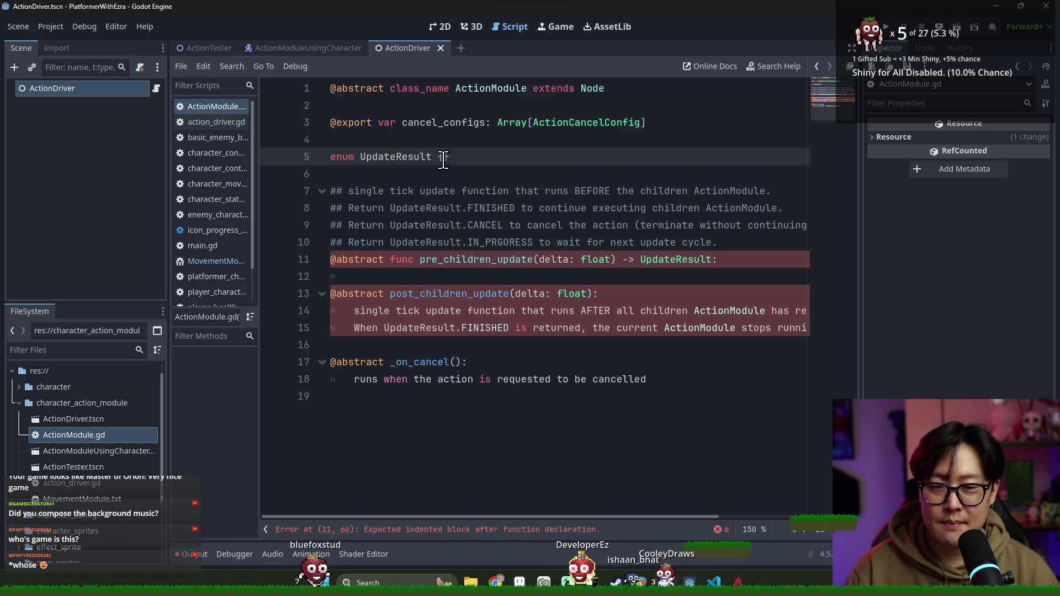
key(Return)
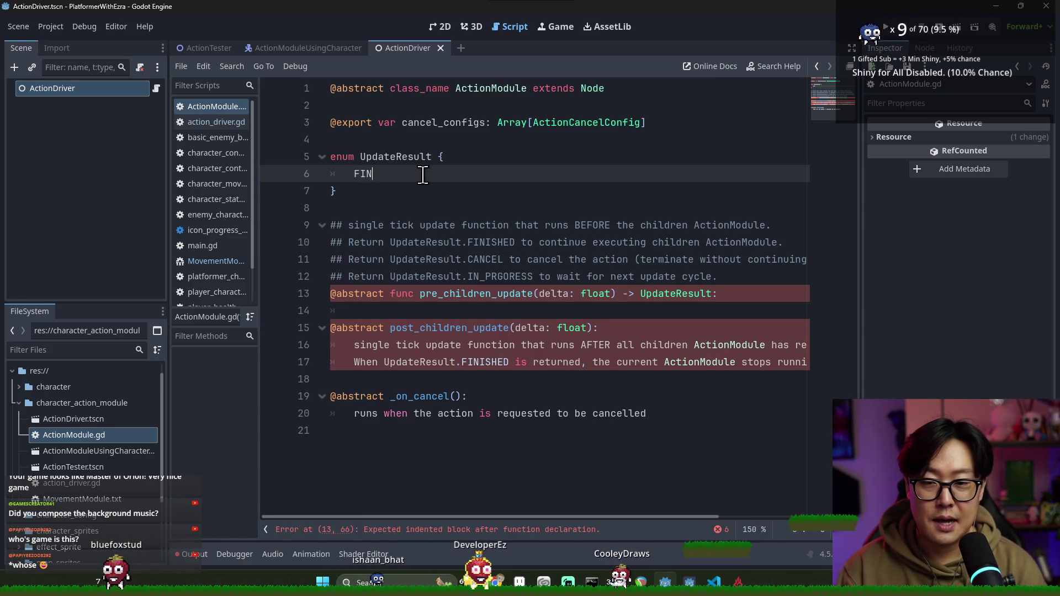
Fill the UpdateResult enum with FINISHED, CANCEL and IN_PROGRESS, one per line
text(,)
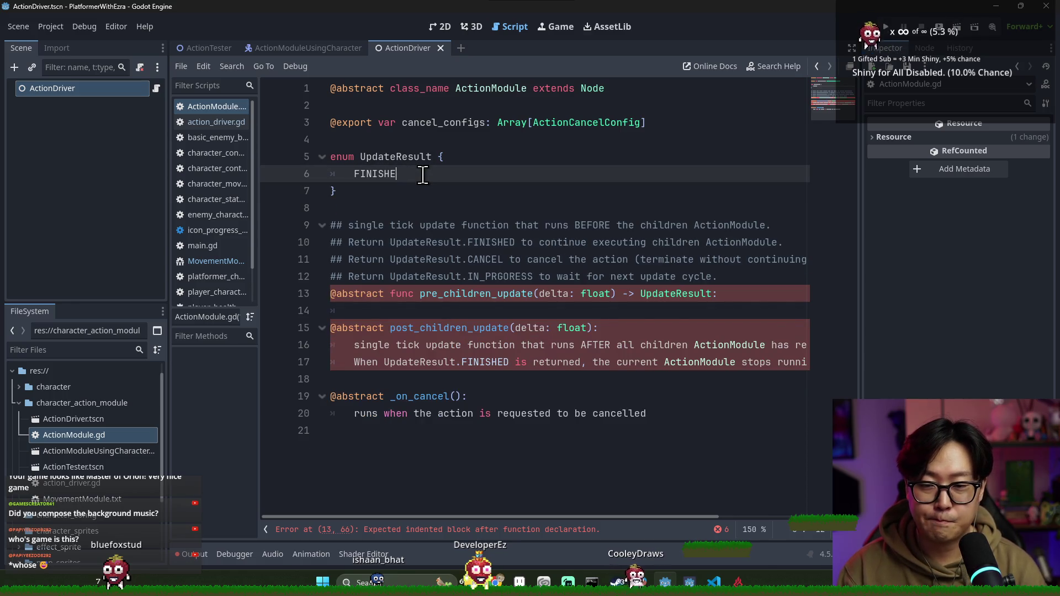
key(Return)
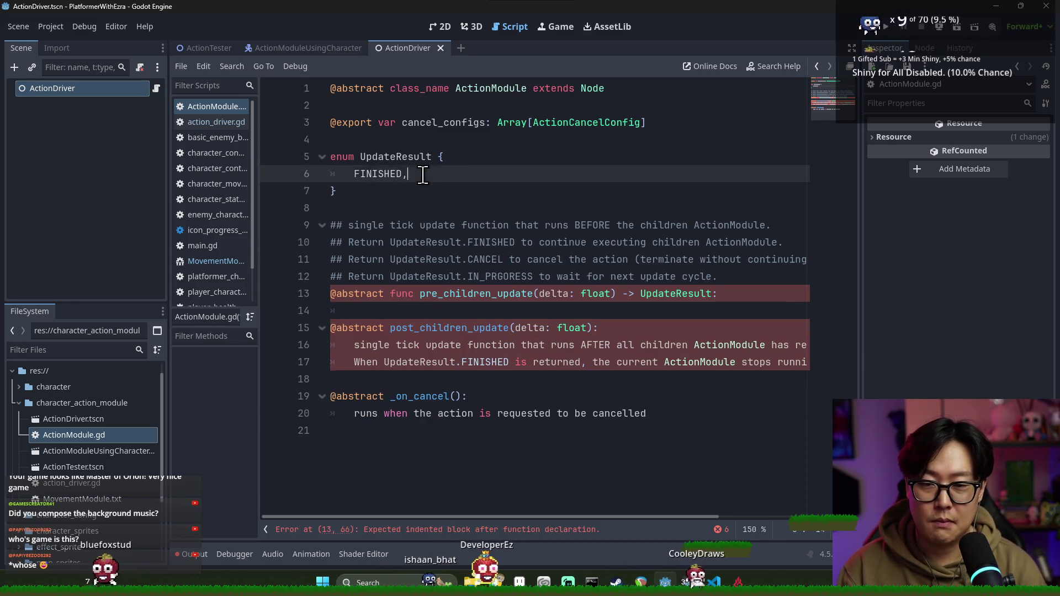
text(CANCEL,)
key(Return)
text(IN_OR)
text(PROG)
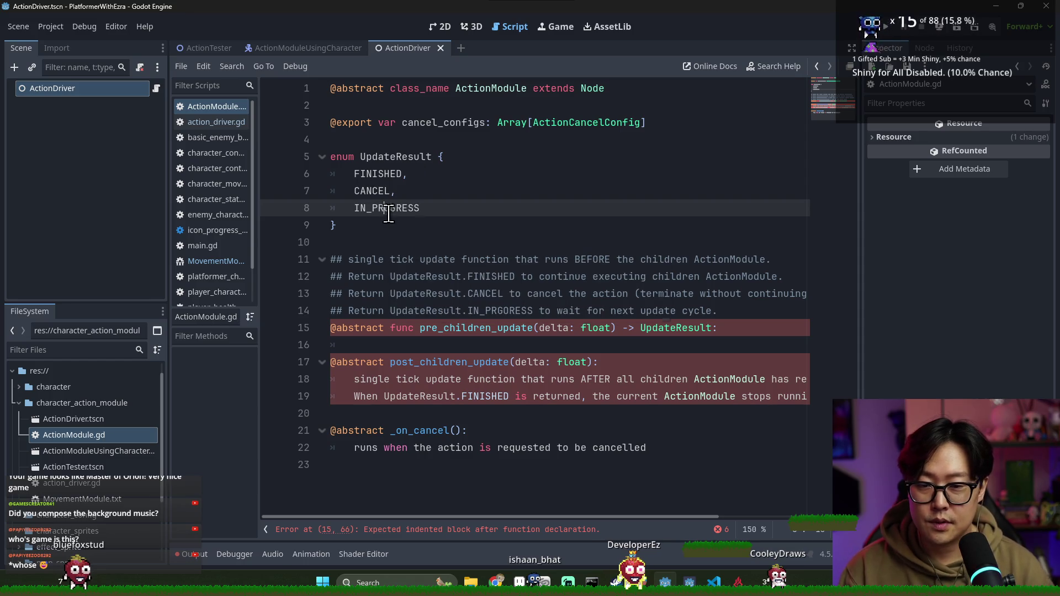
Remove the trailing colon from the pre_children_update declaration
click(435, 331)
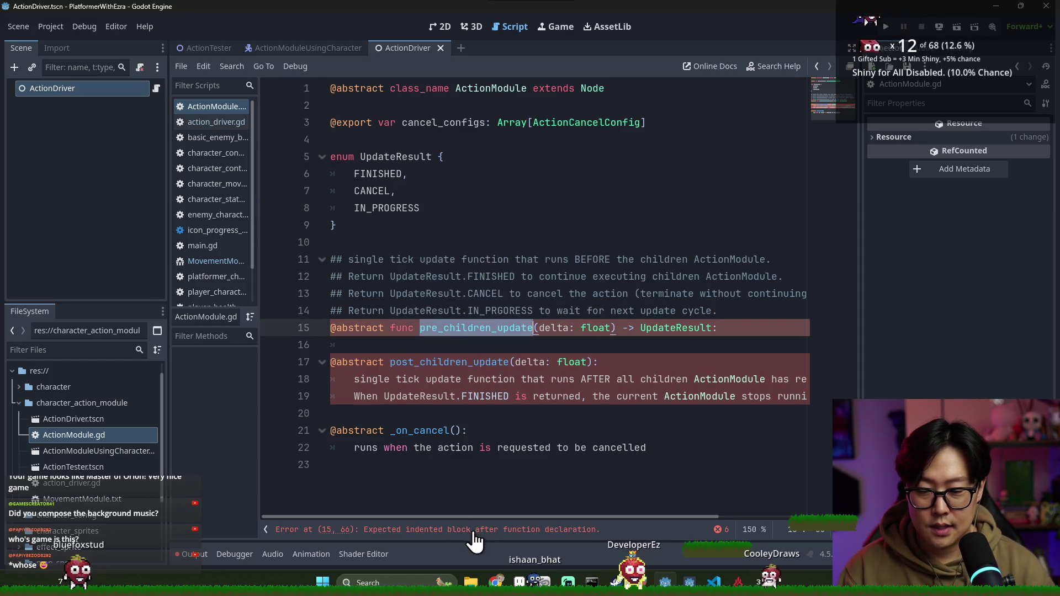
click(740, 327)
click(355, 361)
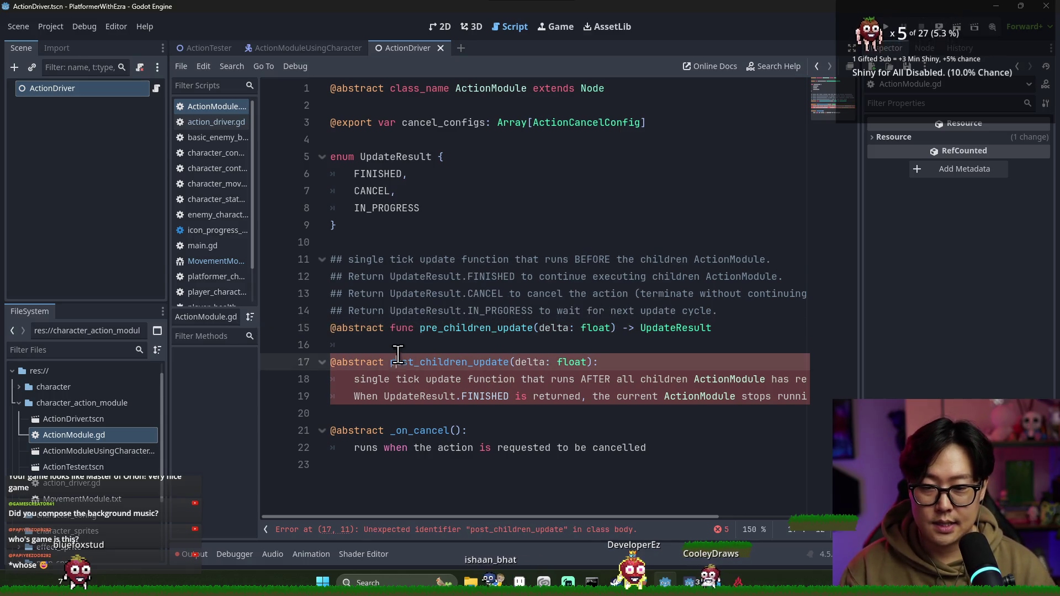
click(385, 361)
text(func)
double_click(469, 362)
click(349, 380)
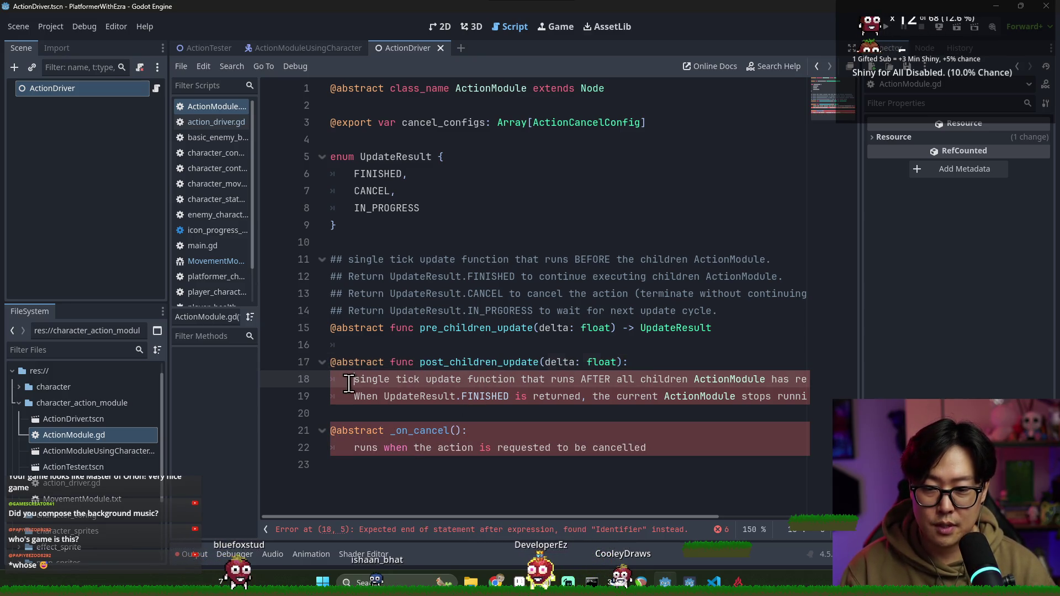
Copy the four ## doc comment lines above post_children_update
click(333, 263)
shift+click(748, 311)
click(398, 348)
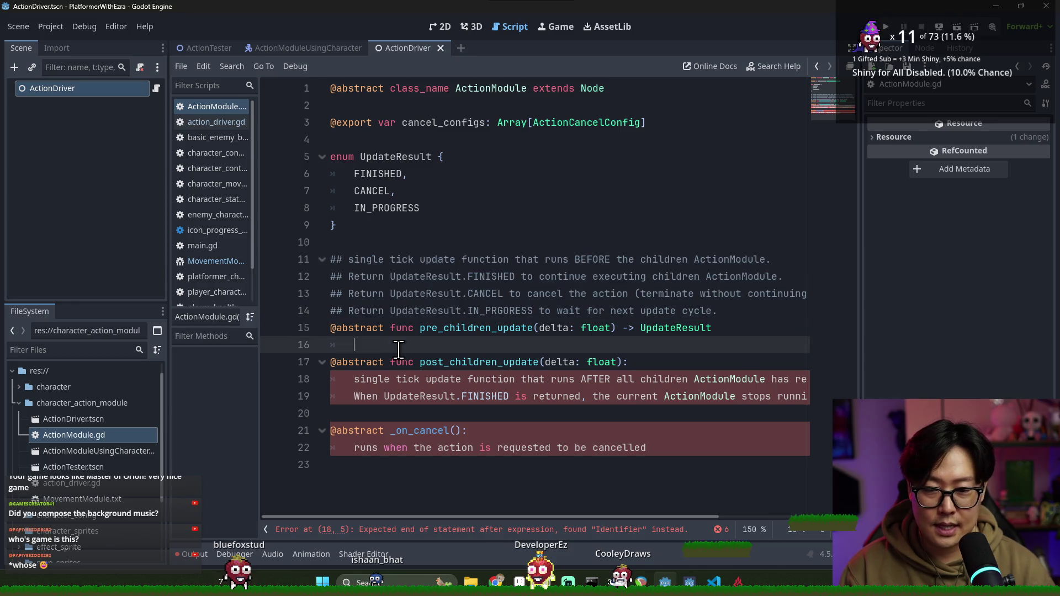
key(Return)
key(ctrl+v)
Delete the _on_cancel block and save the script
drag(347, 488, 529, 505)
key(BackSpace)
key(ctrl+s)
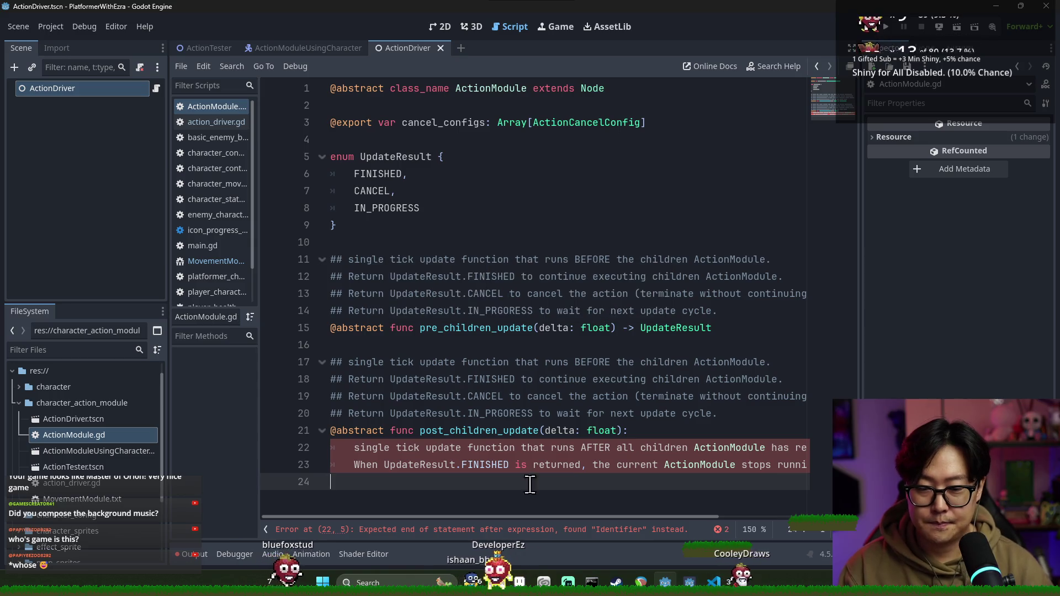
Reword the FINISHED comment to say it will finish the module
double_click(481, 382)
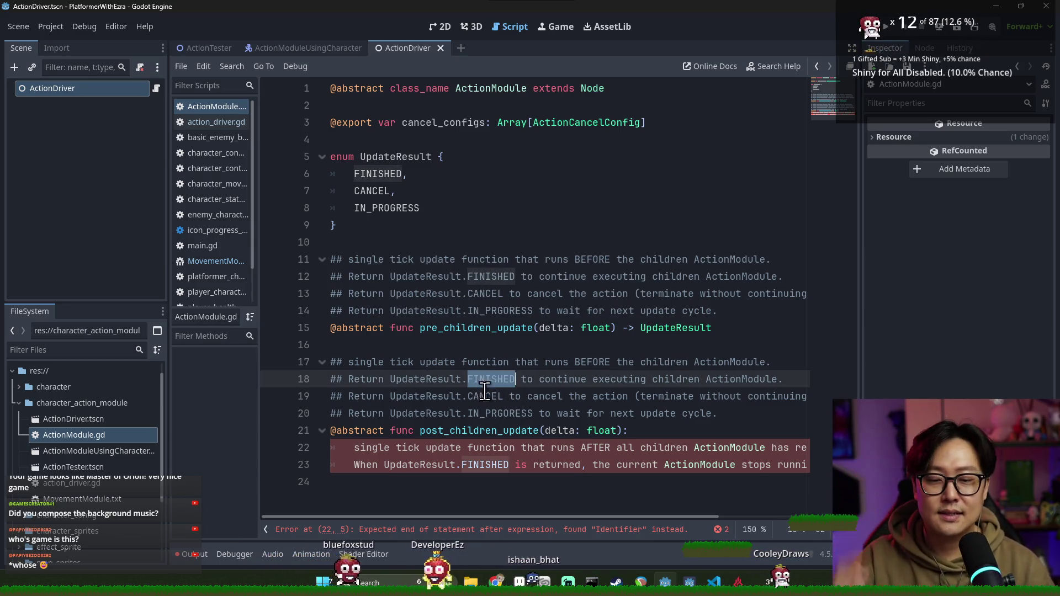
click(559, 382)
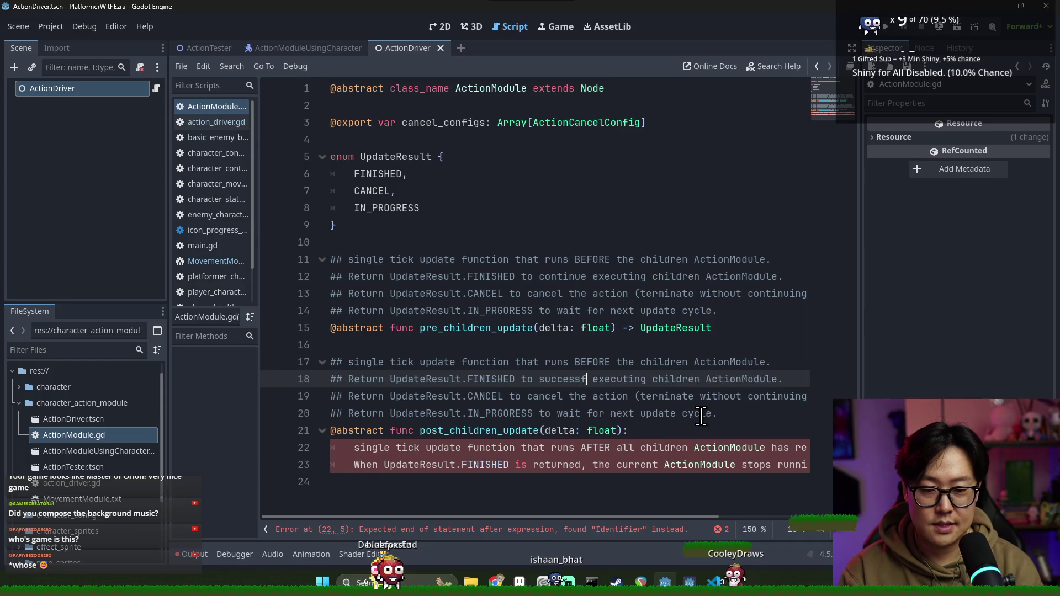
text(finish the)
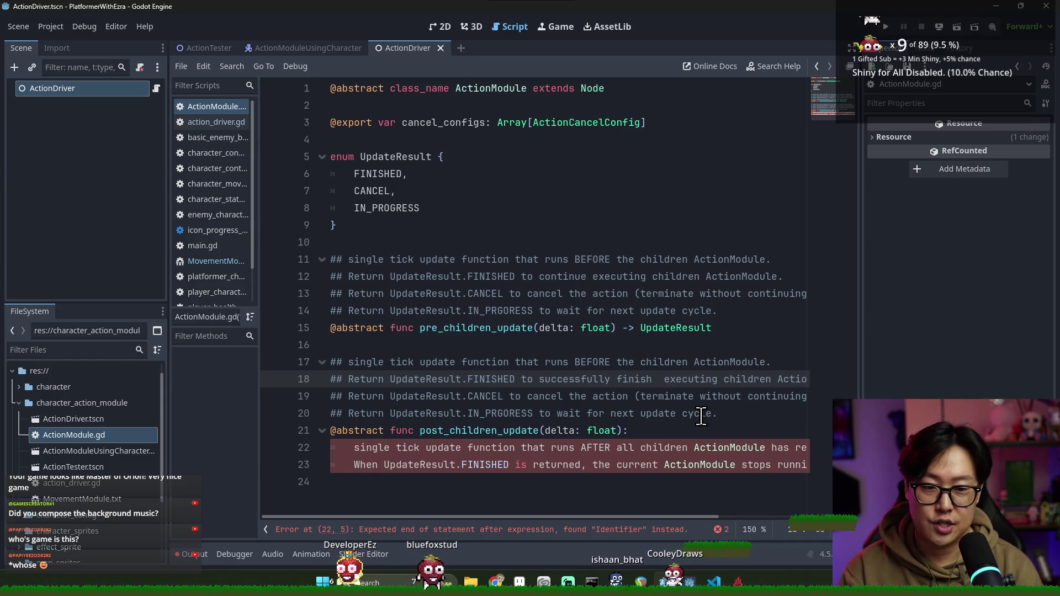
text( modul)
text(\)
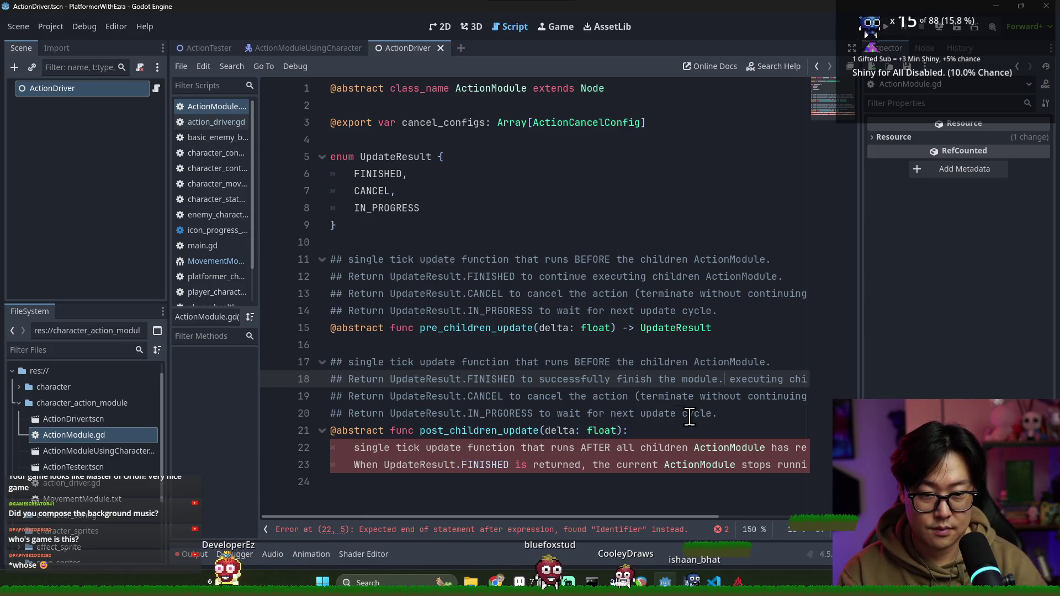
drag(612, 519, 742, 519)
shift+click(760, 381)
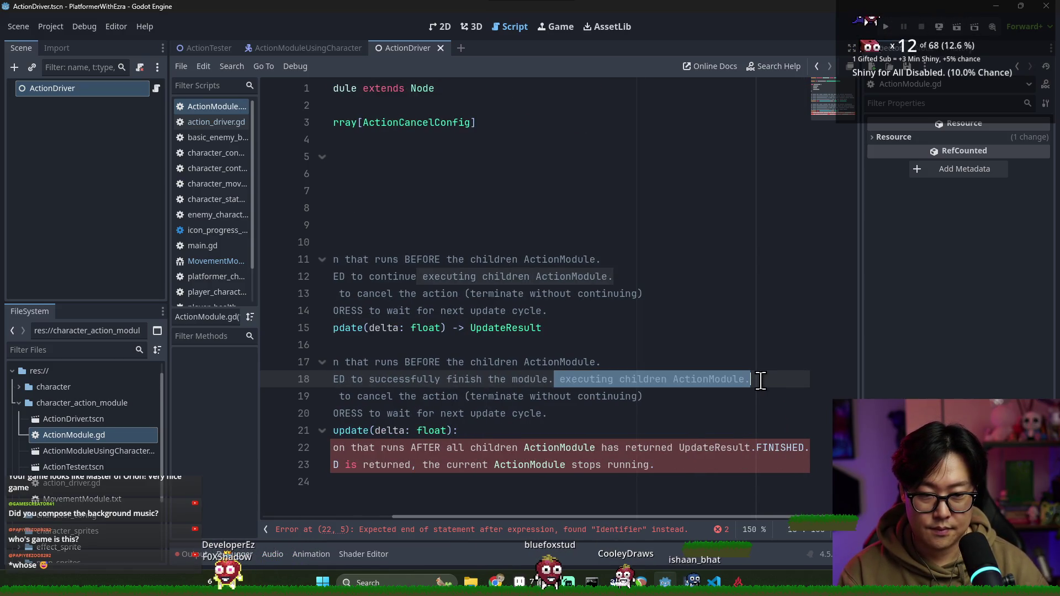
key(BackSpace)
drag(548, 520, 327, 520)
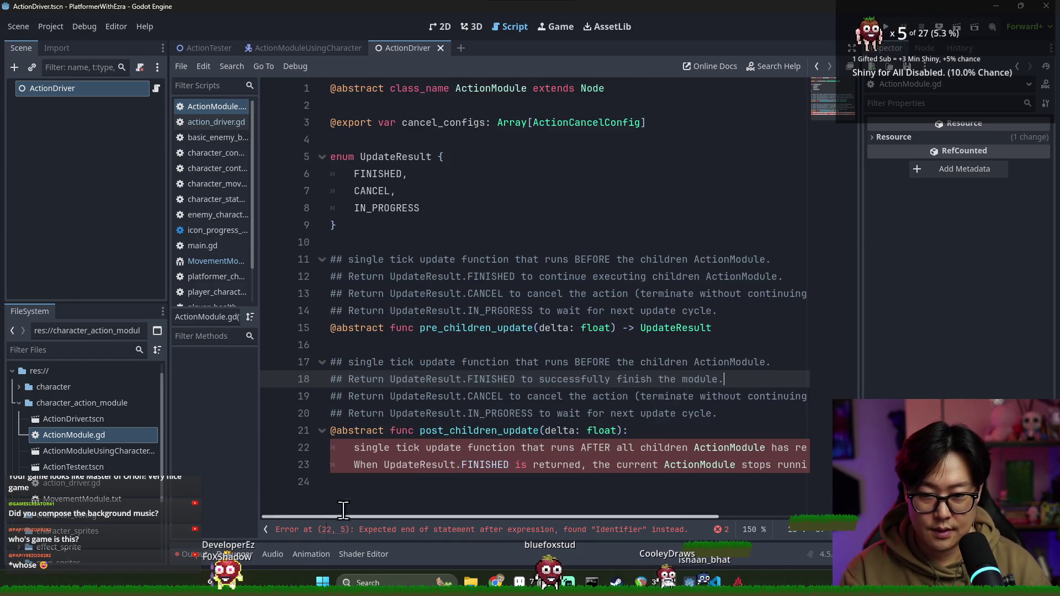
Change the CANCEL comment to 'action chain' and drop its parenthetical note
double_click(608, 397)
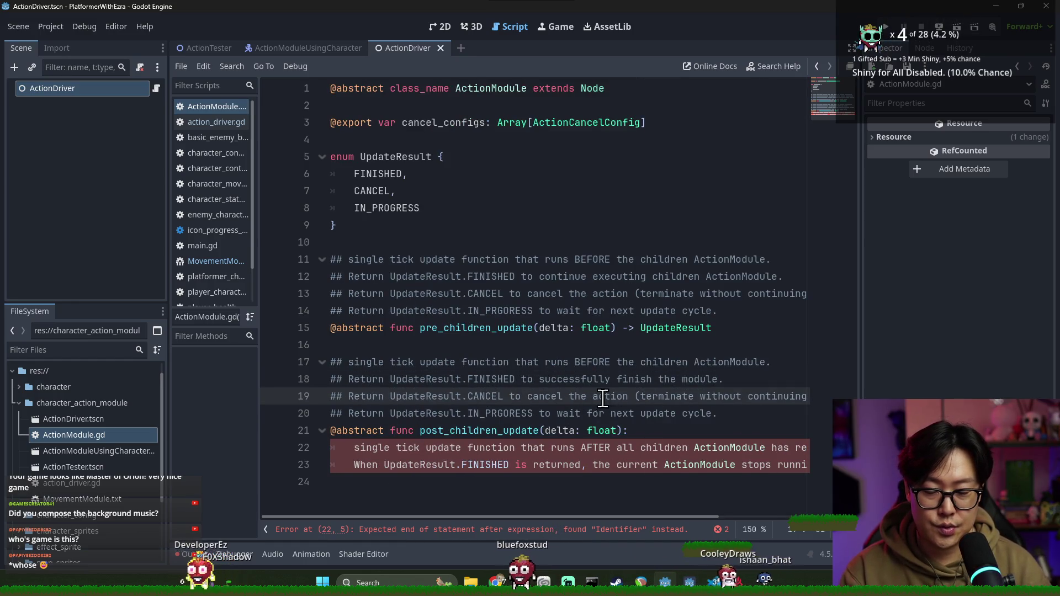
text(action chain)
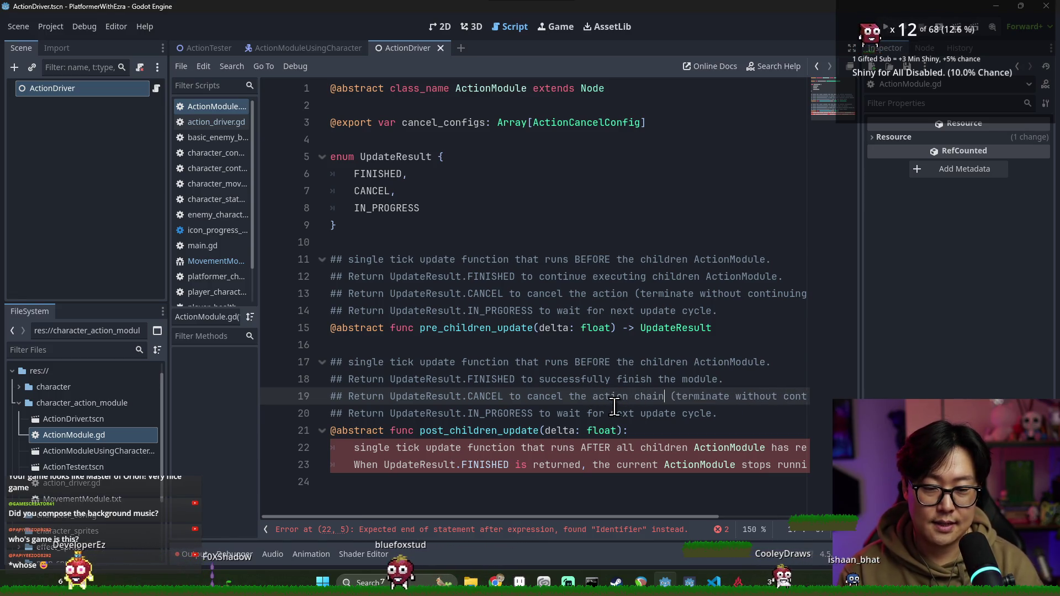
drag(664, 516, 781, 502)
shift+click(698, 398)
key(Delete)
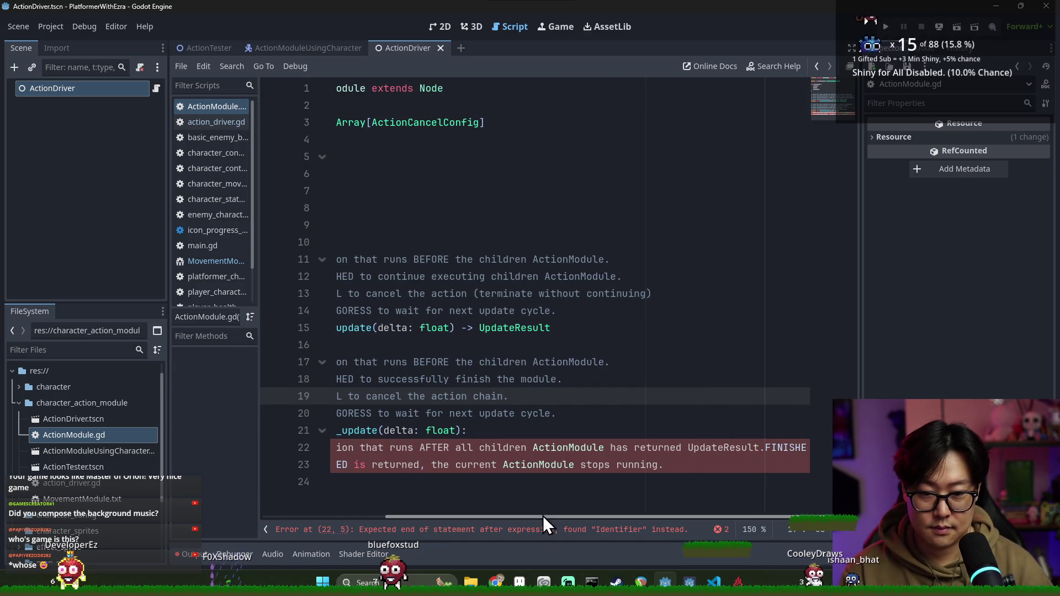
drag(542, 516, 426, 516)
click(403, 416)
double_click(513, 414)
double_click(622, 413)
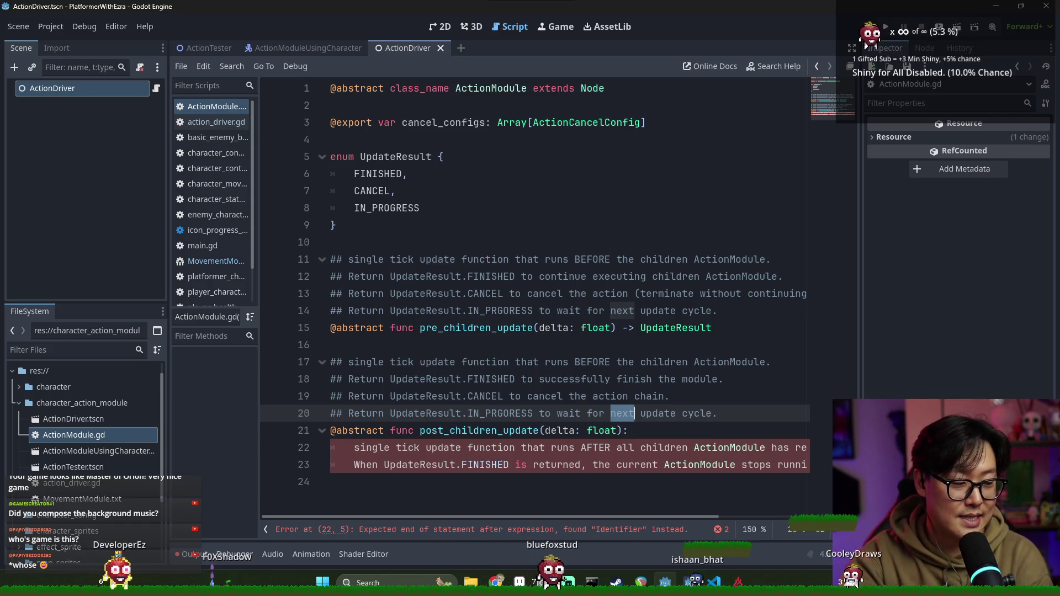
key(alt+Tab)
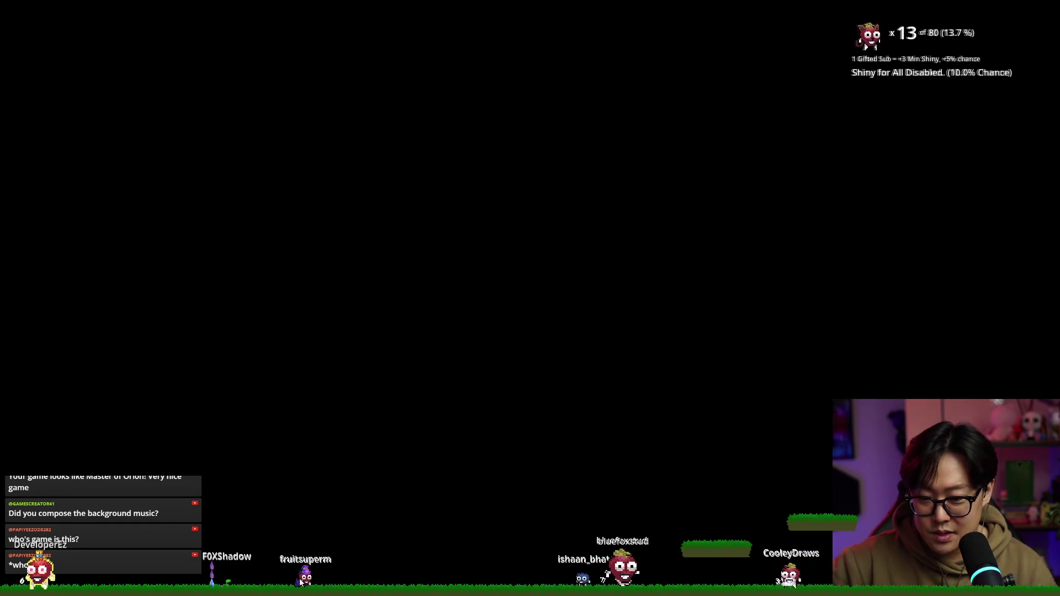
Clear post_children_update's old body and replace its colon with a -> UpdateResult return type
key(alt+Tab)
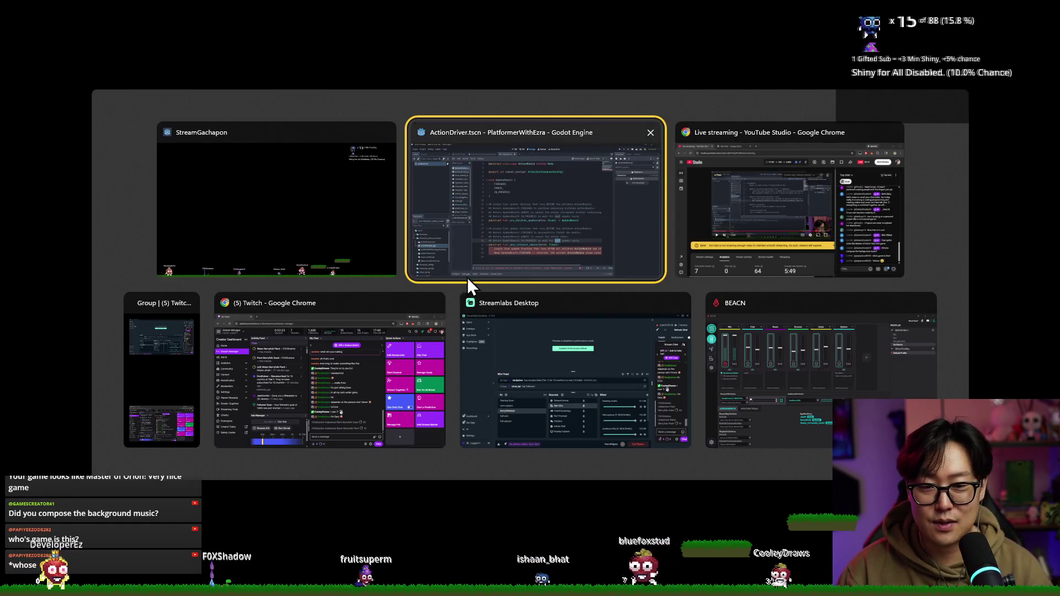
click(467, 278)
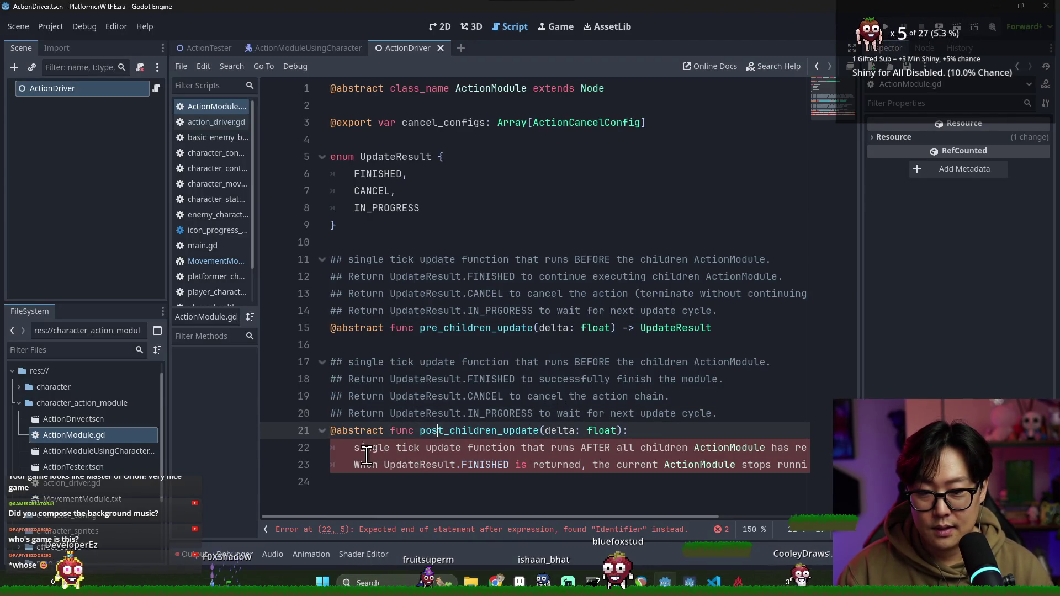
drag(354, 448, 446, 489)
key(BackSpace)
key(BackSpace)
key(BackSpace)
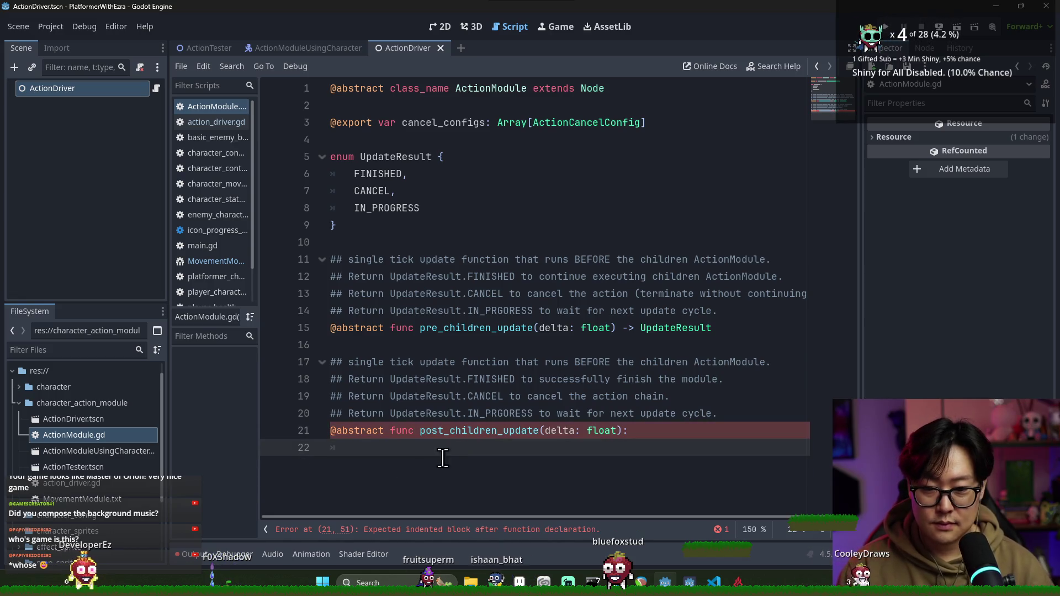
key(Return)
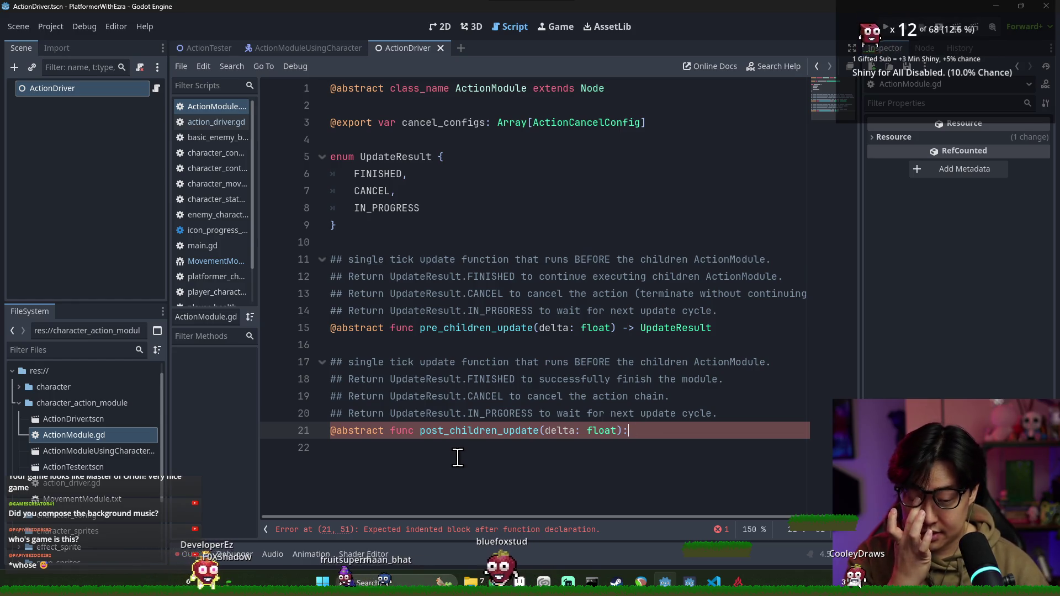
key(BackSpace)
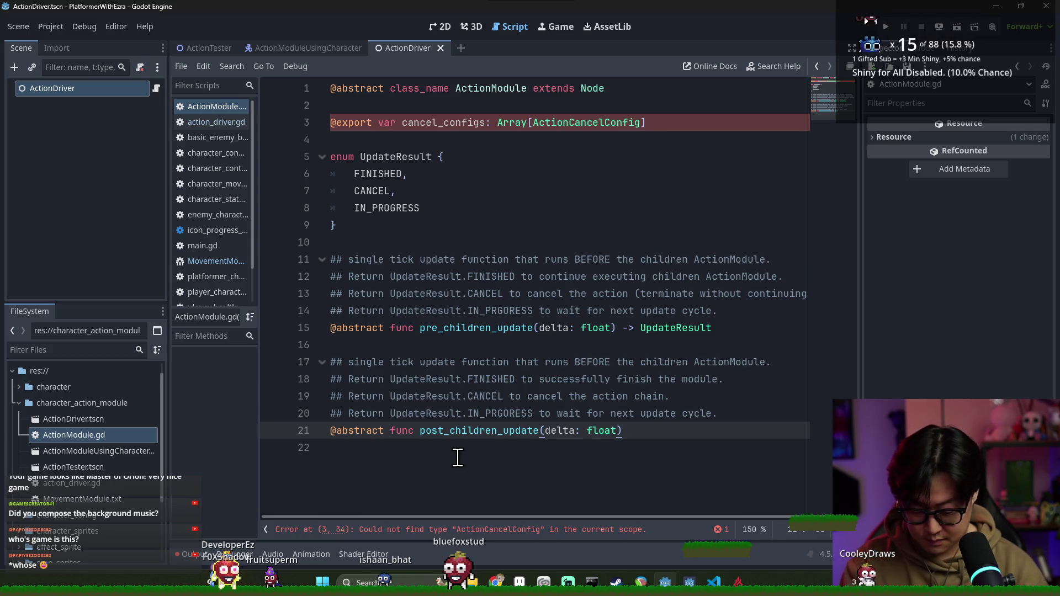
text(dateR)
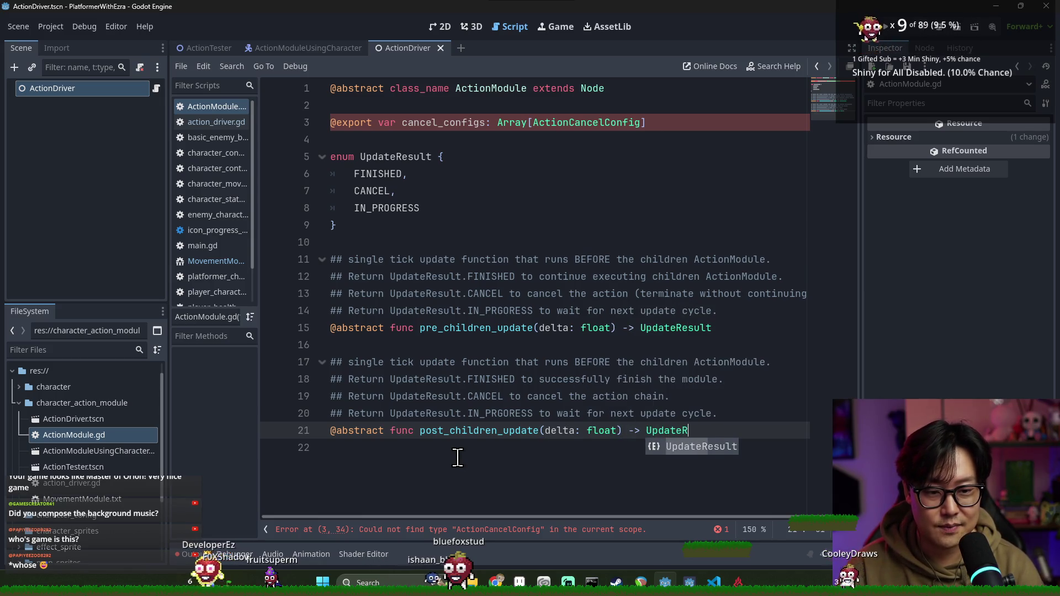
key(Return)
click(403, 380)
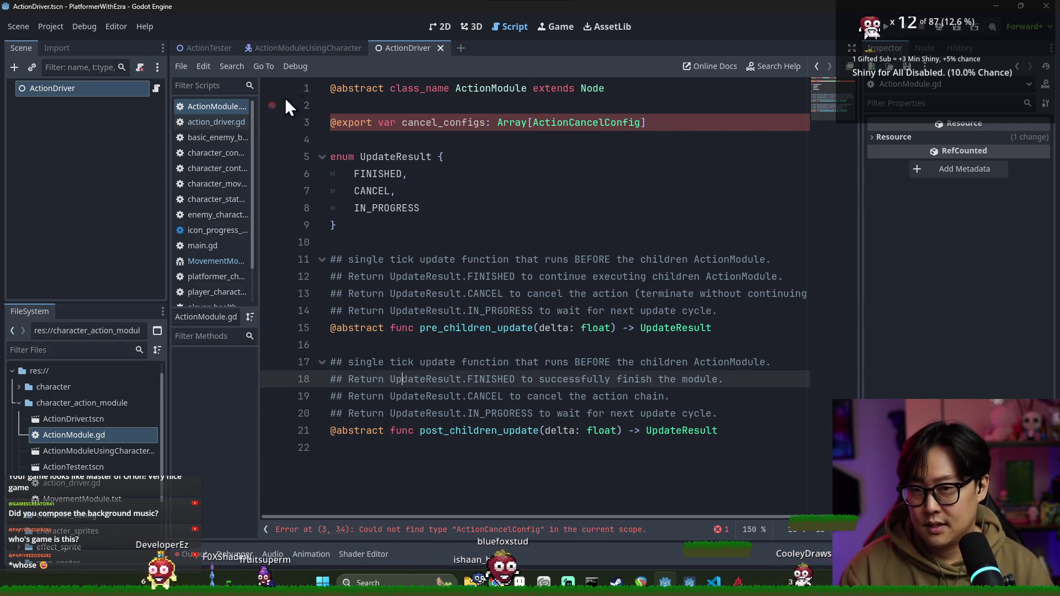
double_click(444, 122)
double_click(586, 122)
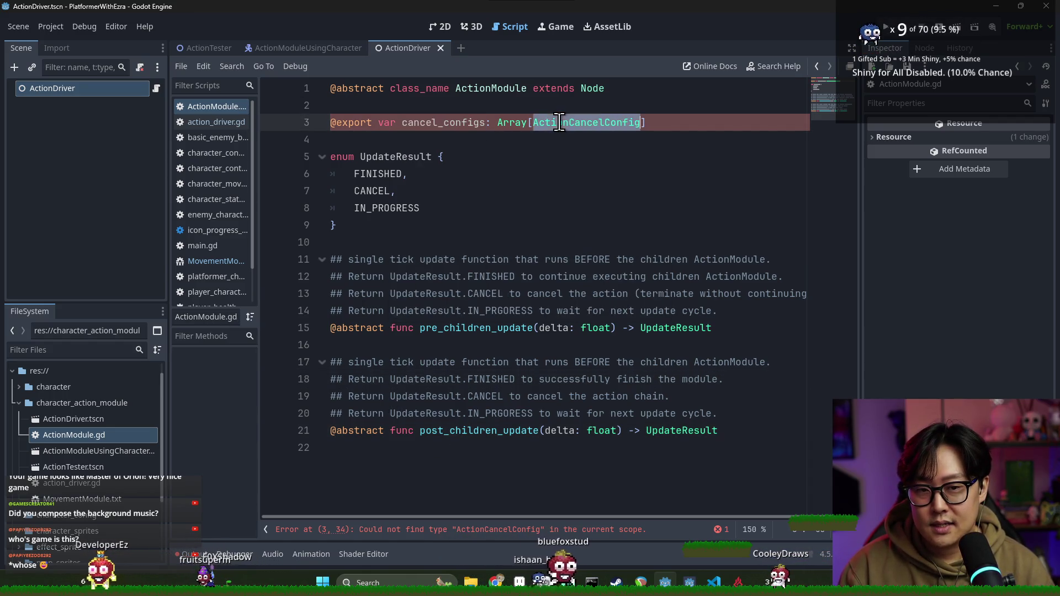
Review the _on_cancel entry and its description in the MovementModule.txt notes
double_click(82, 499)
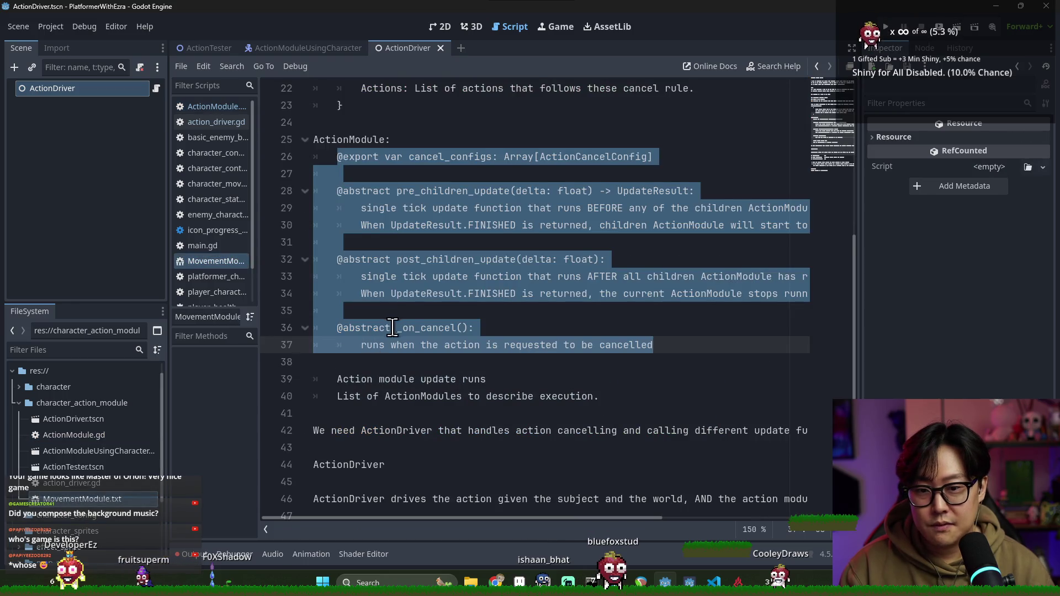
double_click(429, 329)
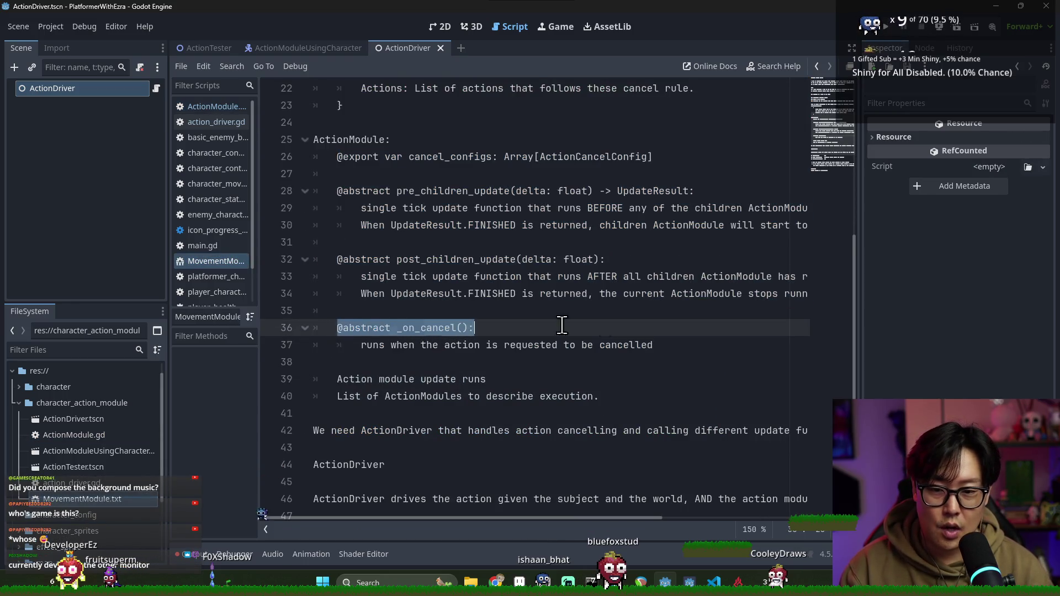
drag(448, 328, 662, 348)
key(ctrl+s)
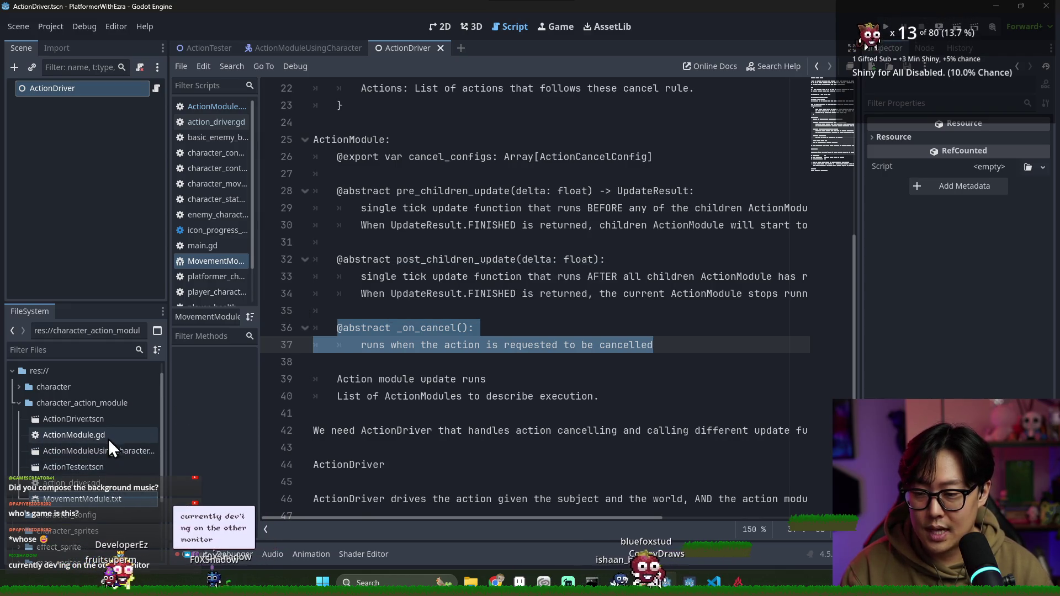
double_click(109, 435)
click(447, 456)
click(450, 466)
text(@abstract func _on_cancle()
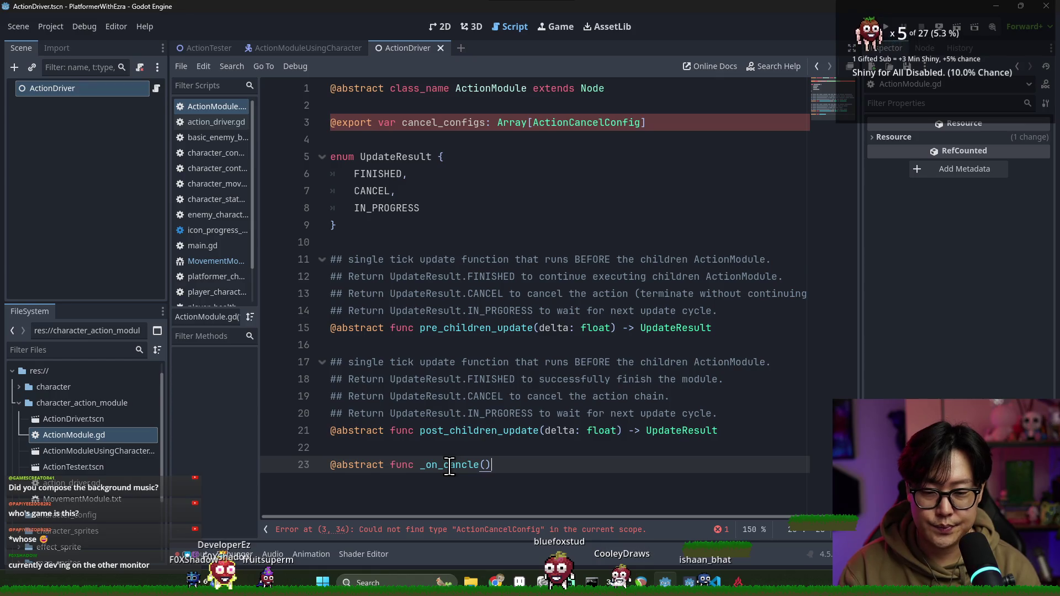
text(:)
key(Return)
key(BackSpace)
key(BackSpace)
key(BackSpace)
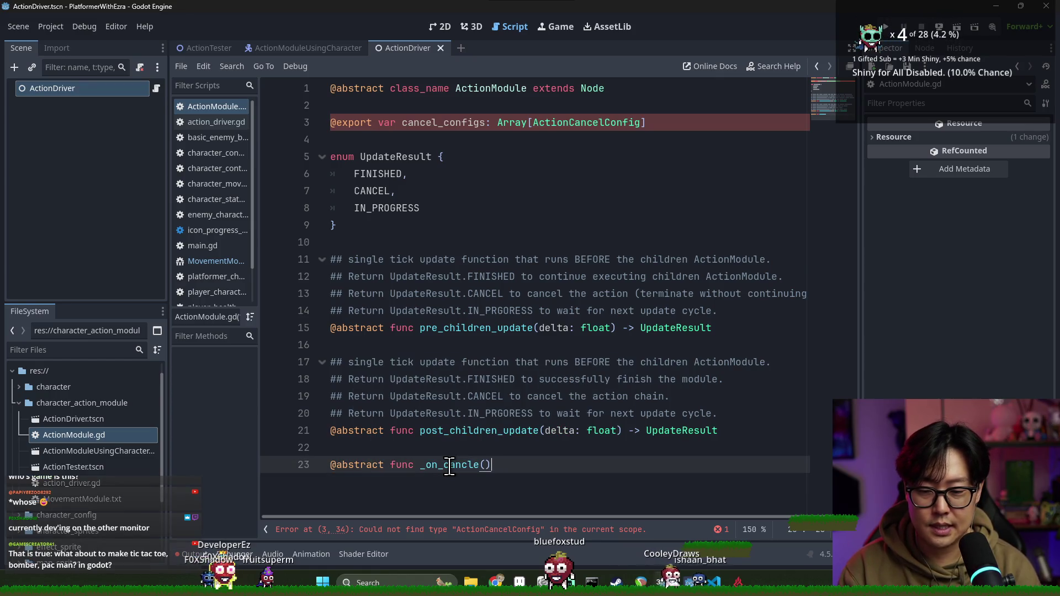
key(ctrl+s)
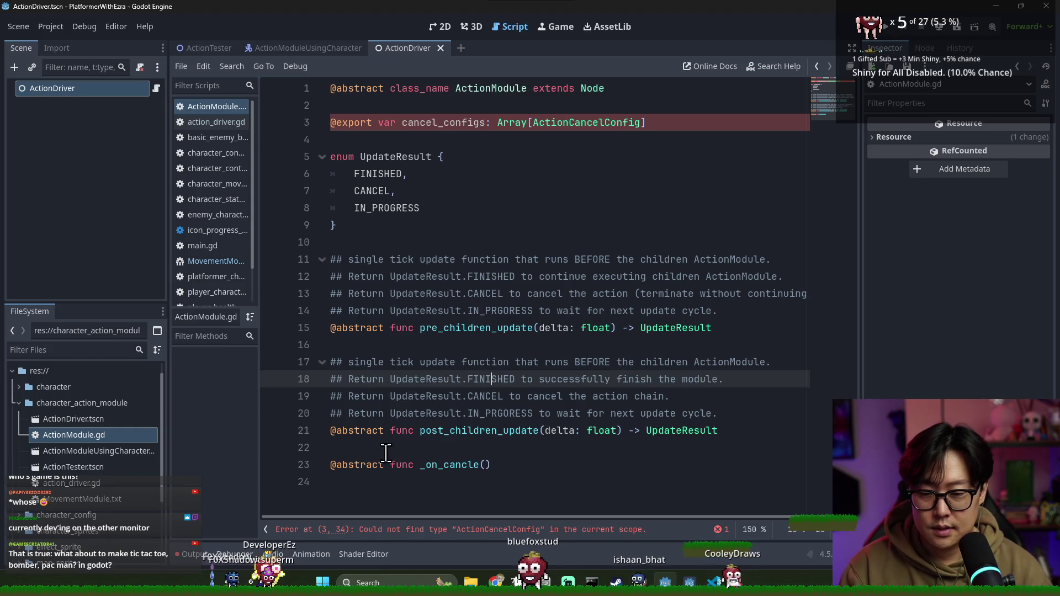
click(550, 530)
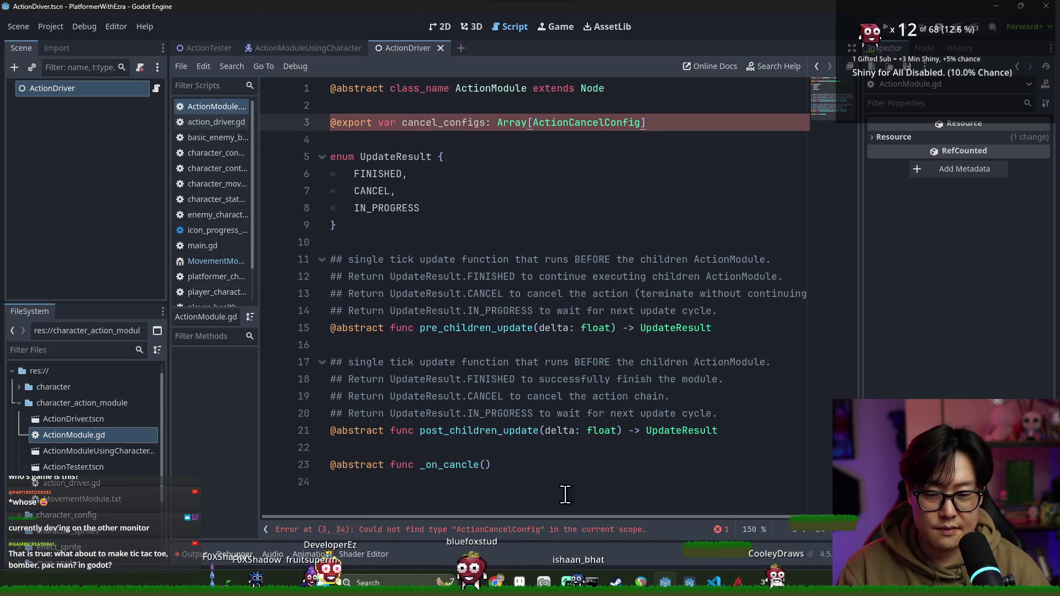
Correct the misspelled function name to _on_cancel
key(ctrl+shift+Right)
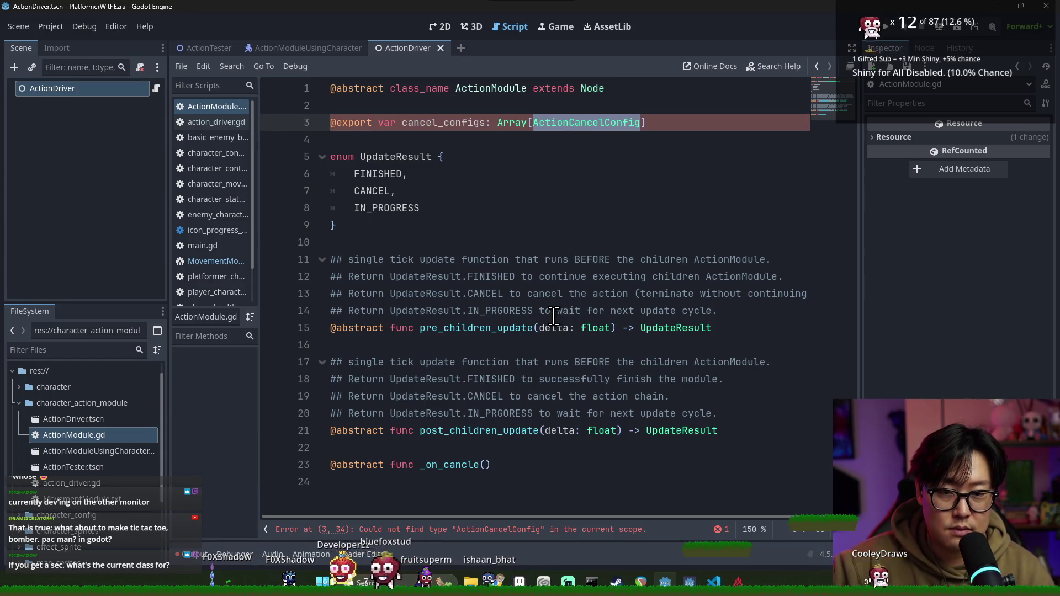
triple_click(572, 119)
click(753, 430)
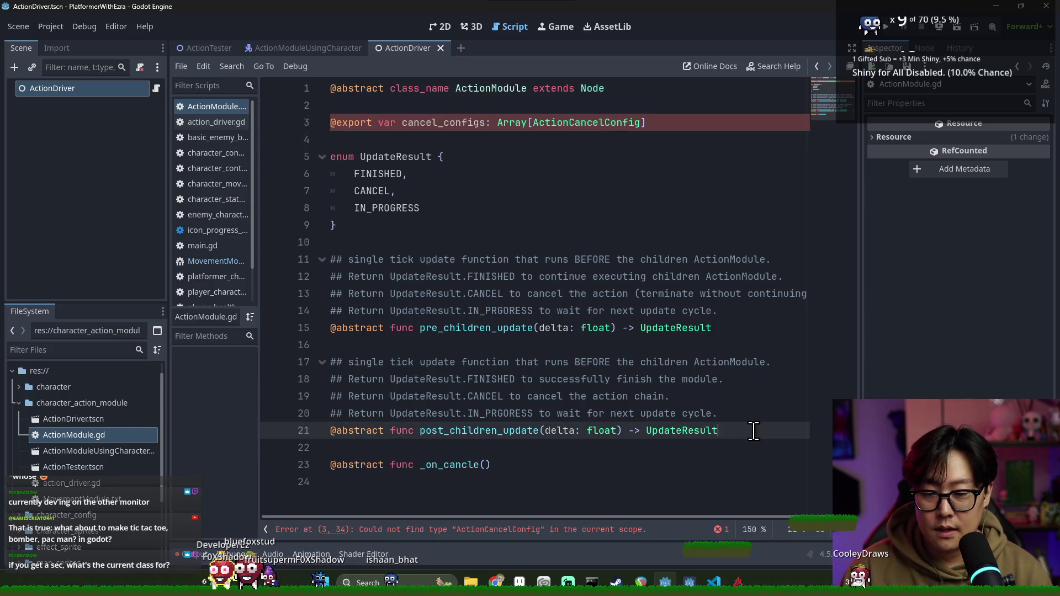
click(483, 464)
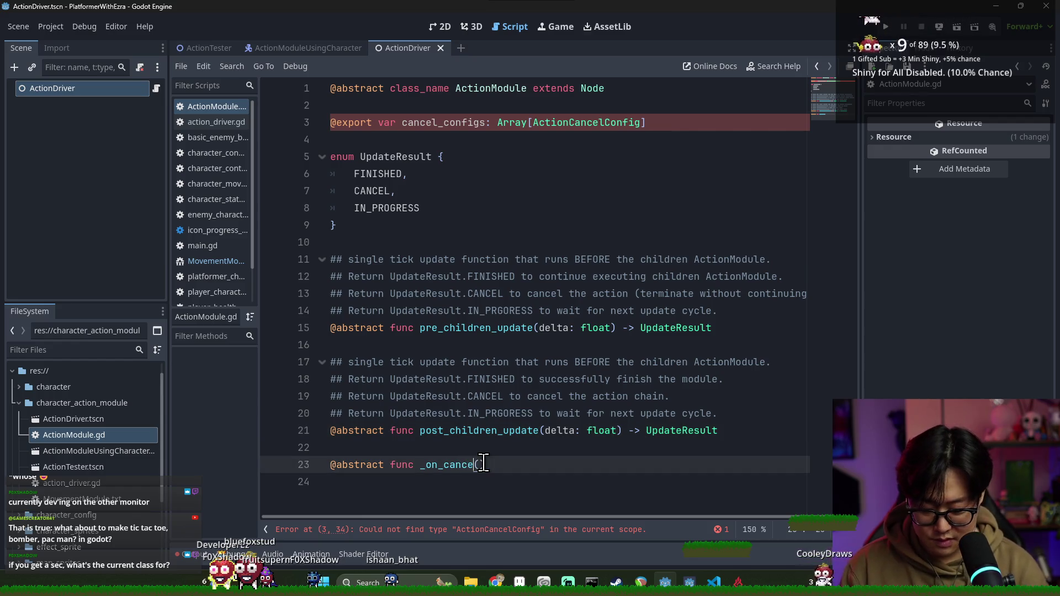
click(555, 431)
double_click(451, 464)
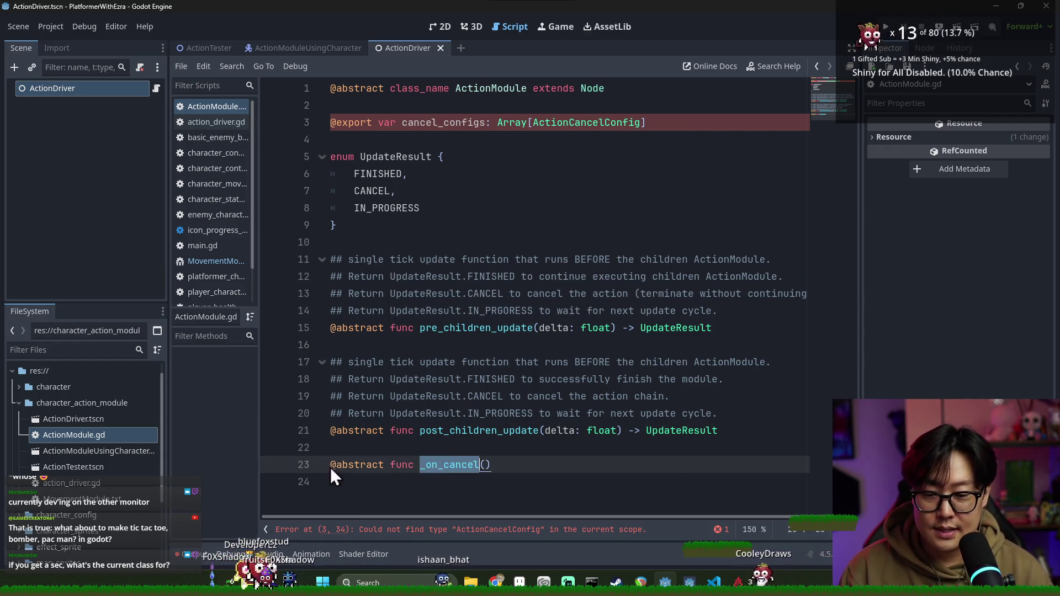
click(413, 464)
drag(335, 465, 504, 465)
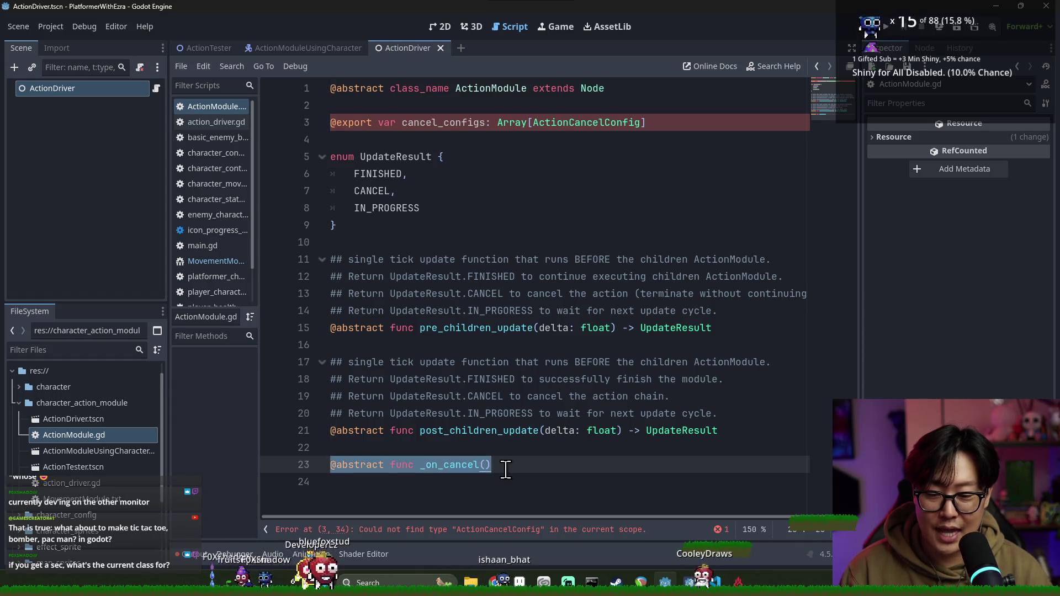
click(733, 434)
key(Return)
key(Return)
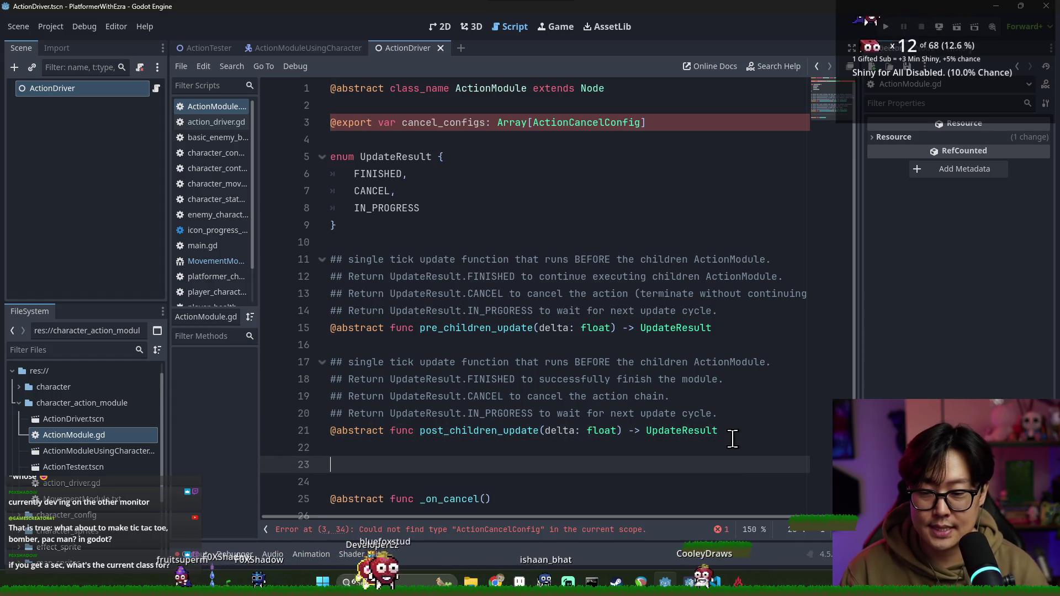
text(bstract func)
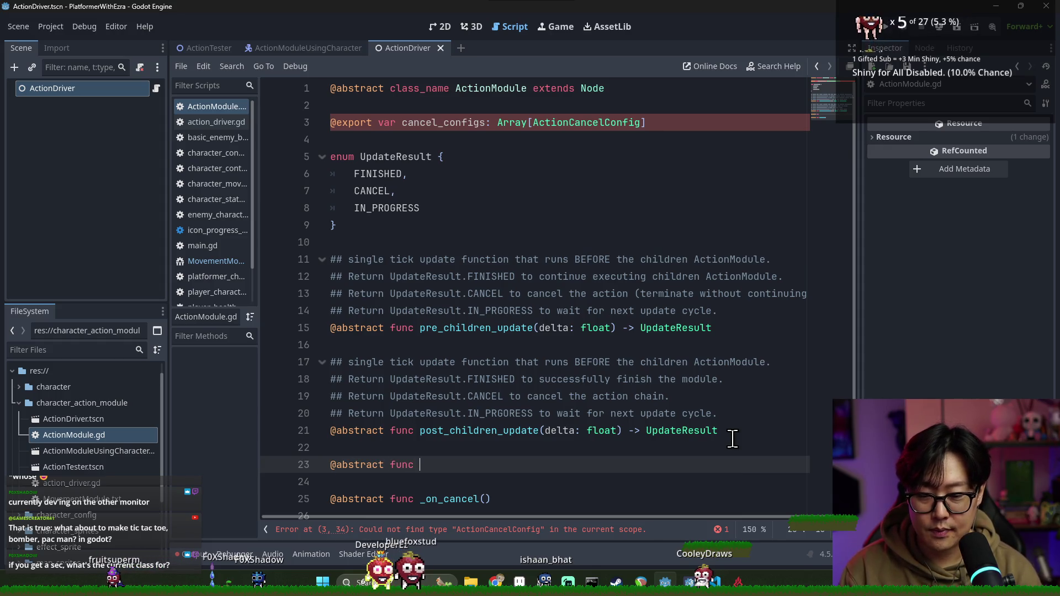
scroll(523, 474, down, 1)
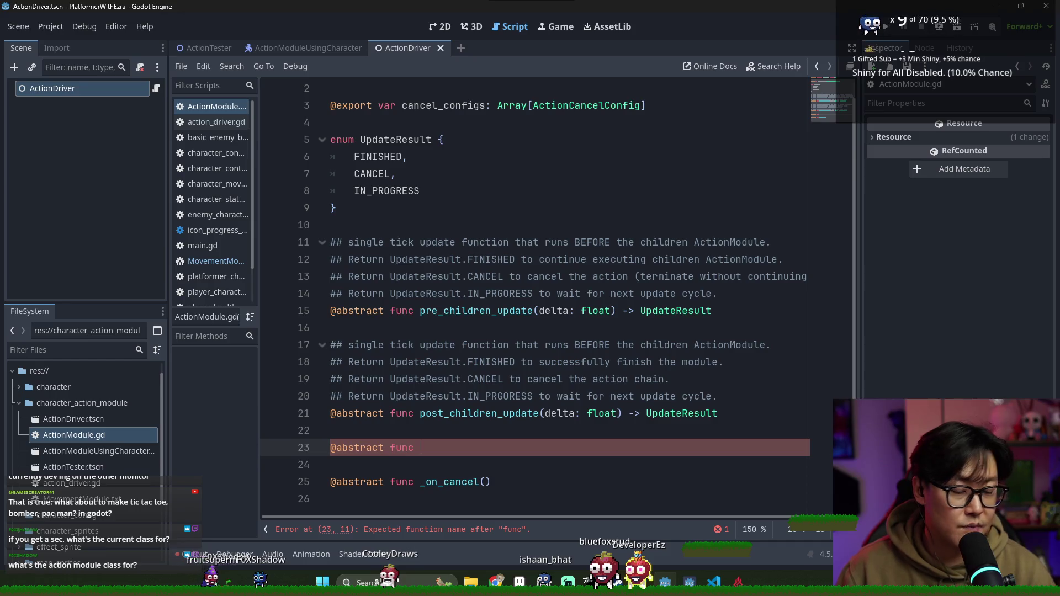
scroll(602, 421, up, 1)
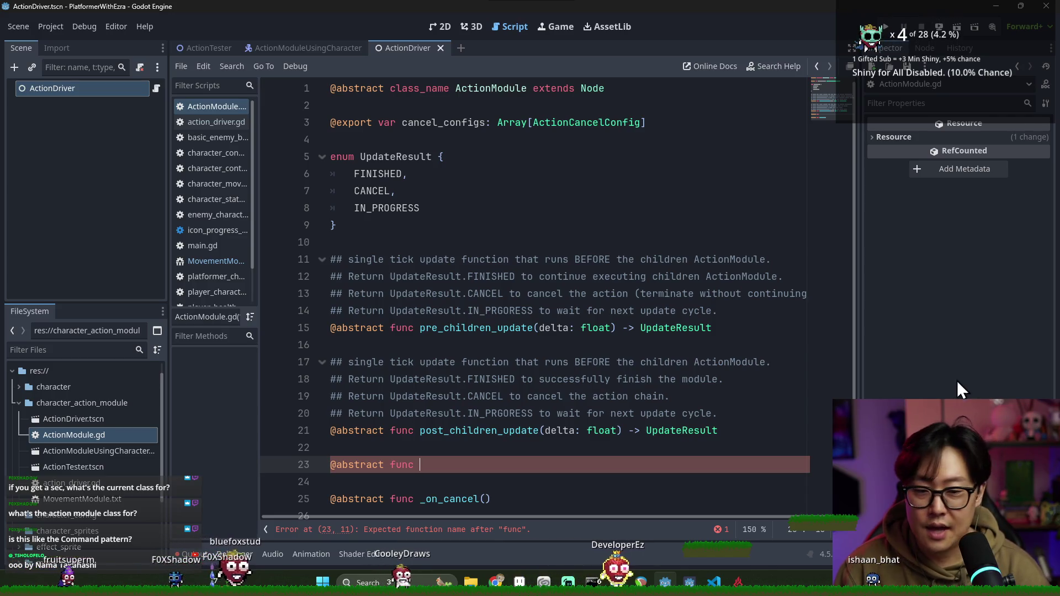
click(599, 414)
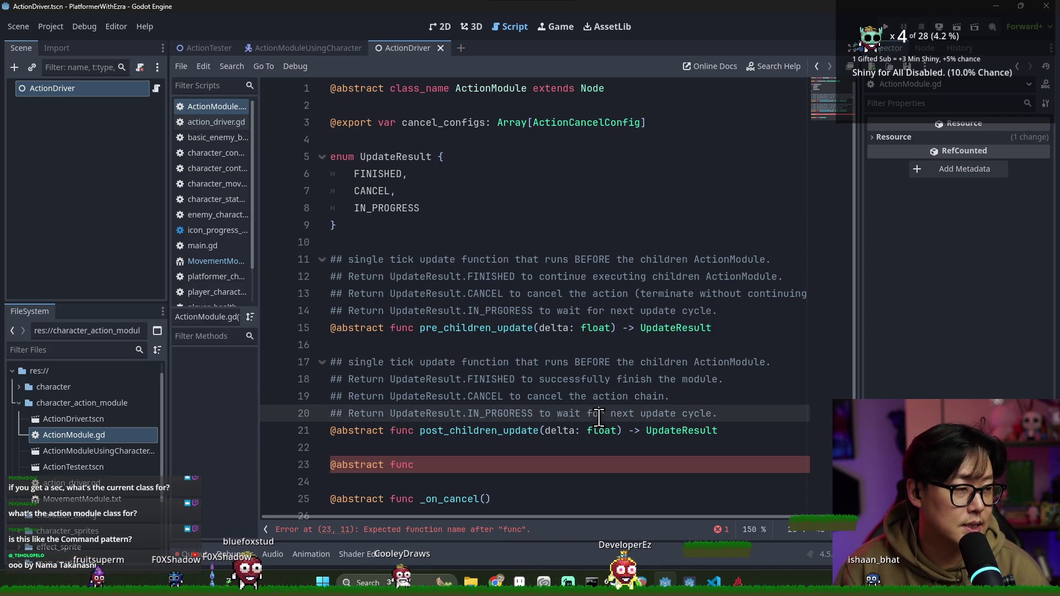
click(546, 465)
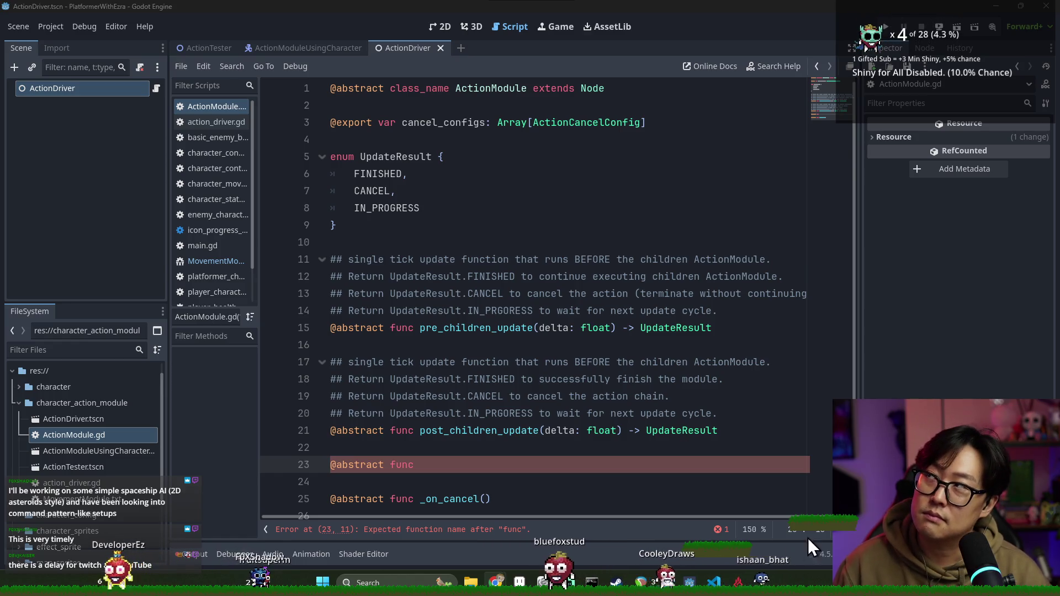
Minimize and restore the editor, then launch a second Godot instance
click(581, 379)
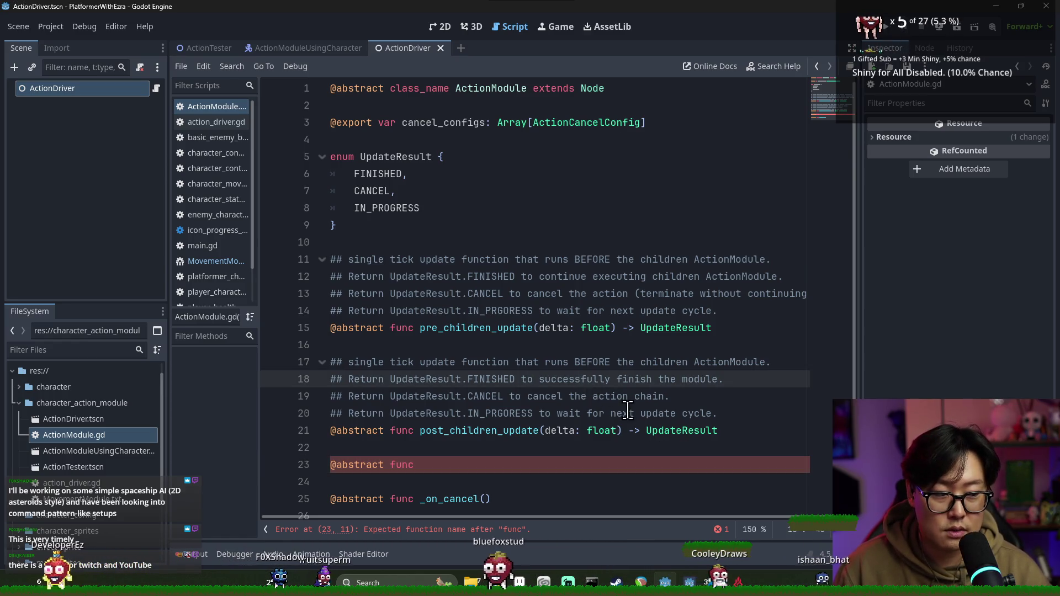
click(666, 583)
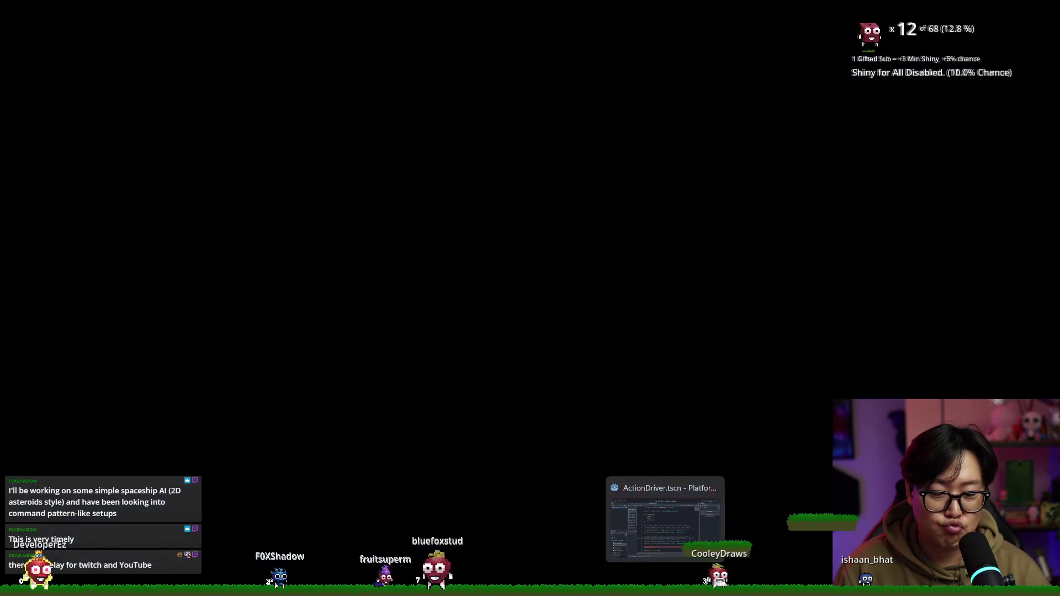
click(665, 583)
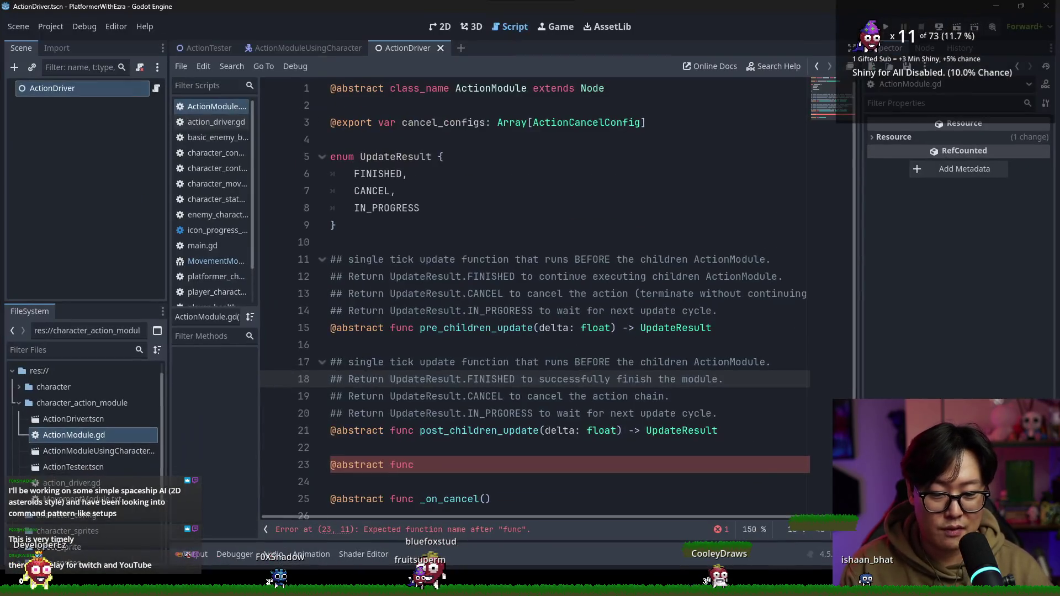
key(super)
click(607, 545)
key(Escape)
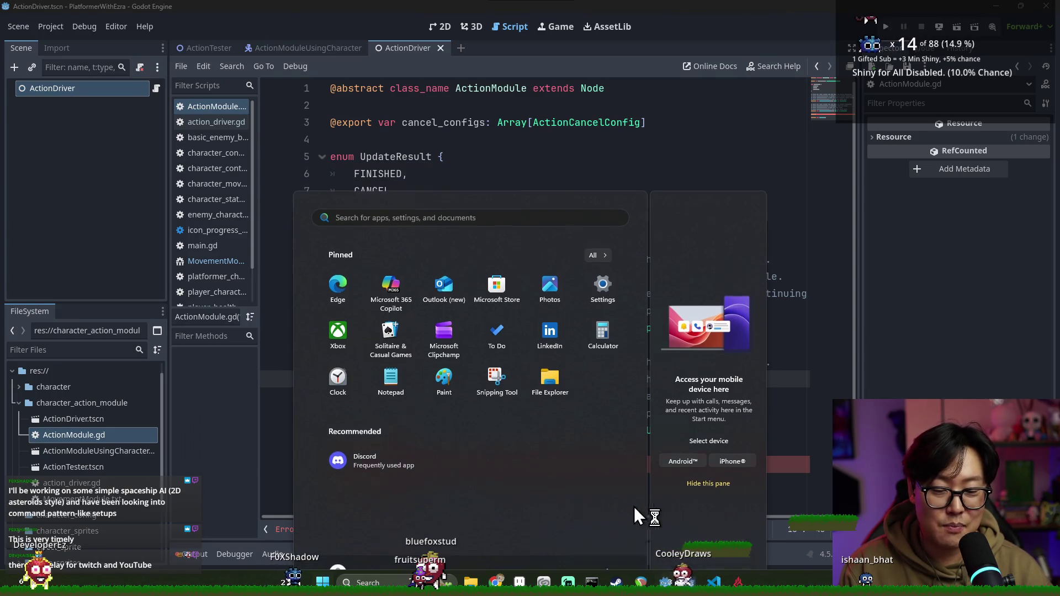
key(Escape)
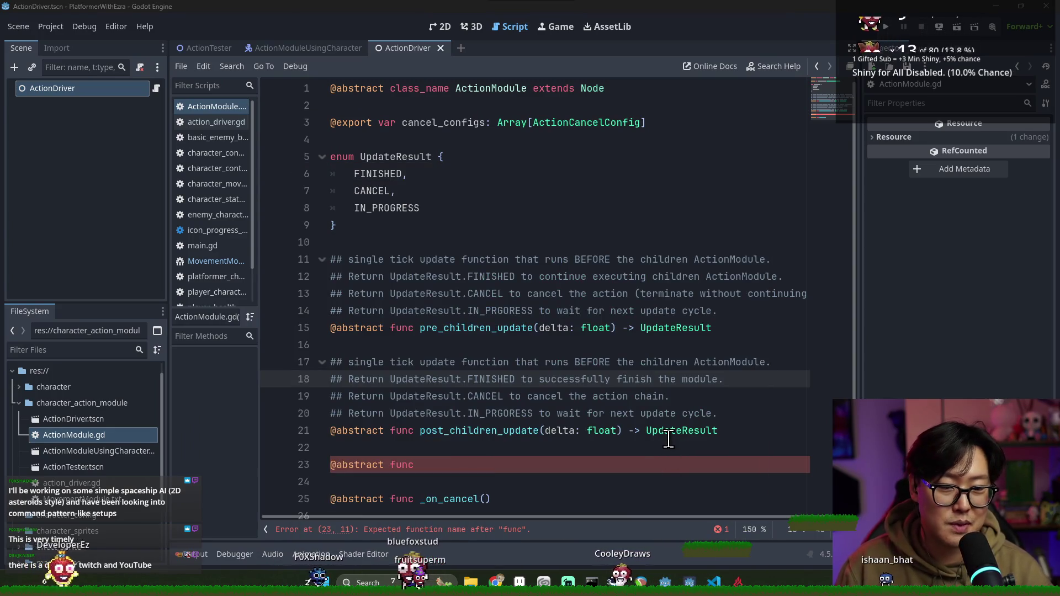
key(F5)
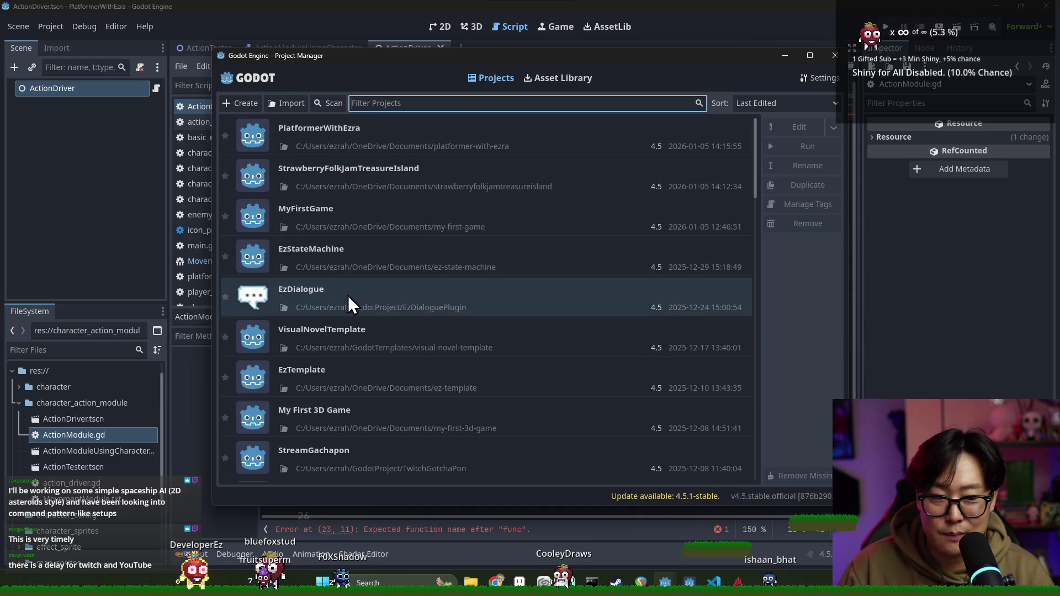
Scroll the Project Manager list and open the EzStateMachine project
scroll(361, 387, down, 1)
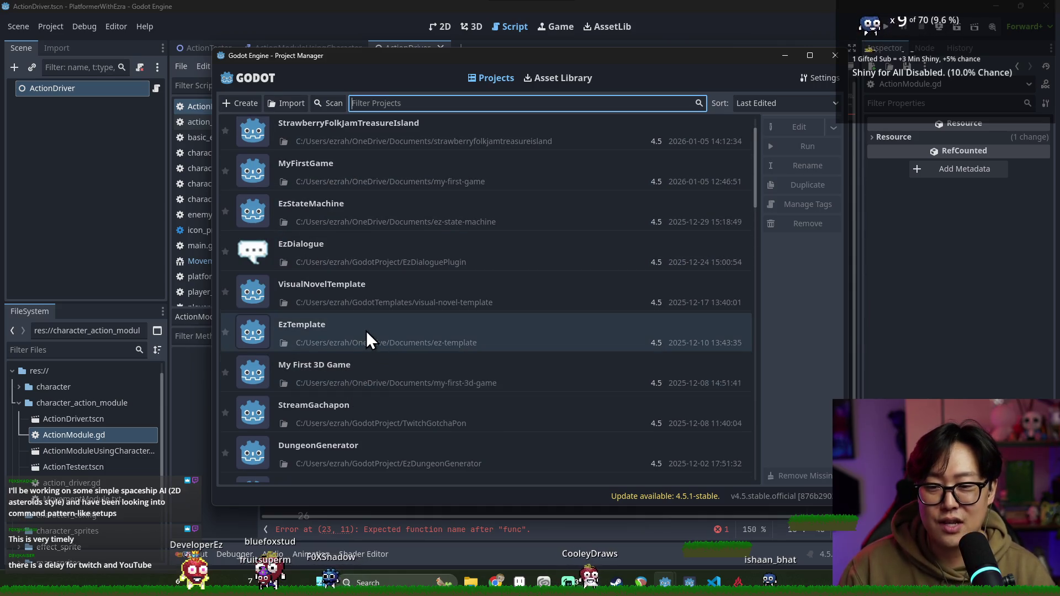
scroll(407, 345, down, 1)
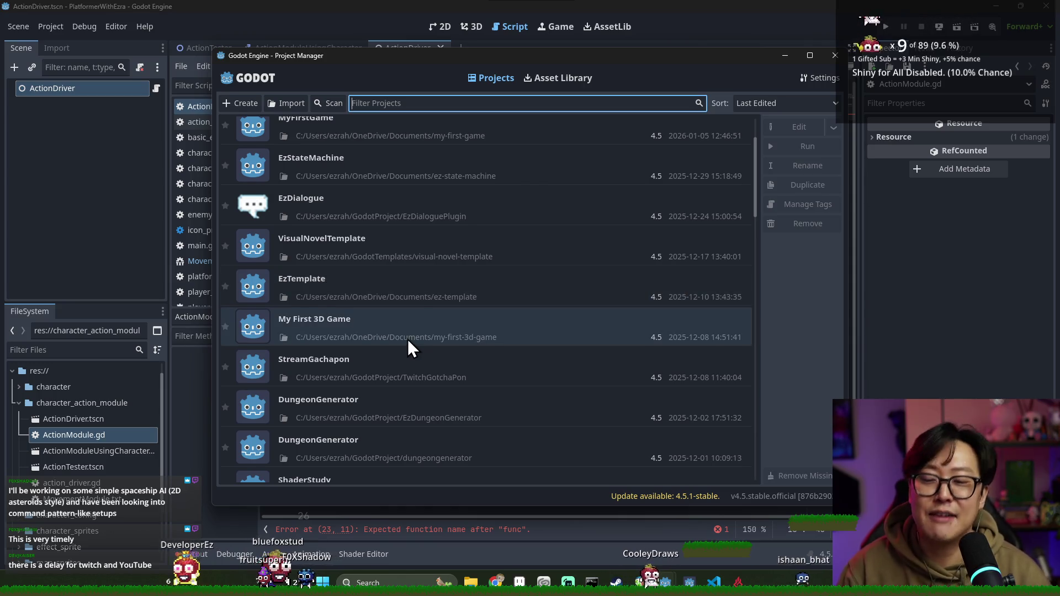
scroll(407, 348, up, 2)
click(354, 261)
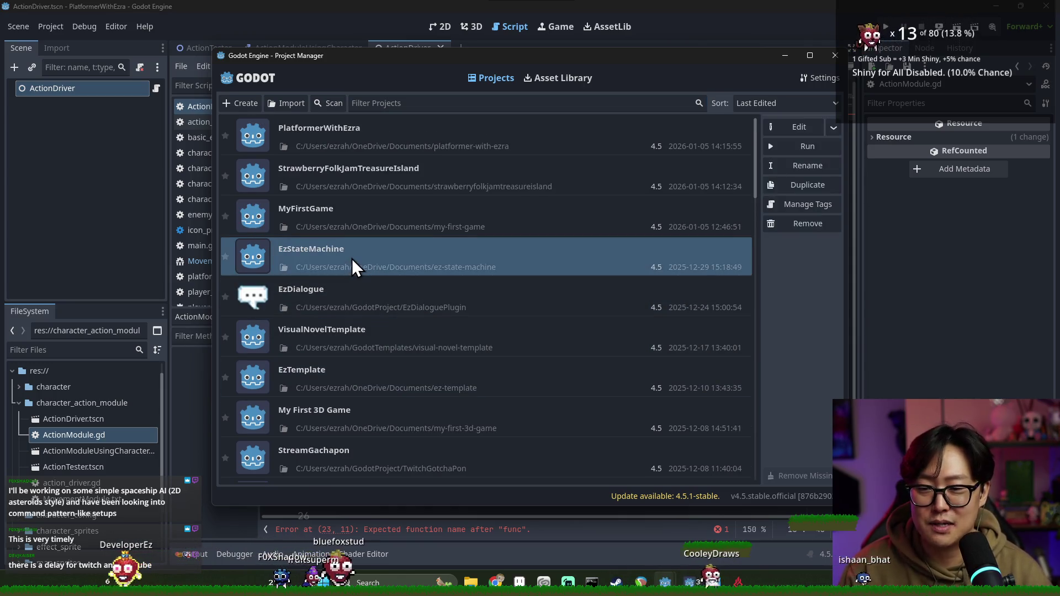
double_click(402, 273)
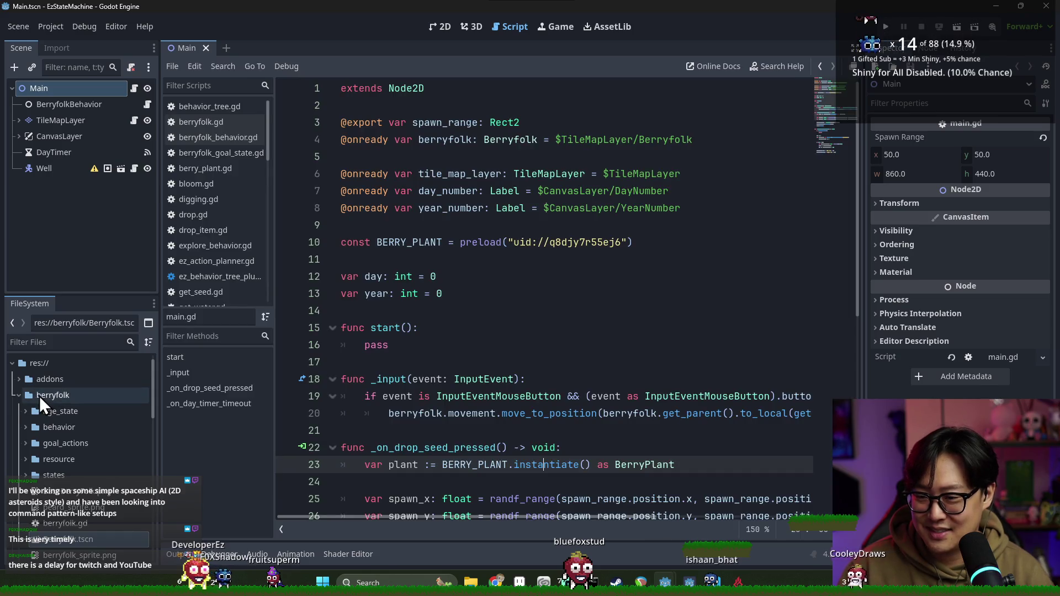
Browse the ez-fsm, ez-behavior-tree and ez-goap folders inside addons, then collapse addons
click(21, 396)
click(21, 392)
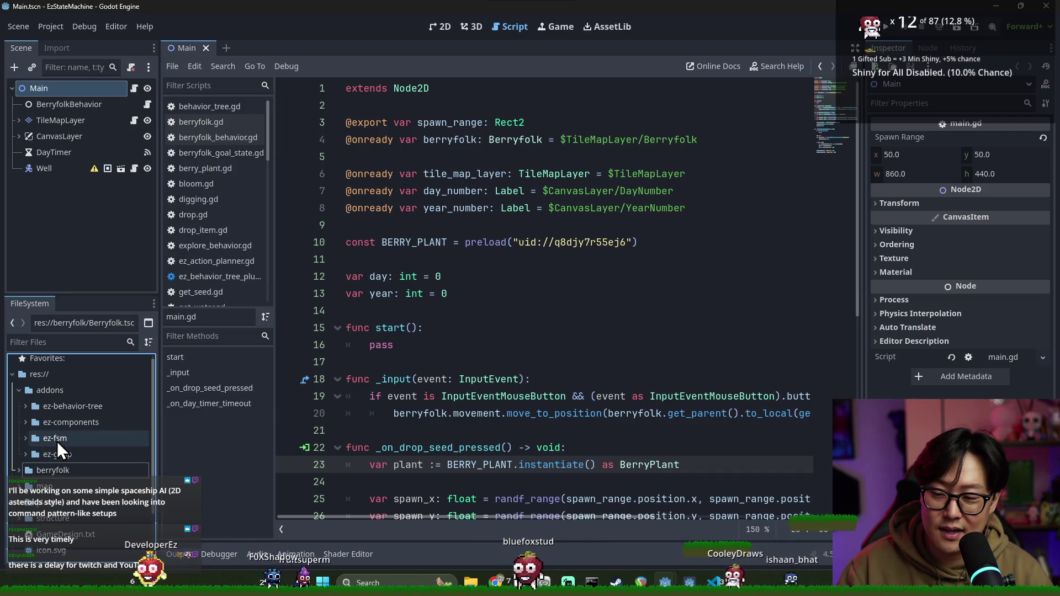
click(57, 440)
click(73, 409)
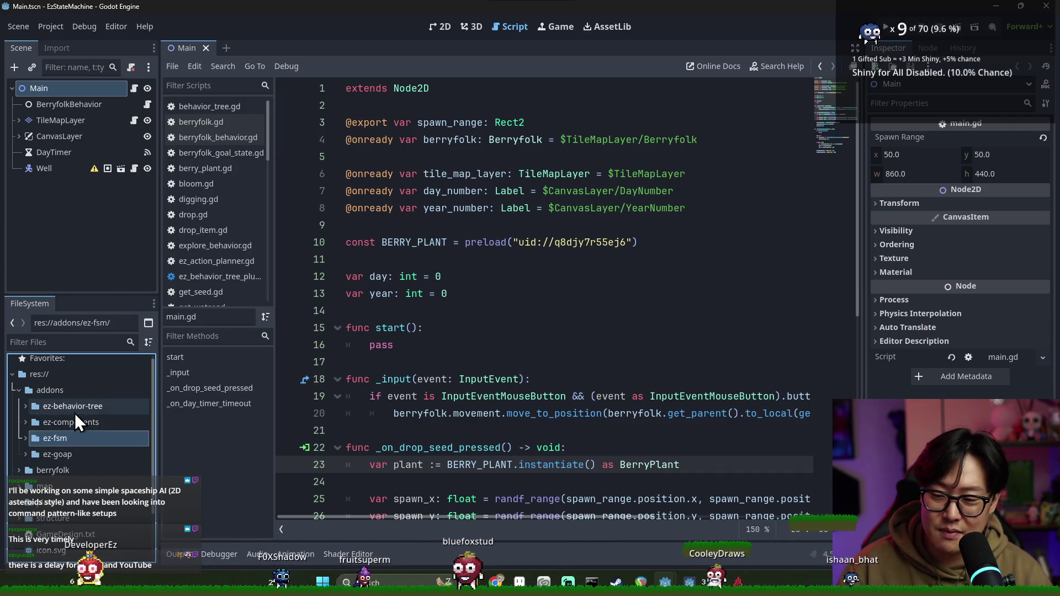
click(75, 457)
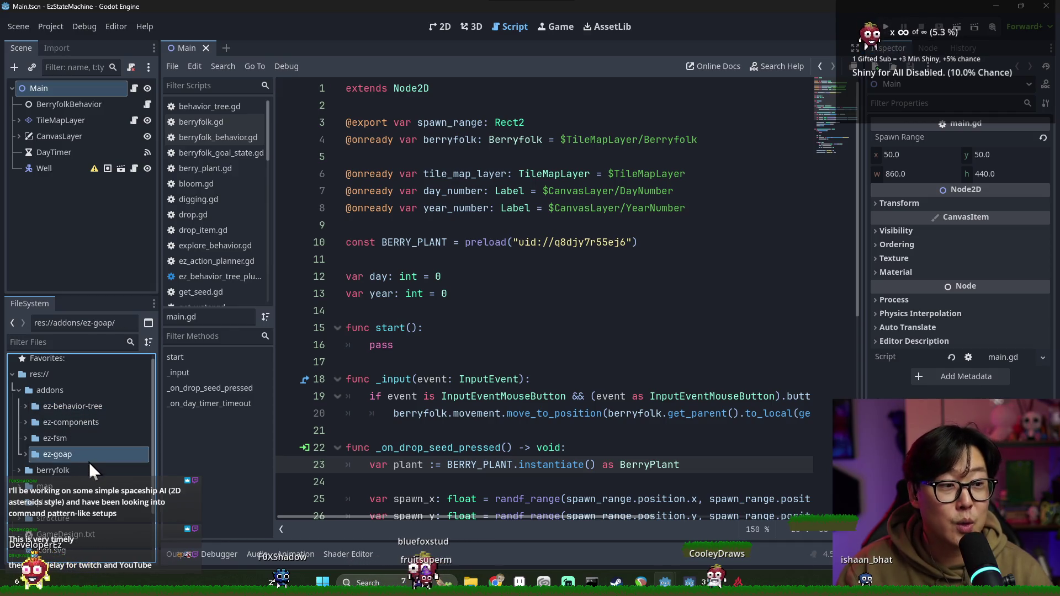
click(17, 390)
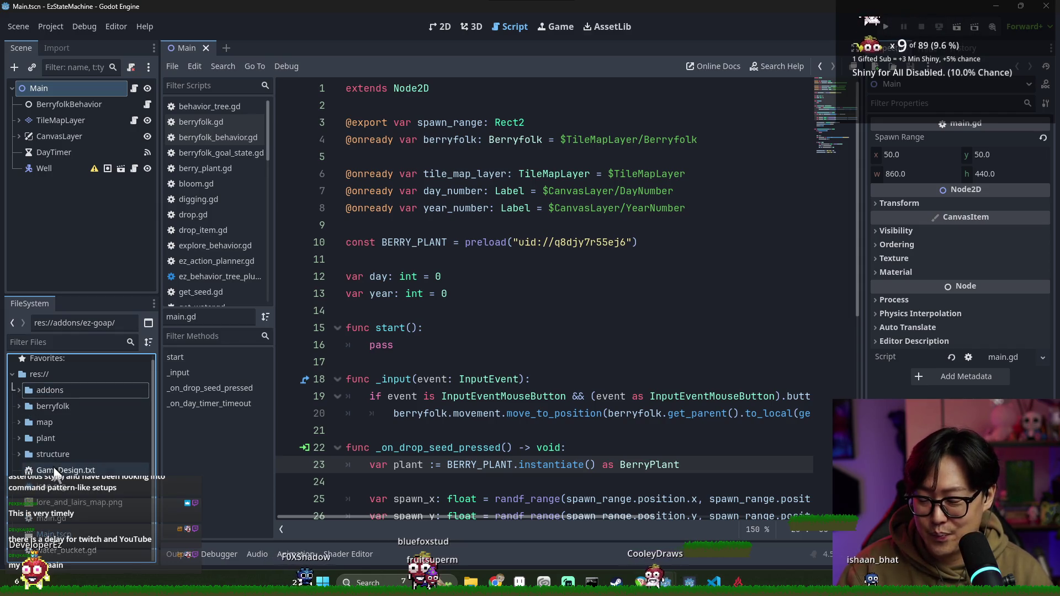
Expand berryfolk > behavior and open GoAndDropBehavior.tscn, selecting its root node
double_click(51, 406)
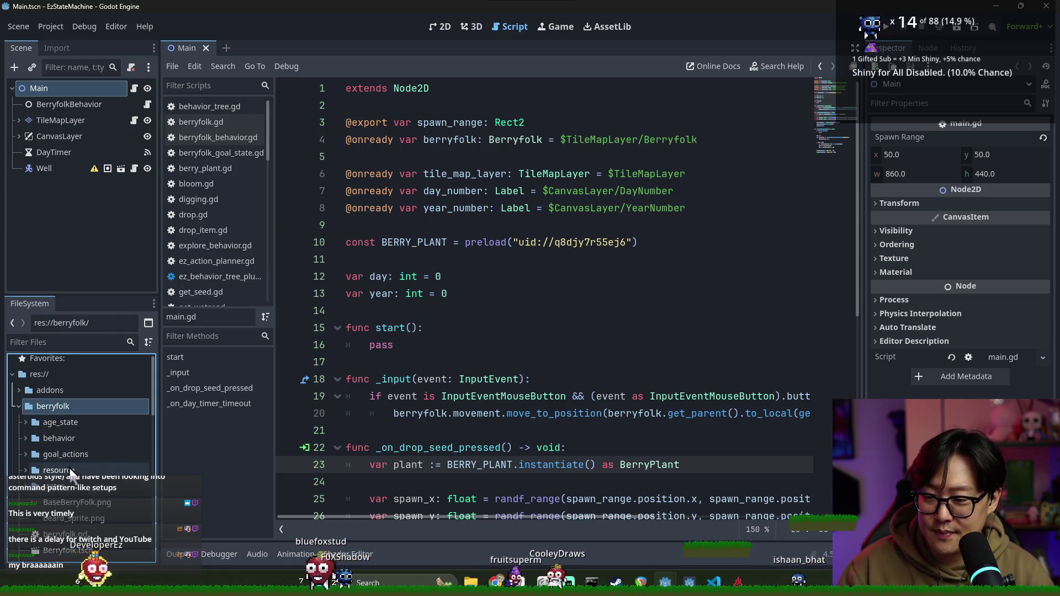
click(66, 440)
double_click(67, 440)
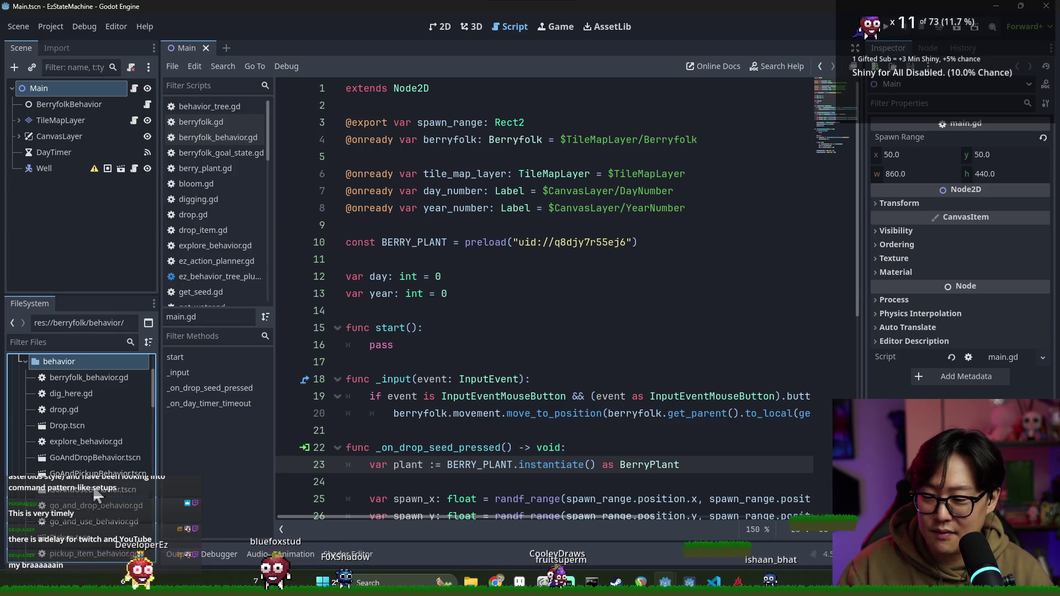
double_click(92, 462)
click(91, 92)
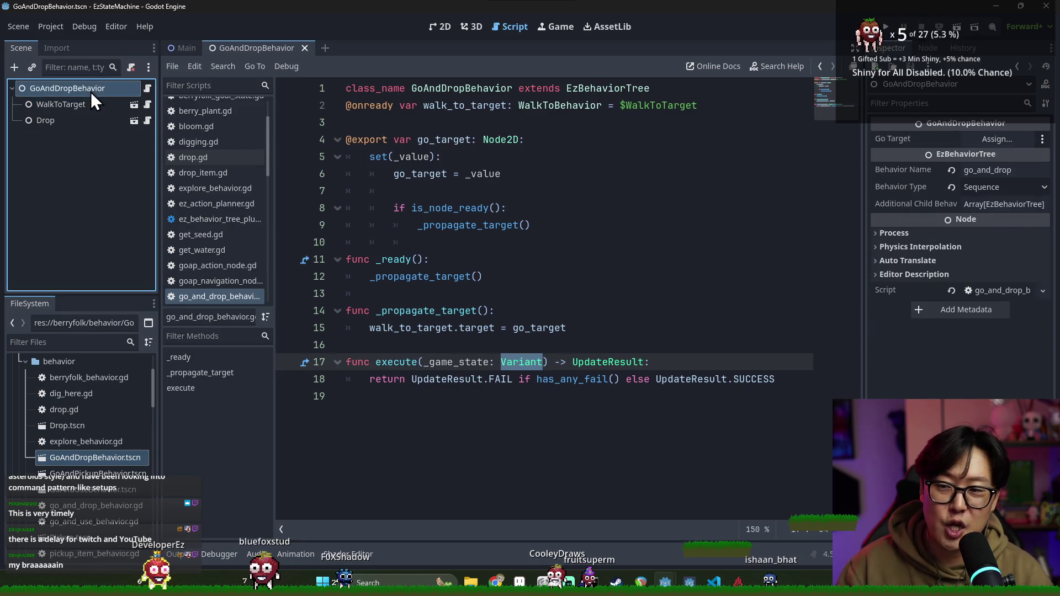
Inspect the WalkToTarget and Drop nodes and keep the root's Behavior Type as Sequence
click(53, 107)
click(47, 122)
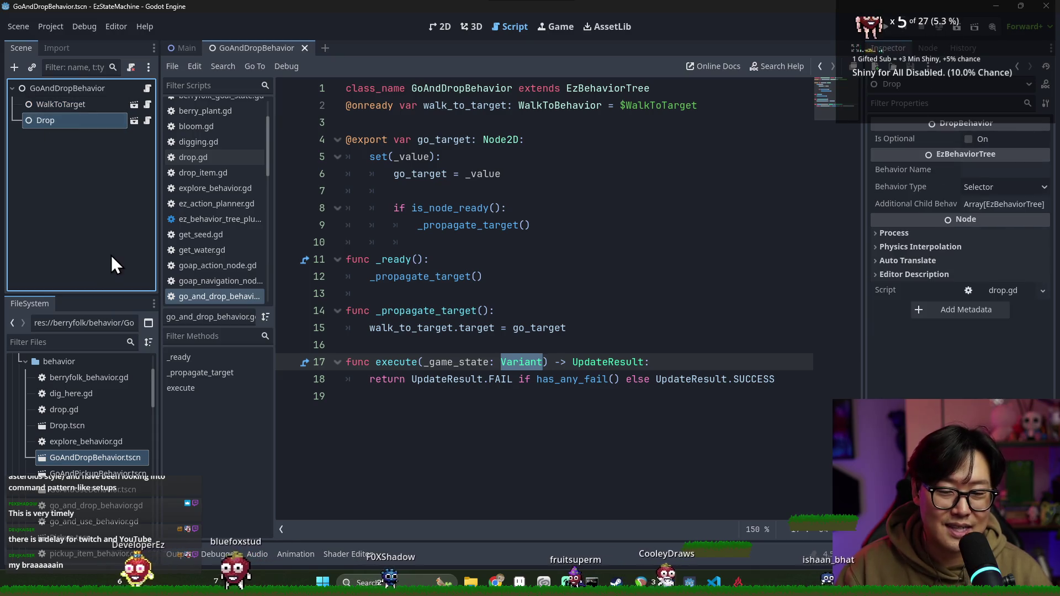
click(61, 90)
click(71, 121)
click(68, 92)
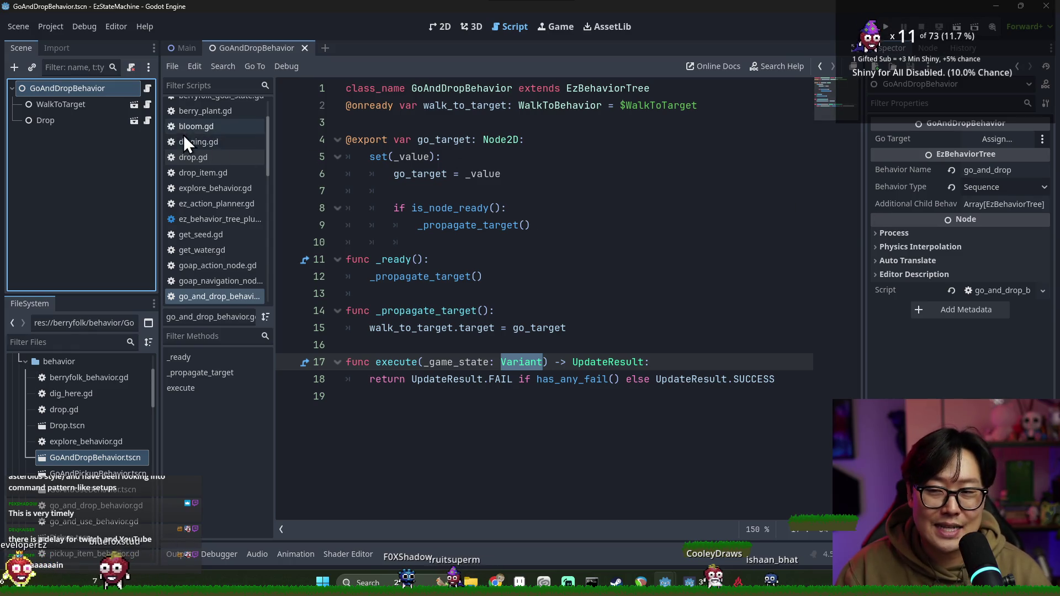
click(996, 189)
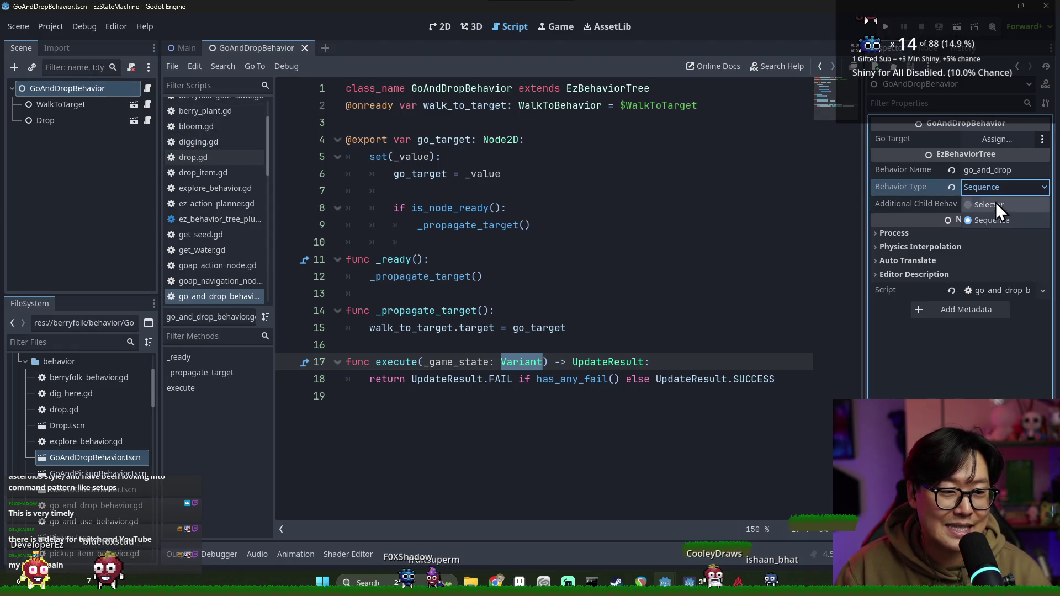
click(954, 312)
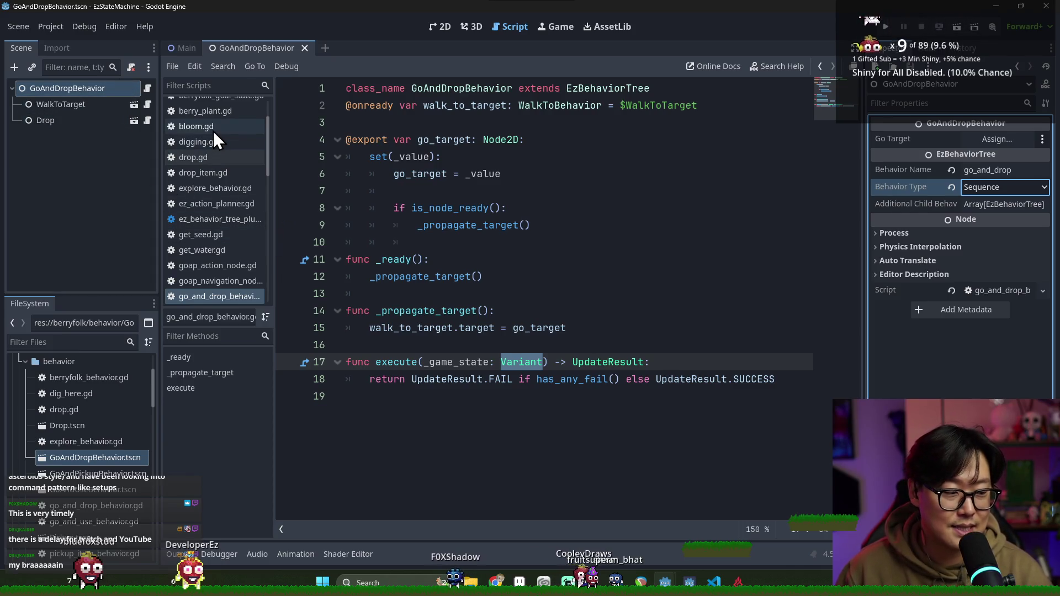
Switch to the Main scene and run the EzStateMachine game
click(182, 45)
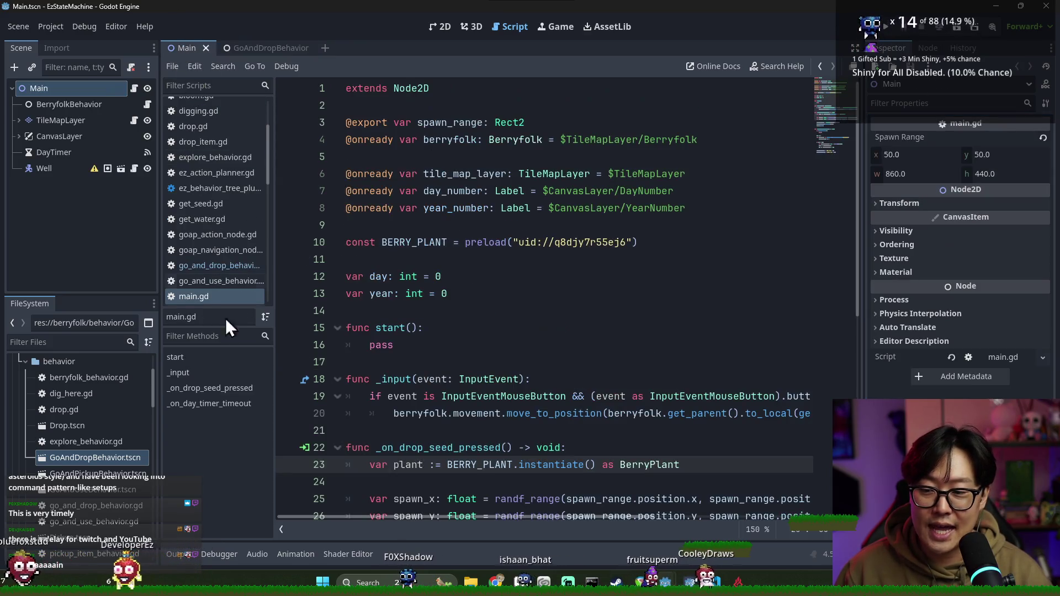
scroll(105, 417, up, 3)
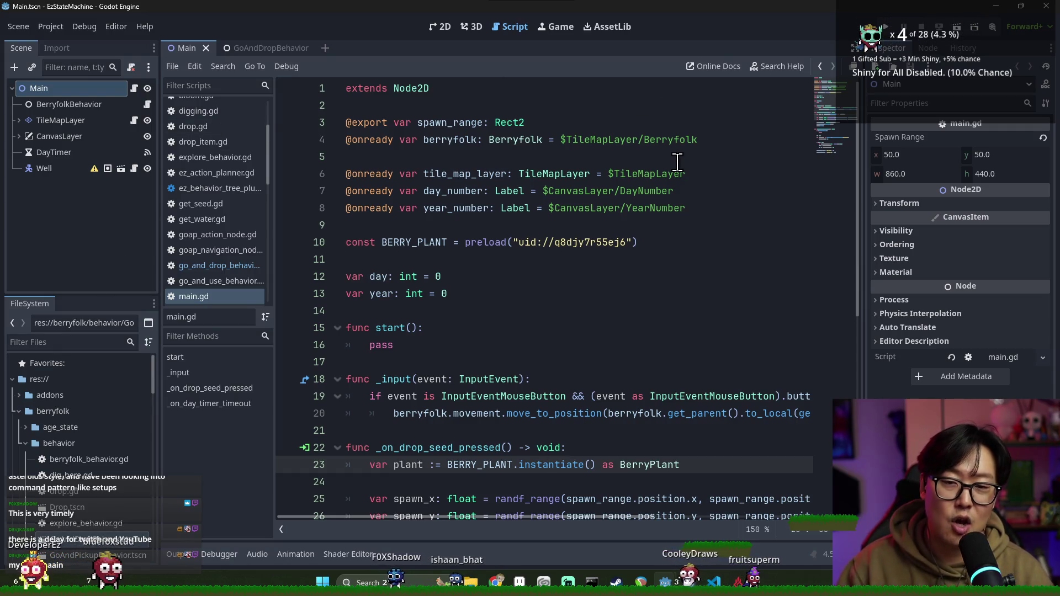
mouse_move(686, 179)
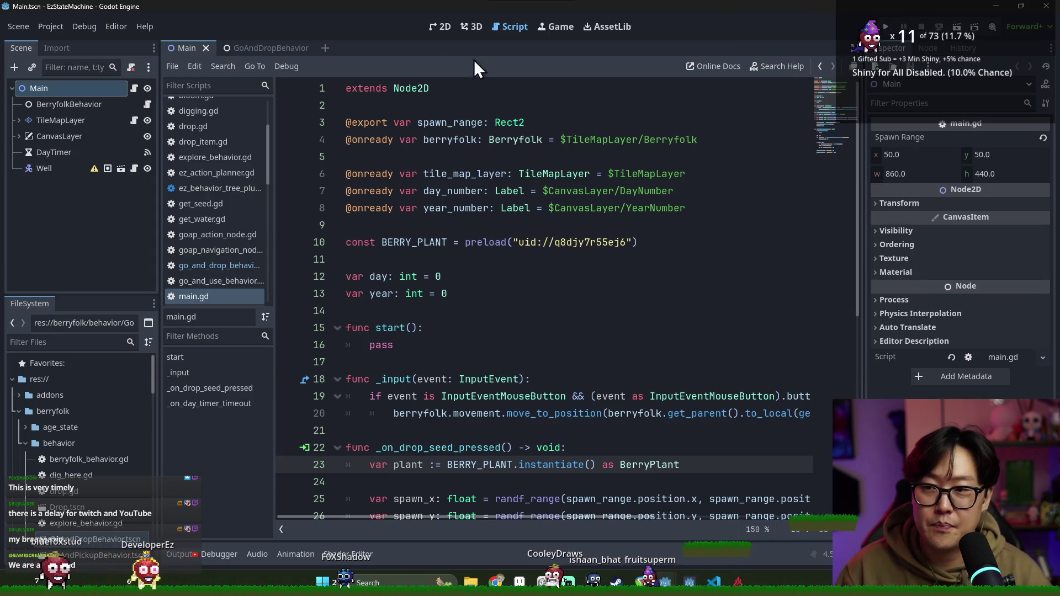
click(944, 24)
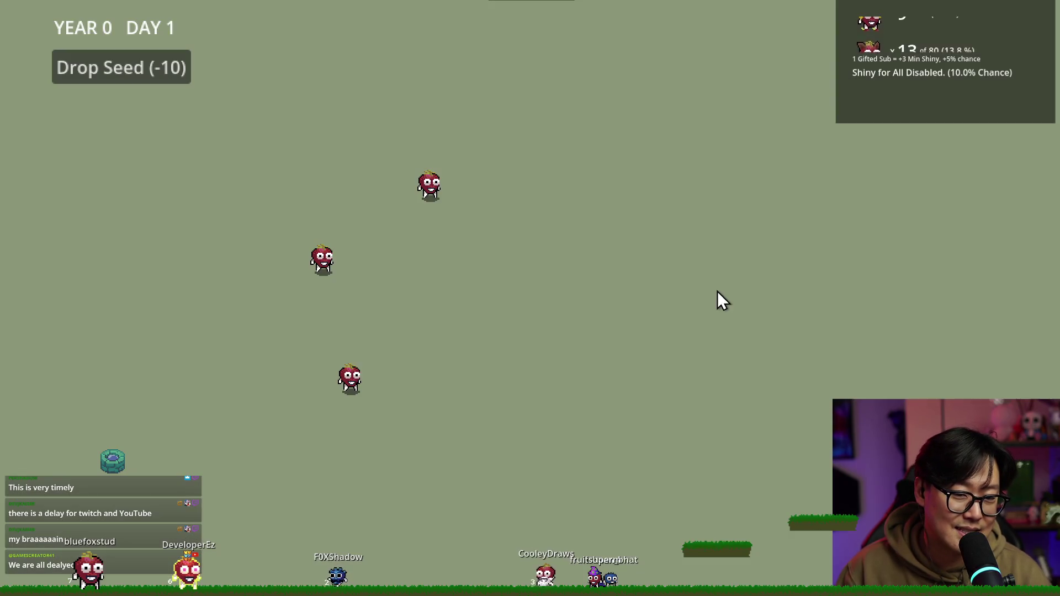
Drop a seed in the running game, then return to the PlatformerWithEzra editor
click(111, 69)
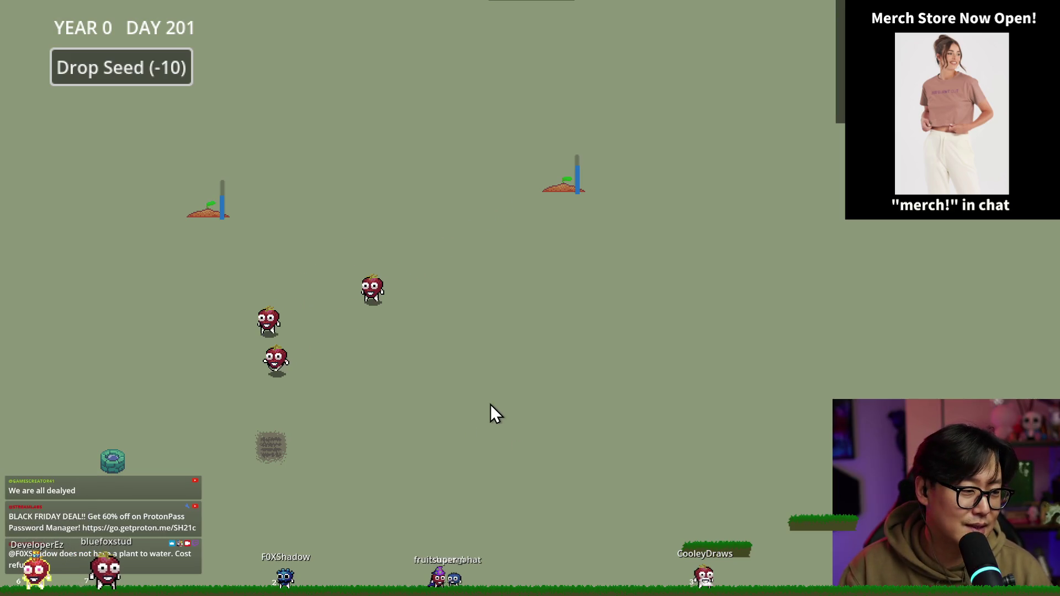
key(alt+Tab)
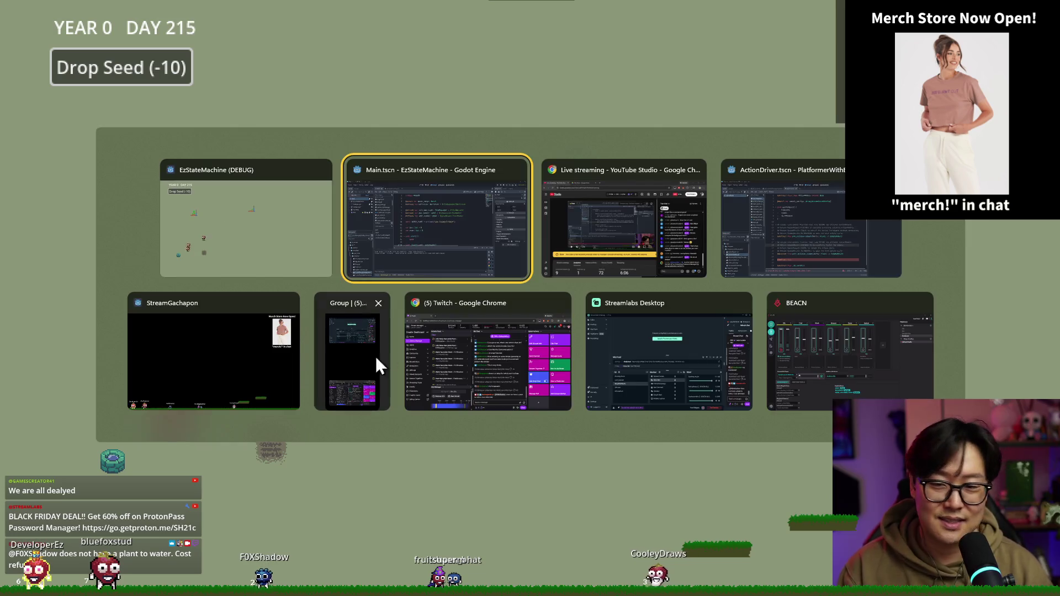
click(441, 246)
Add a ## doc comment above _on_cancel saying it runs when cancel is requested
click(625, 218)
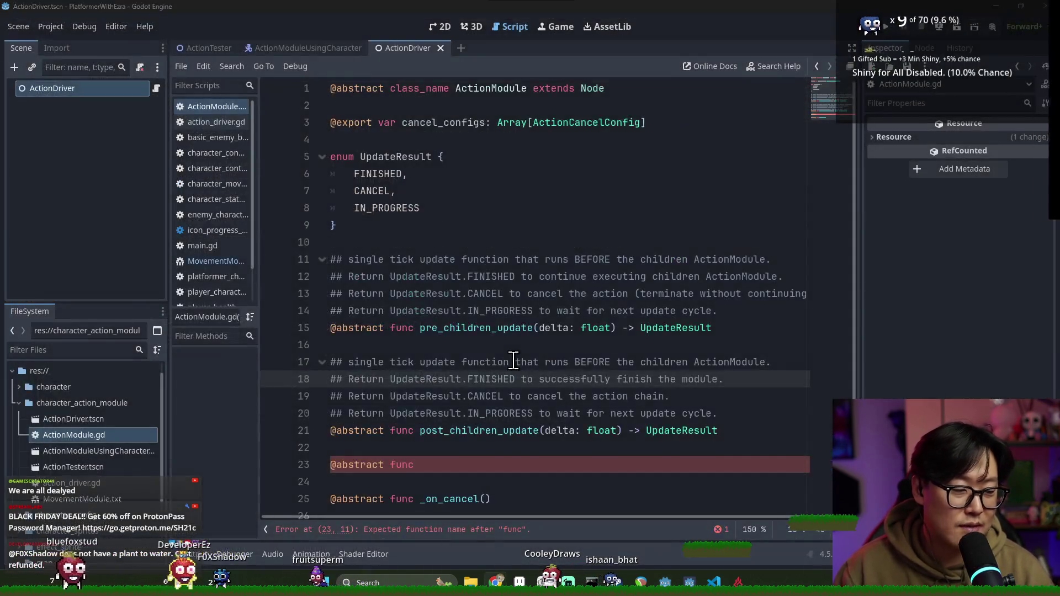
scroll(449, 403, down, 1)
click(444, 449)
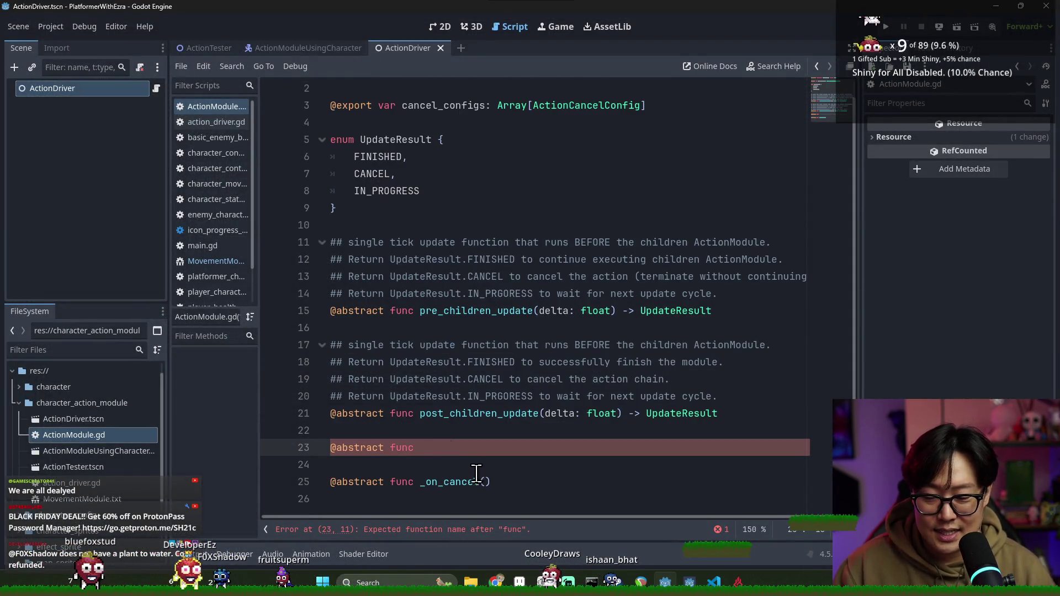
click(443, 476)
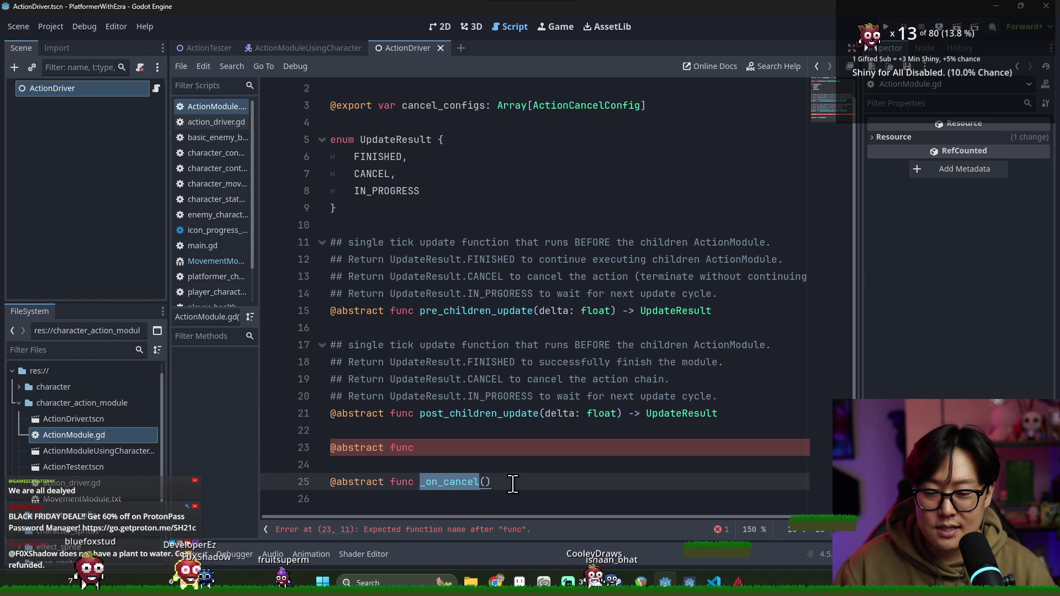
click(469, 469)
key(Return)
text(## A)
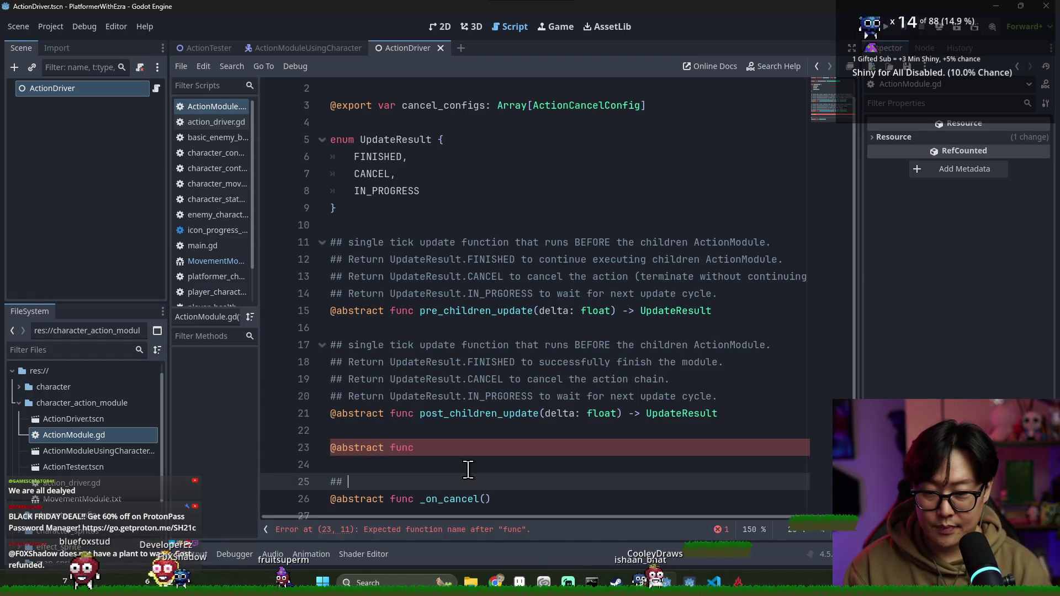
key(BackSpace)
text(Runs when the cancel is requested on the)
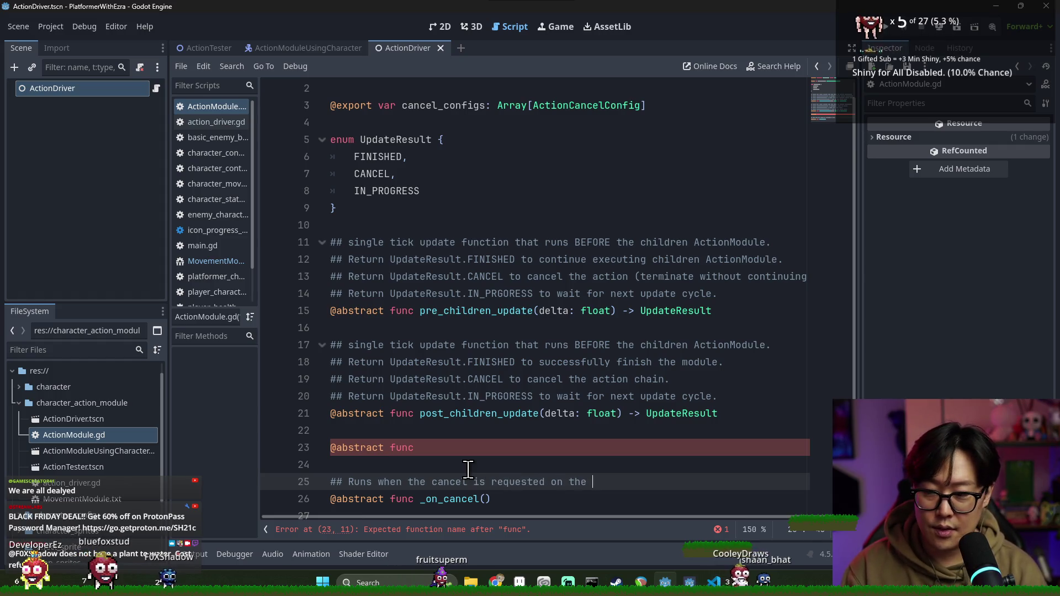
scroll(553, 440, down, 1)
key(BackSpace)
key(BackSpace)
text(Action chain.)
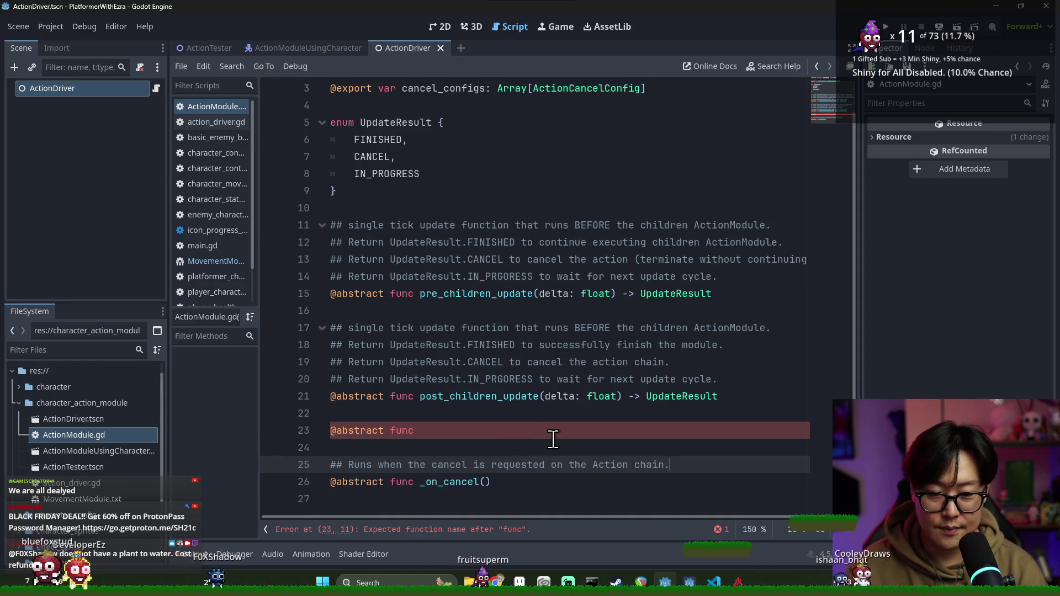
key(Return)
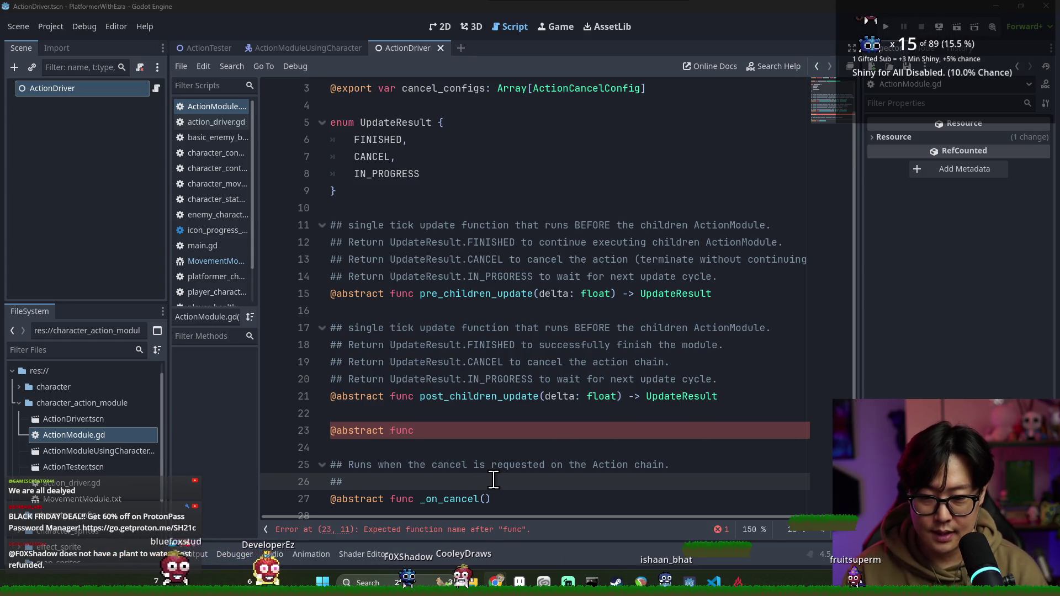
Add a comment line: the parent's on_cancel runs first, then children in order
text(If the action module is nes)
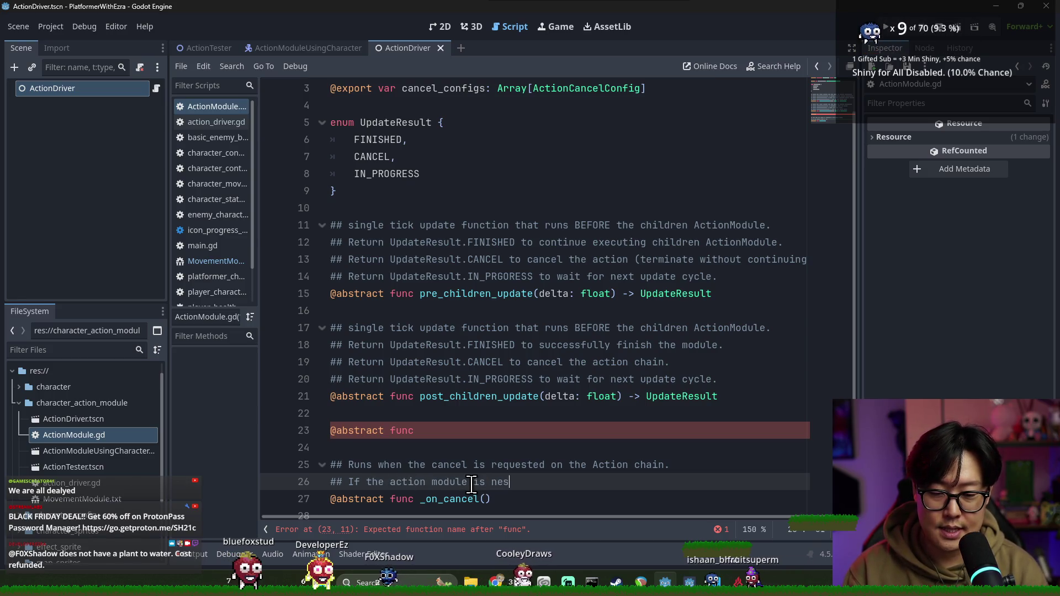
text(run, the paren)
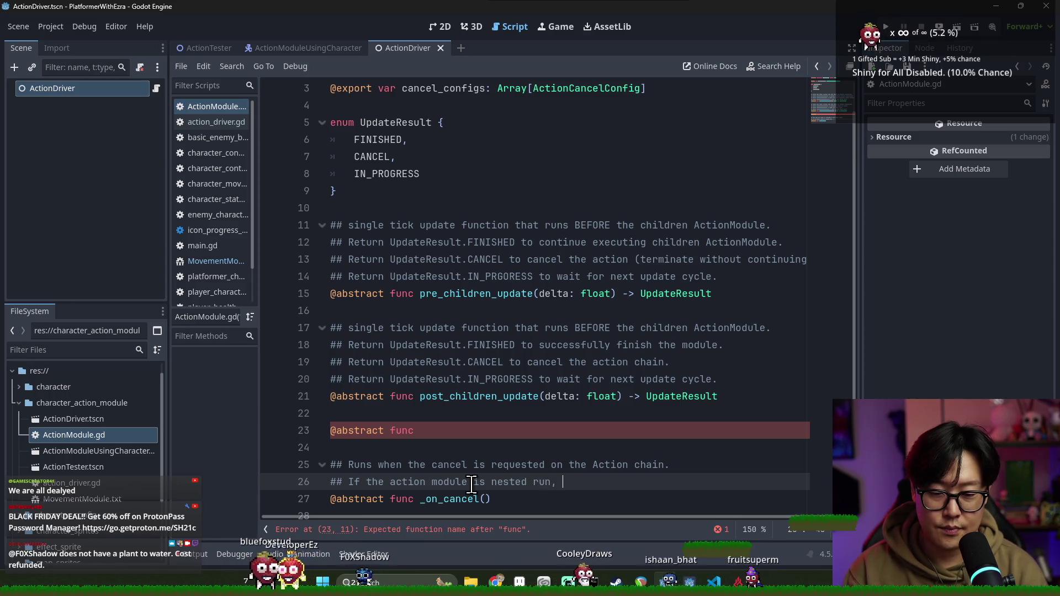
text(t's on_ca)
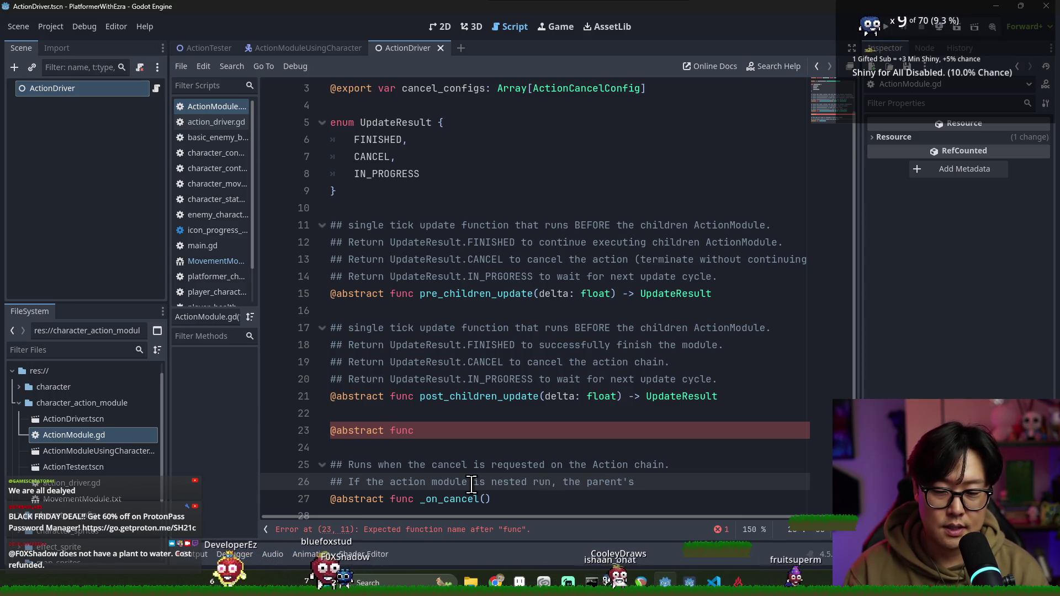
text(ncel runs first)
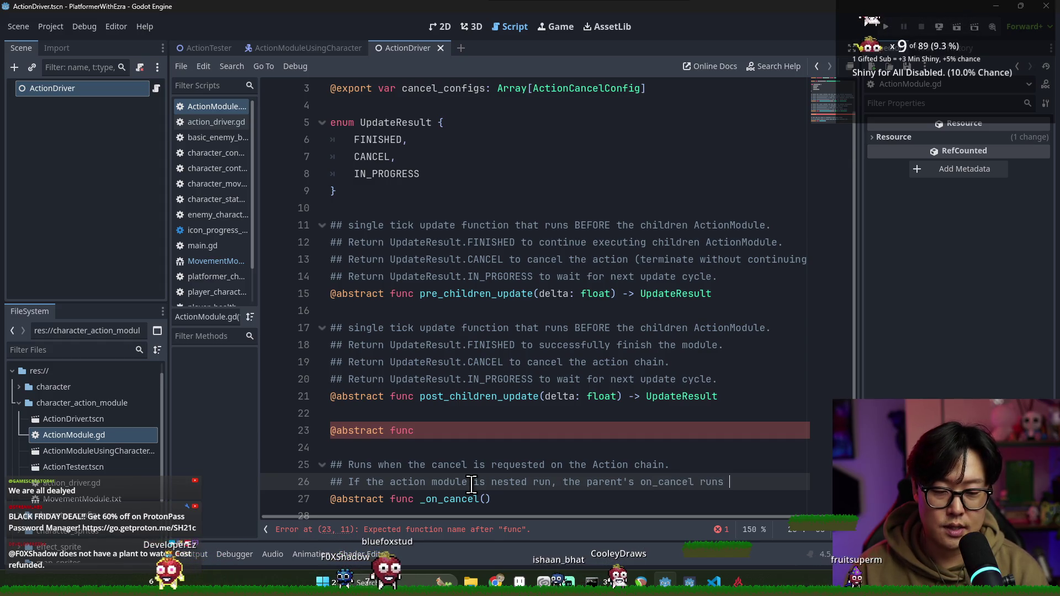
text( then children in order.)
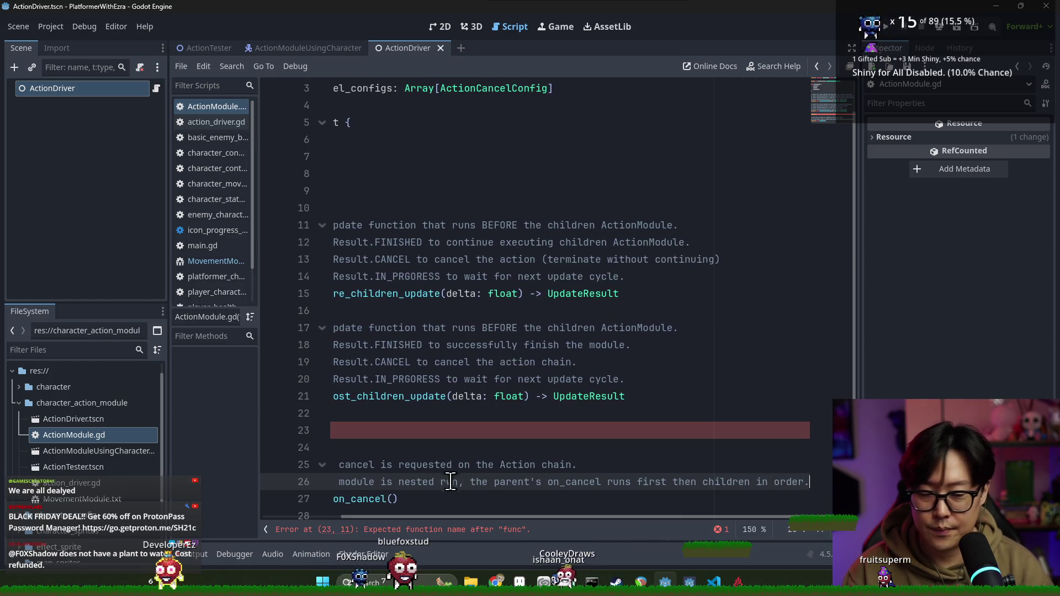
click(414, 447)
click(395, 432)
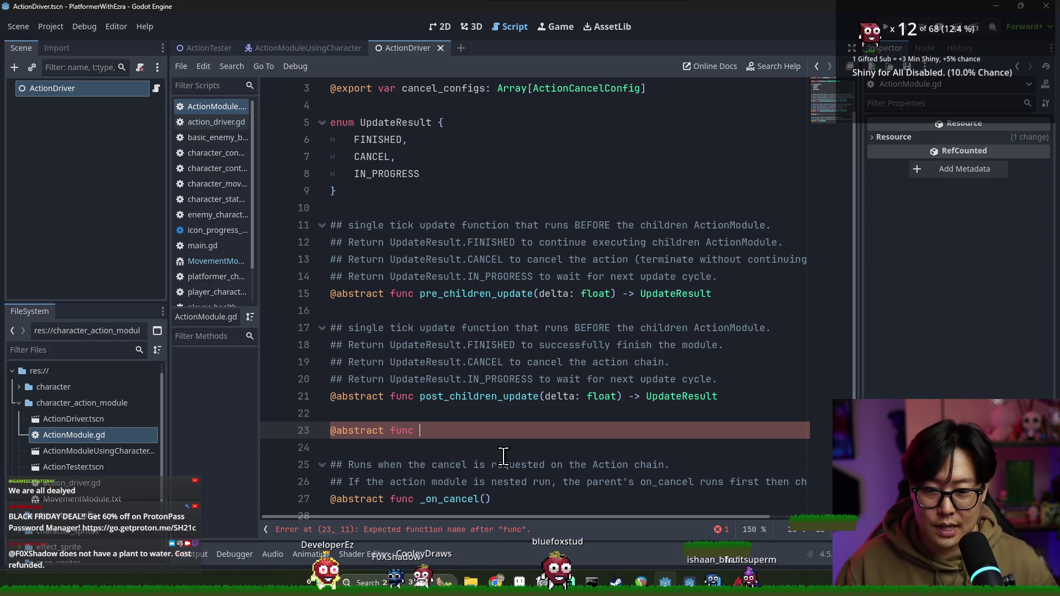
key(BackSpace)
key(BackSpace)
text(can_cancel() -> bo)
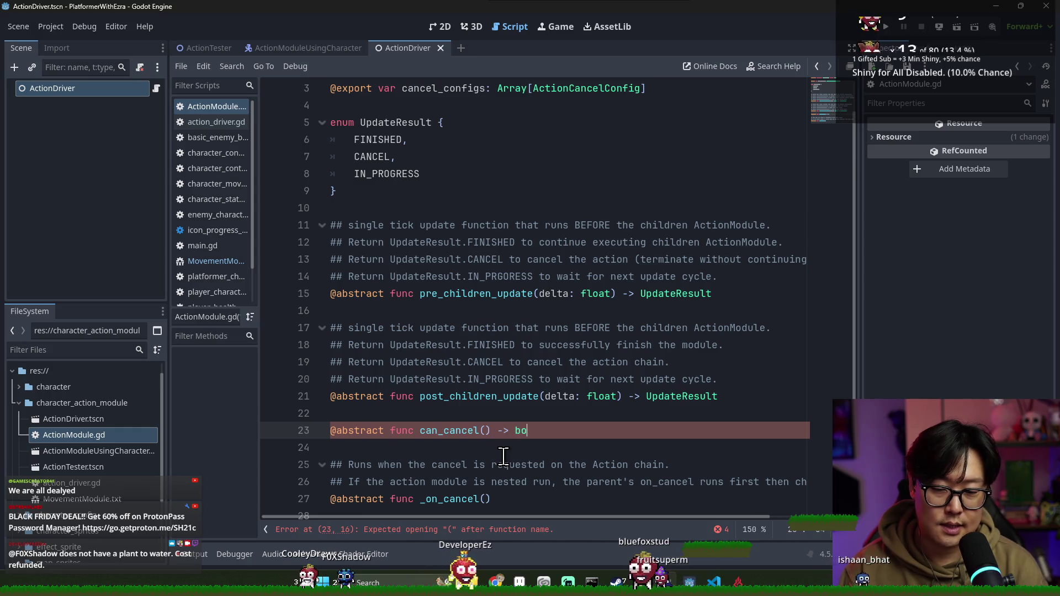
click(442, 364)
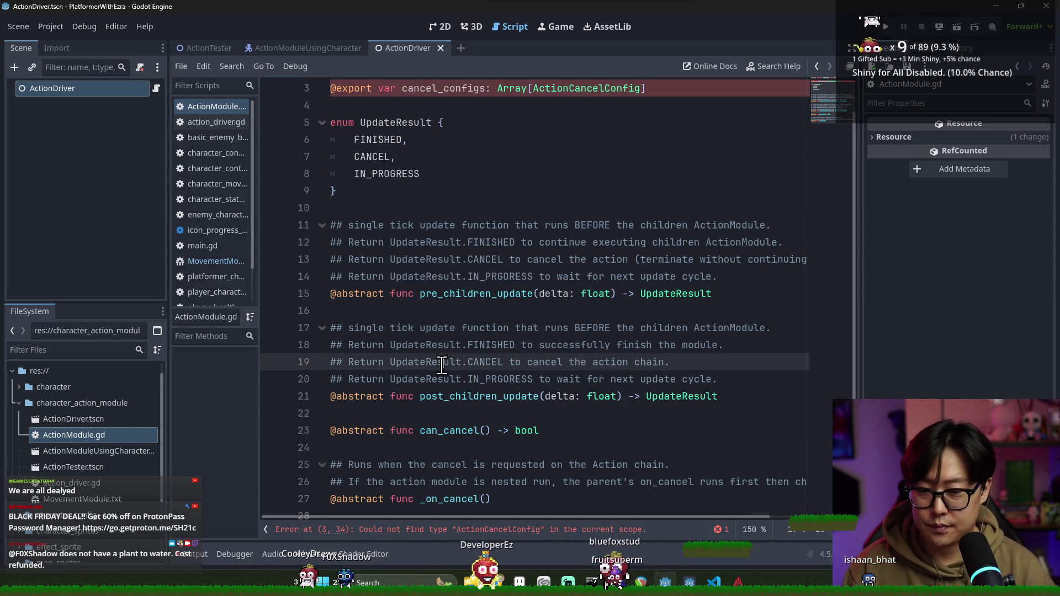
click(426, 420)
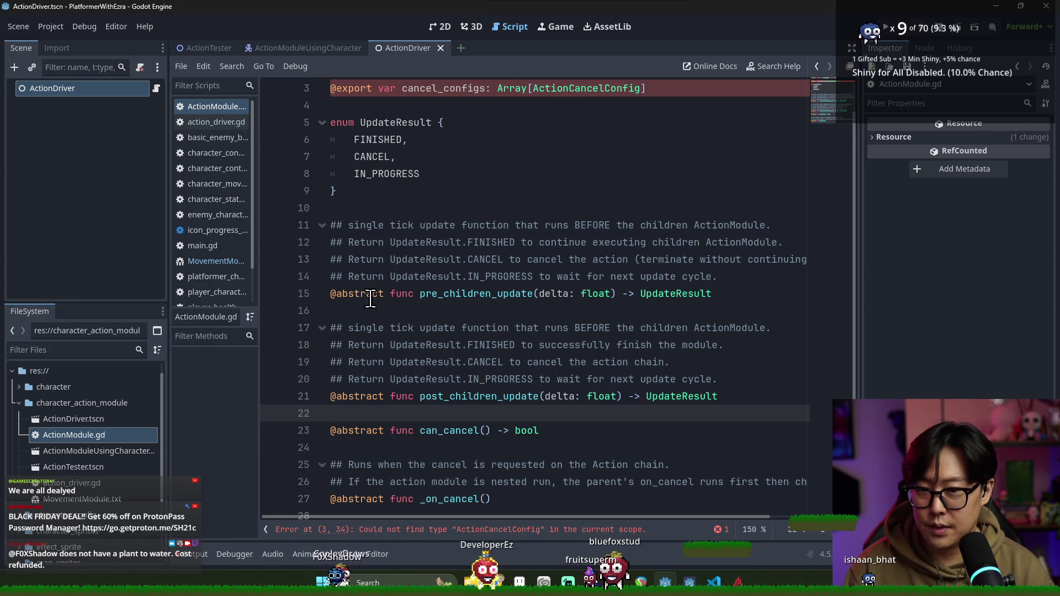
scroll(480, 138, up, 1)
triple_click(381, 120)
key(BackSpace)
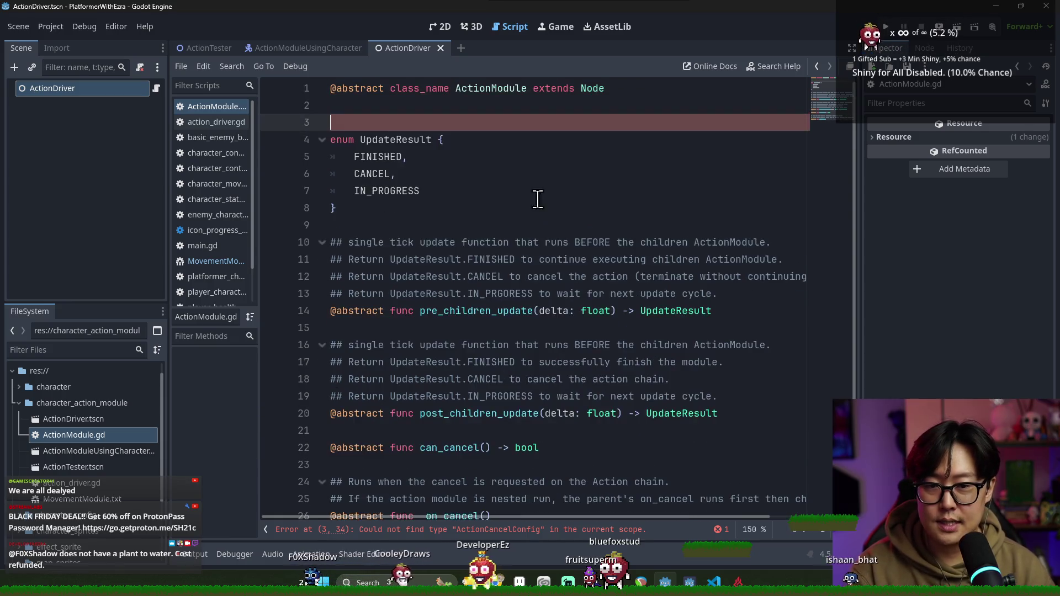
key(BackSpace)
key(Delete)
click(442, 212)
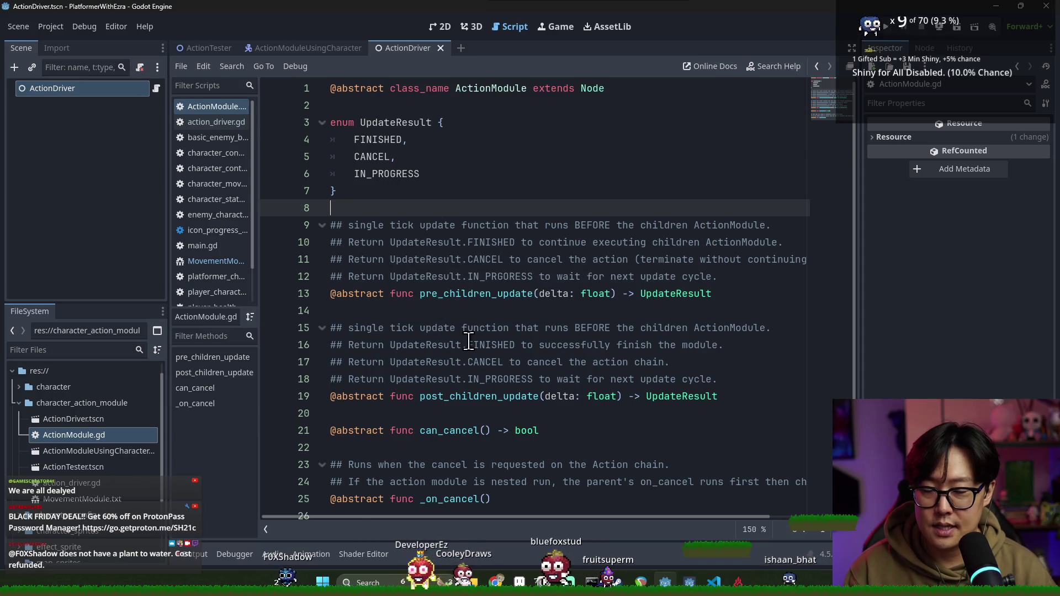
Save ActionModule.gd and the scene with Ctrl+S
scroll(482, 370, down, 1)
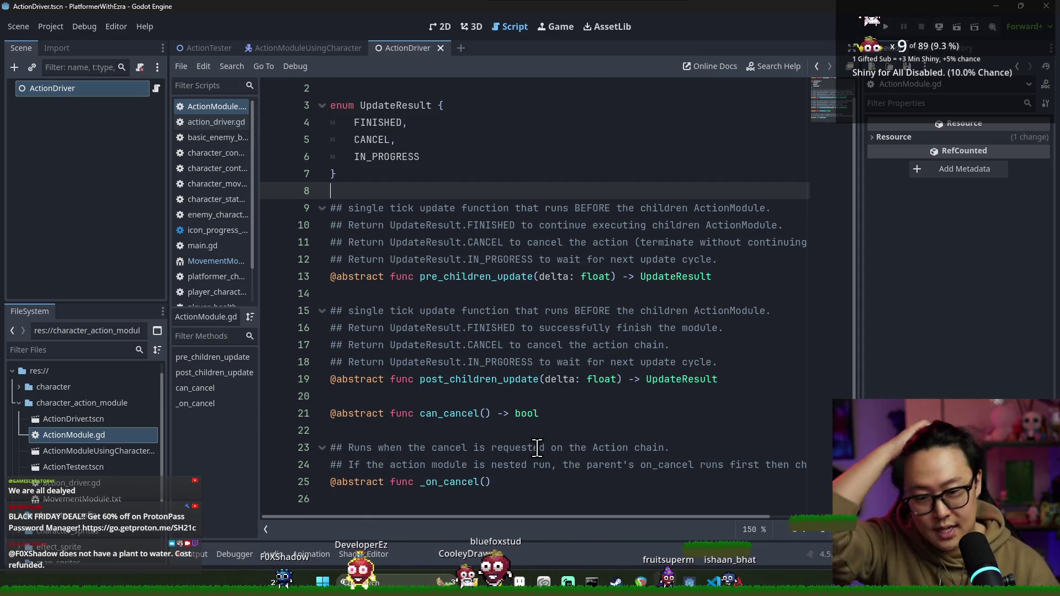
key(ctrl+s)
key(ctrl+s)
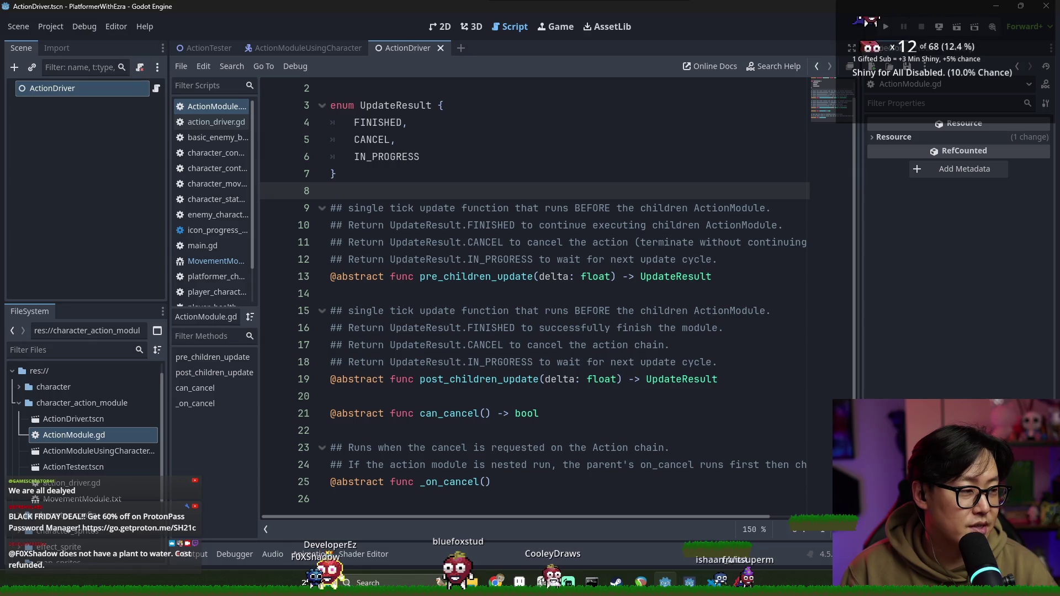
key(ctrl+s)
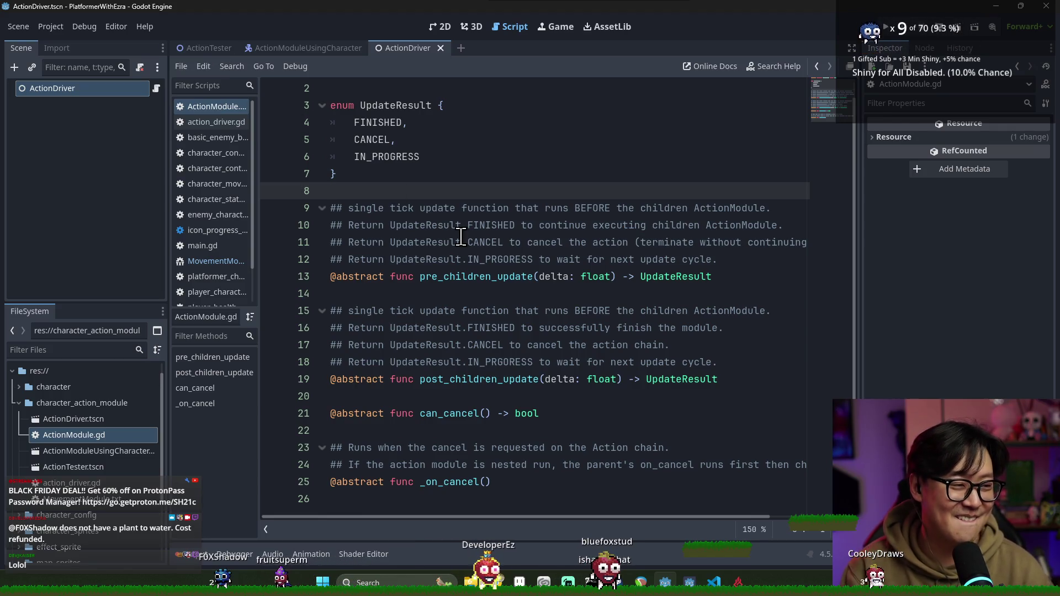
click(457, 278)
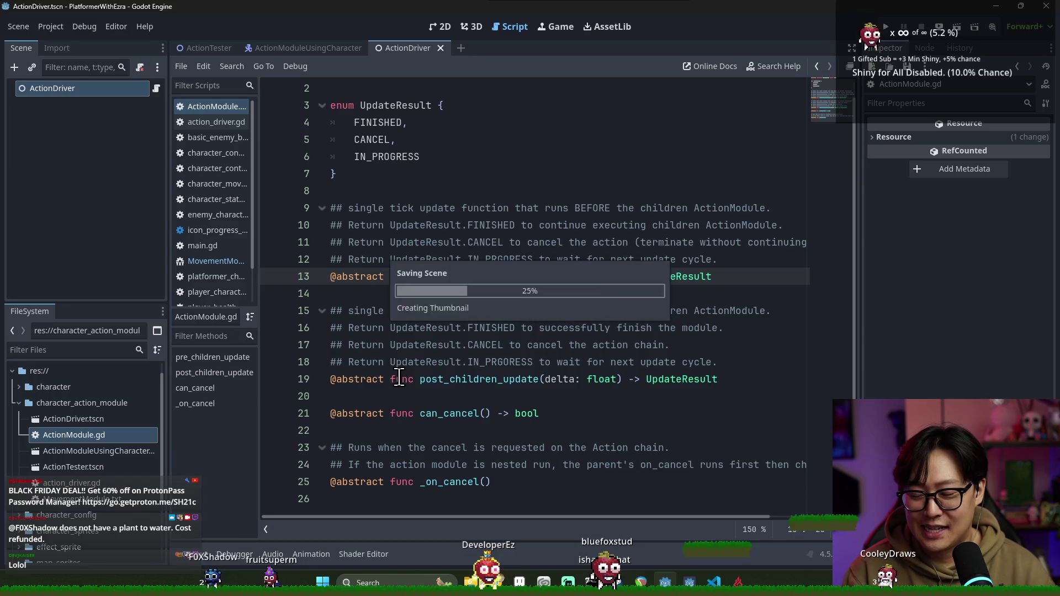
Clear the old parse errors from the Output log and hide the panel
click(396, 398)
click(439, 430)
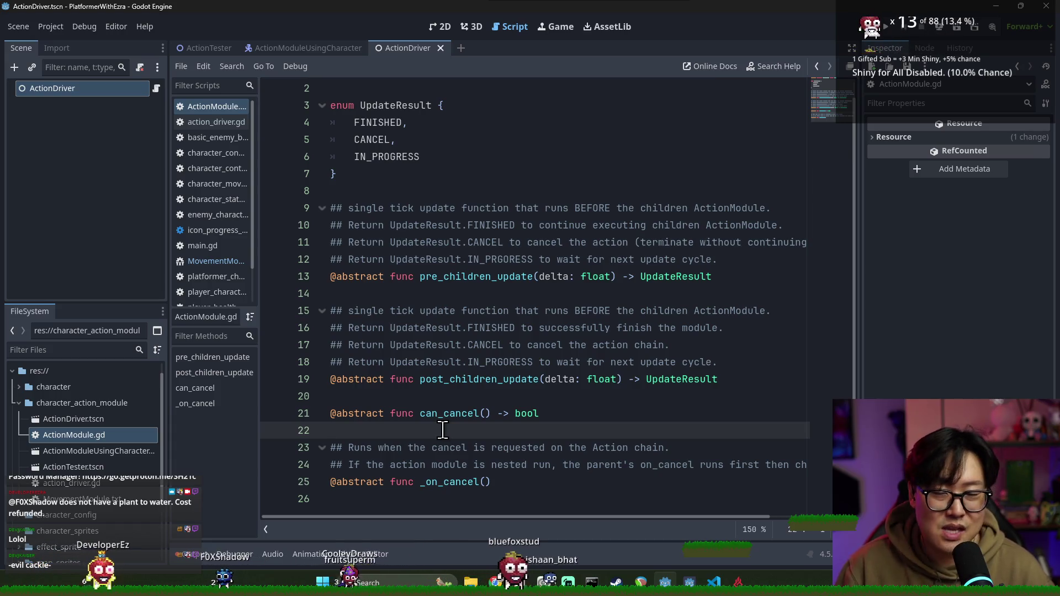
click(480, 397)
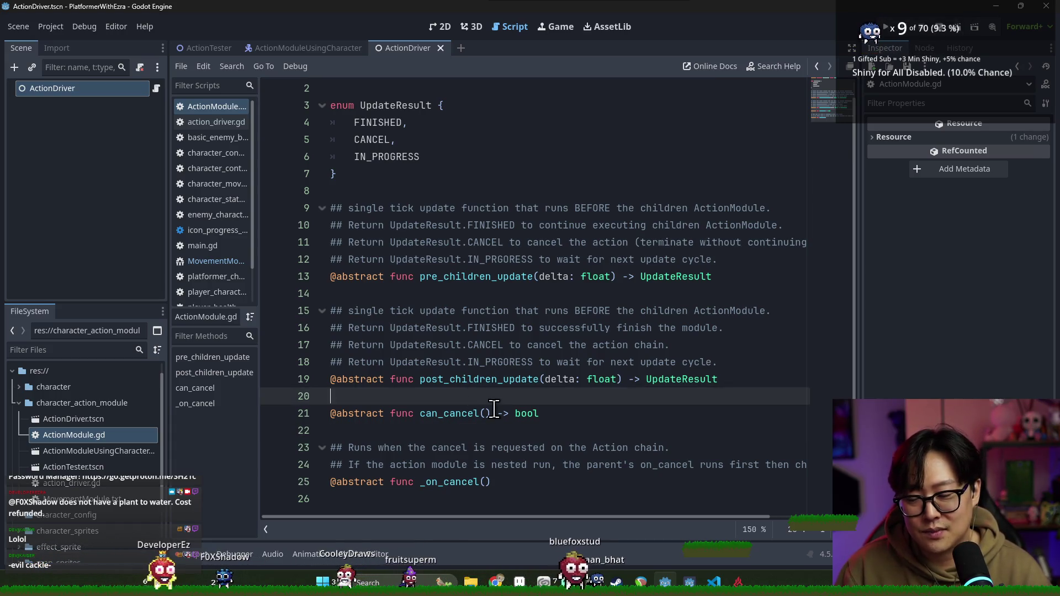
click(194, 556)
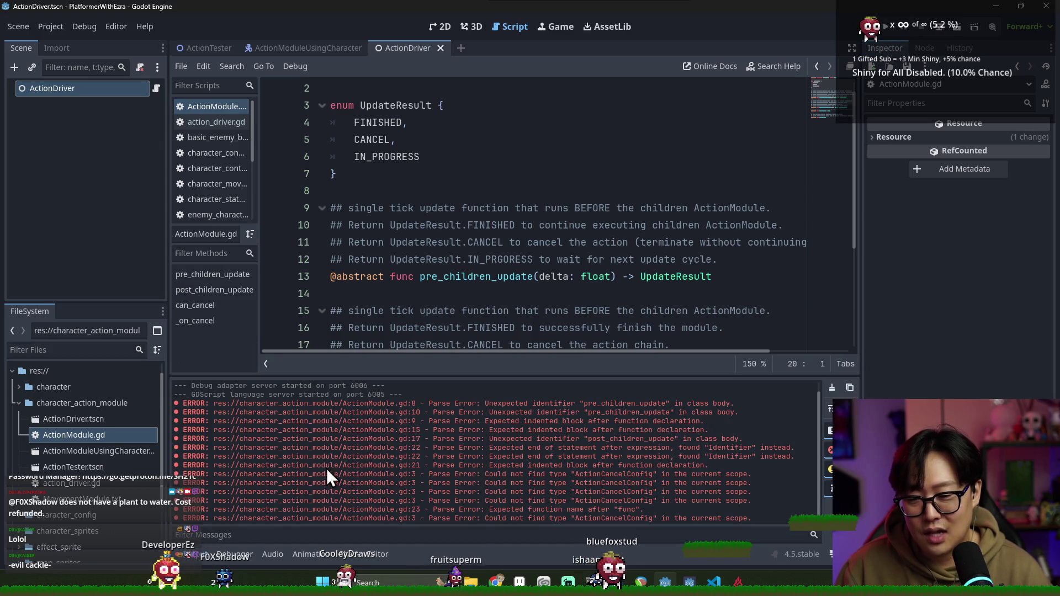
click(827, 409)
click(218, 555)
click(497, 311)
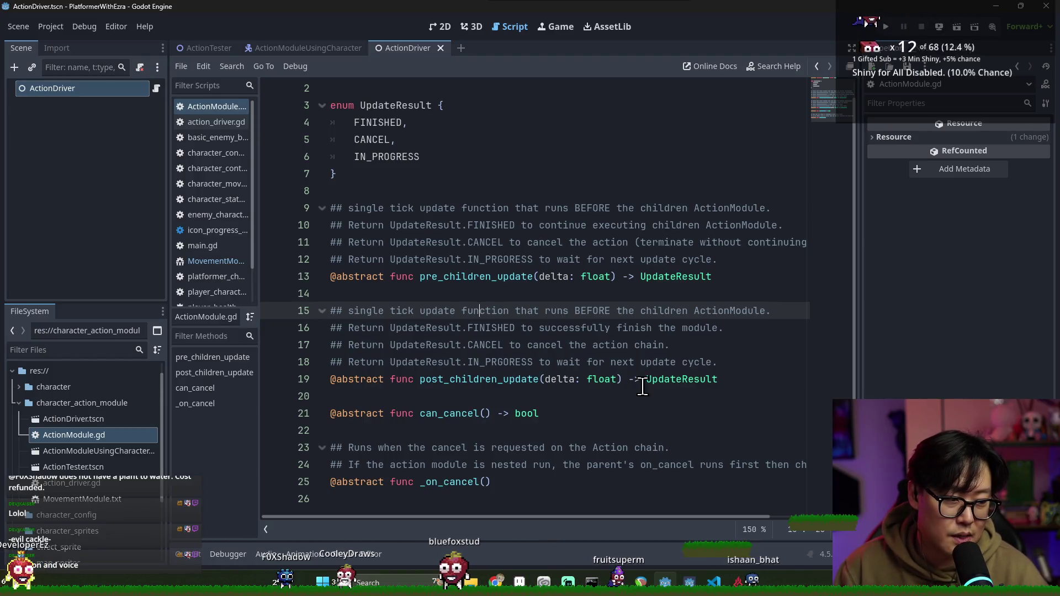
Open the action_driver.gd script attached to ActionDriver.tscn
mouse_move(612, 375)
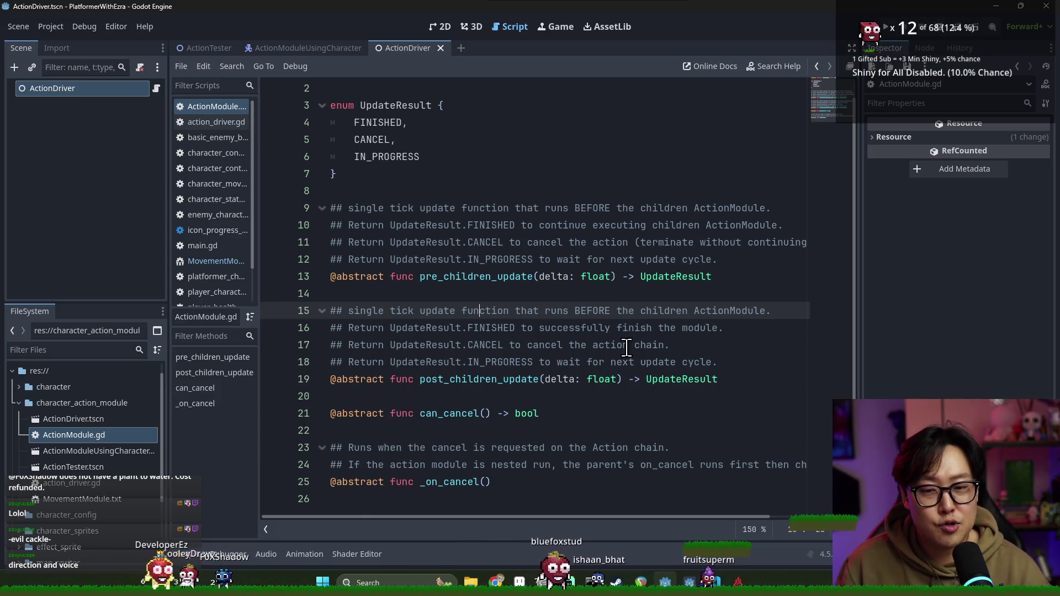
click(480, 311)
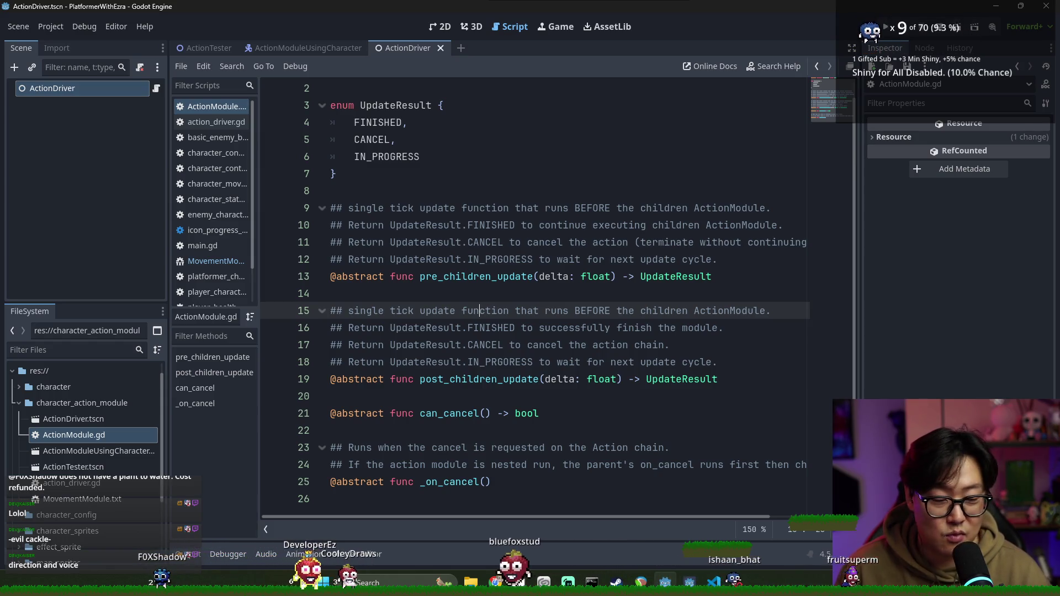
click(635, 402)
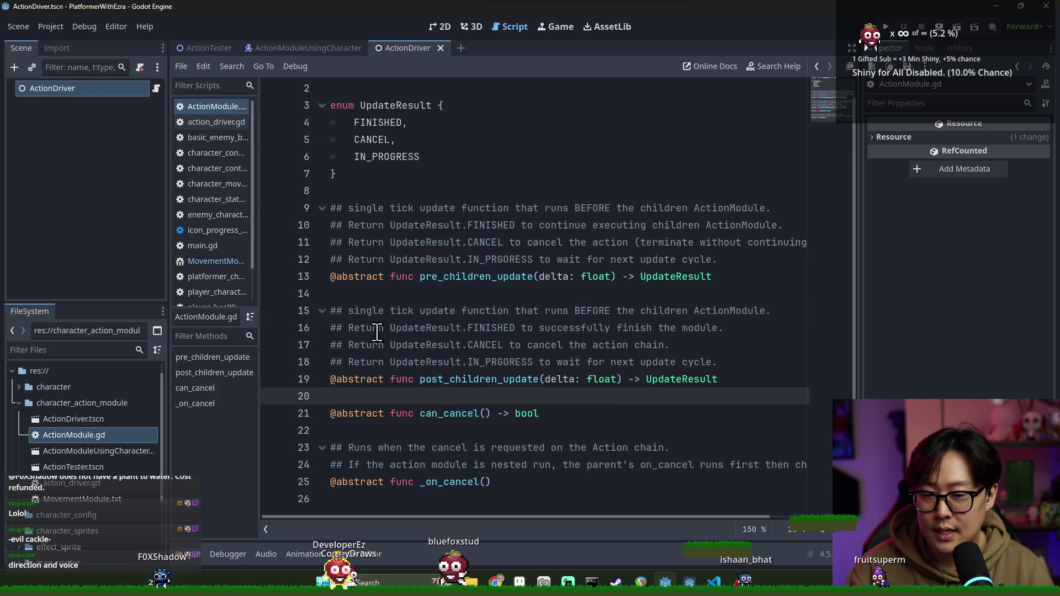
click(440, 424)
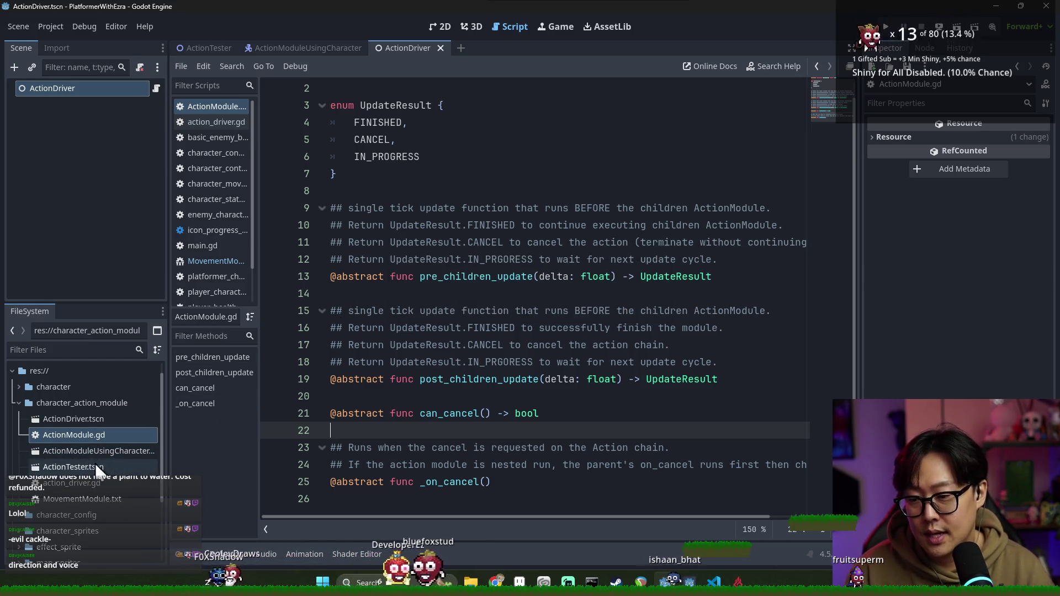
click(88, 421)
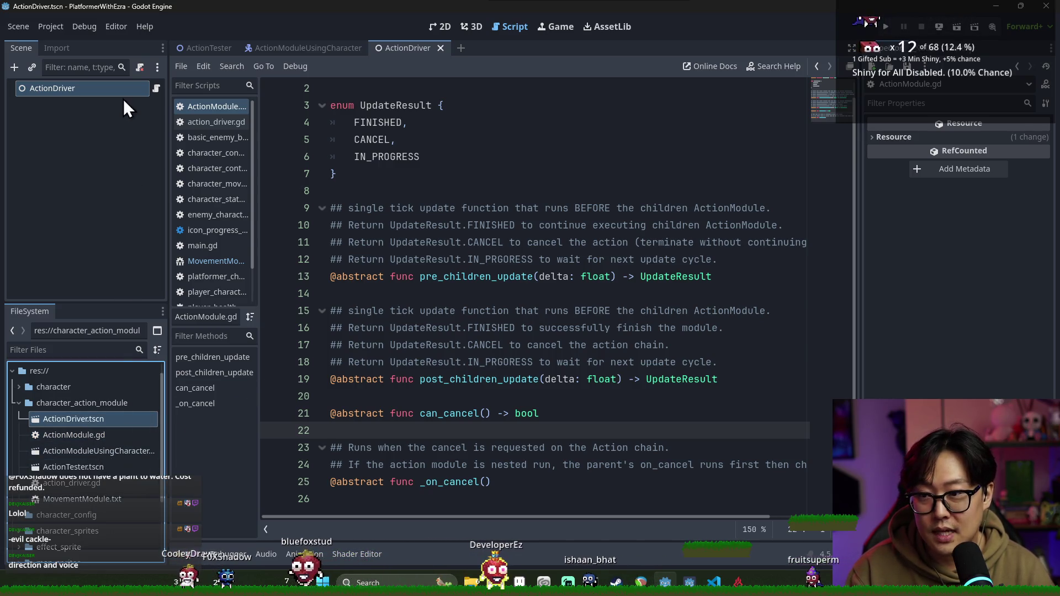
click(156, 89)
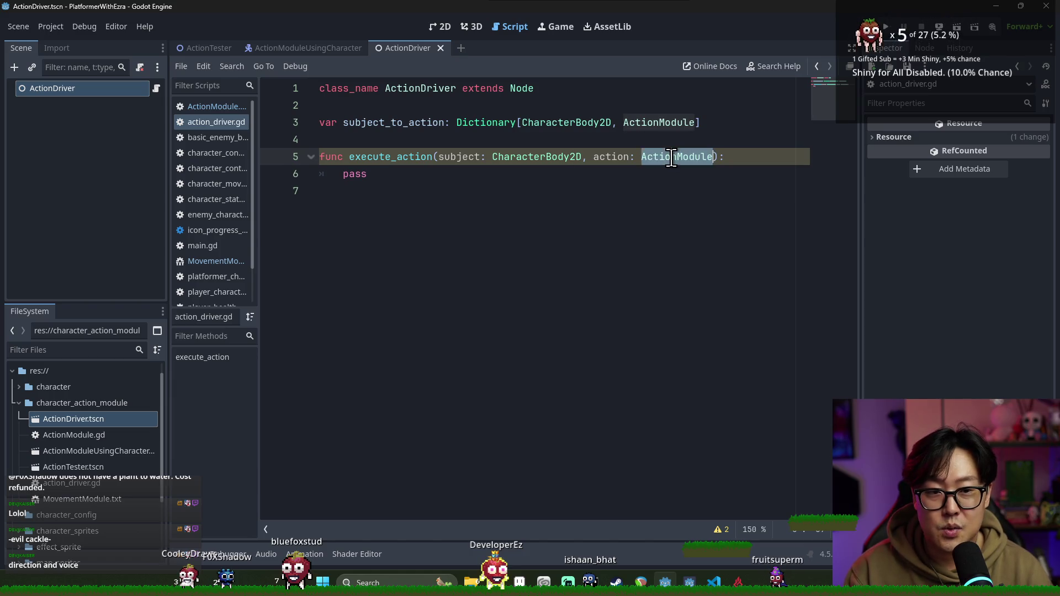
In execute_action, add comments checking for a running action module and whether it can be cancelled
click(757, 159)
key(Return)
key(Return)
key(ctrl+s)
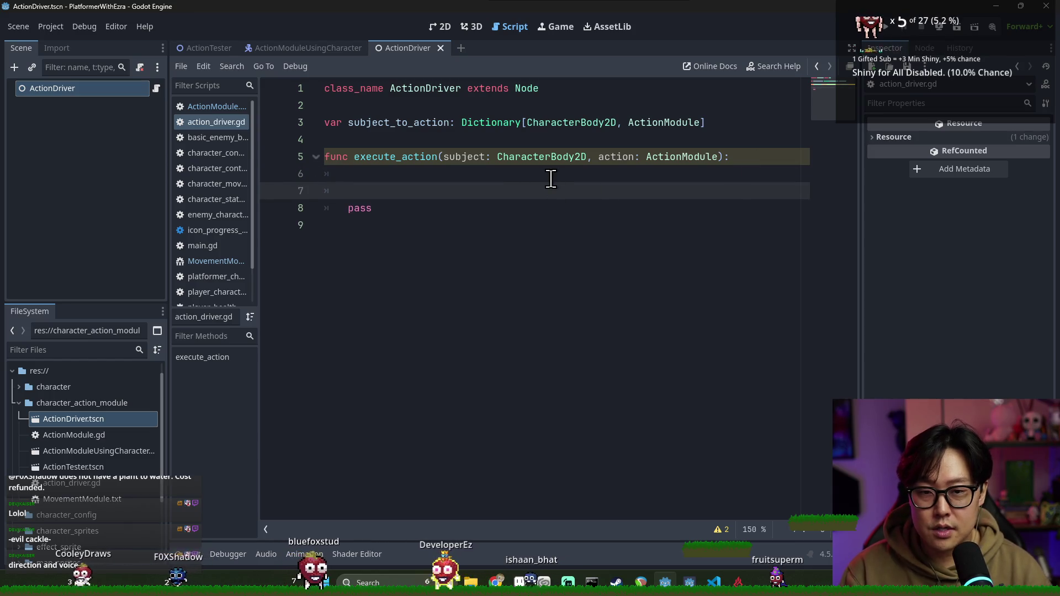
click(552, 178)
text(# If there is action module)
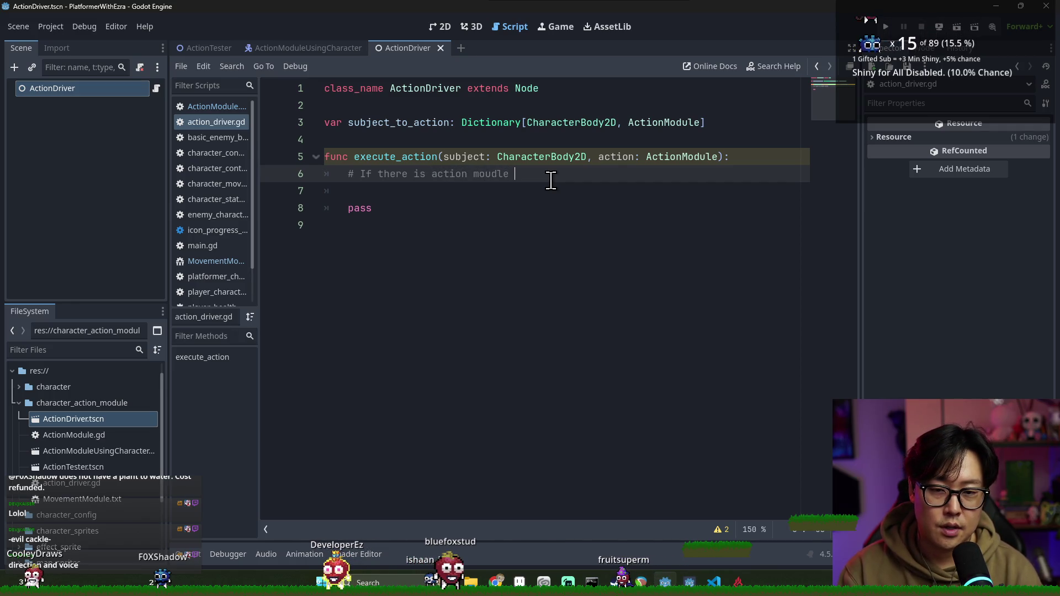
text( in progress)
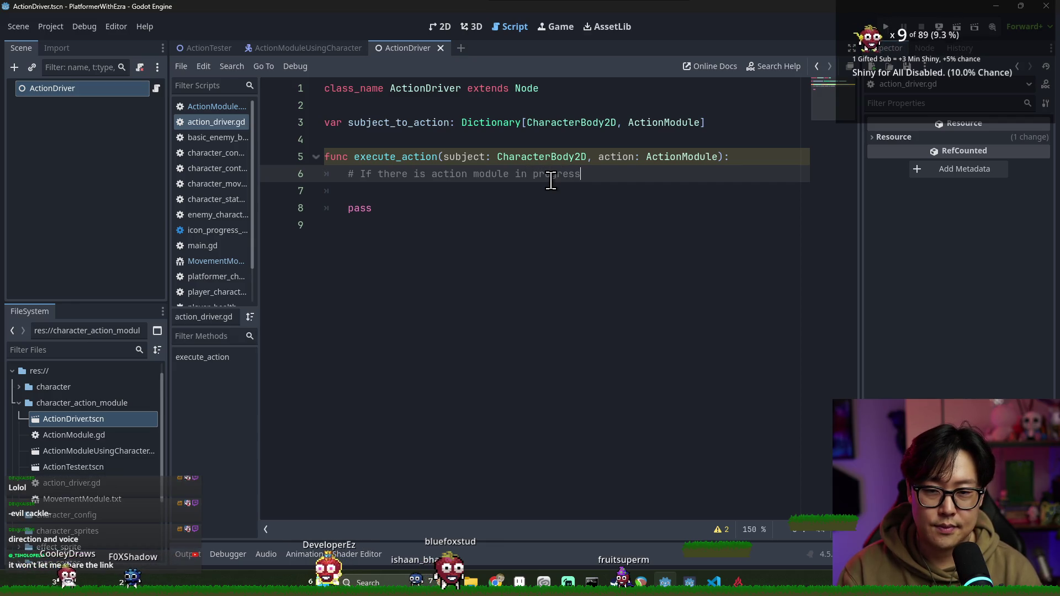
key(Return)
text(# )
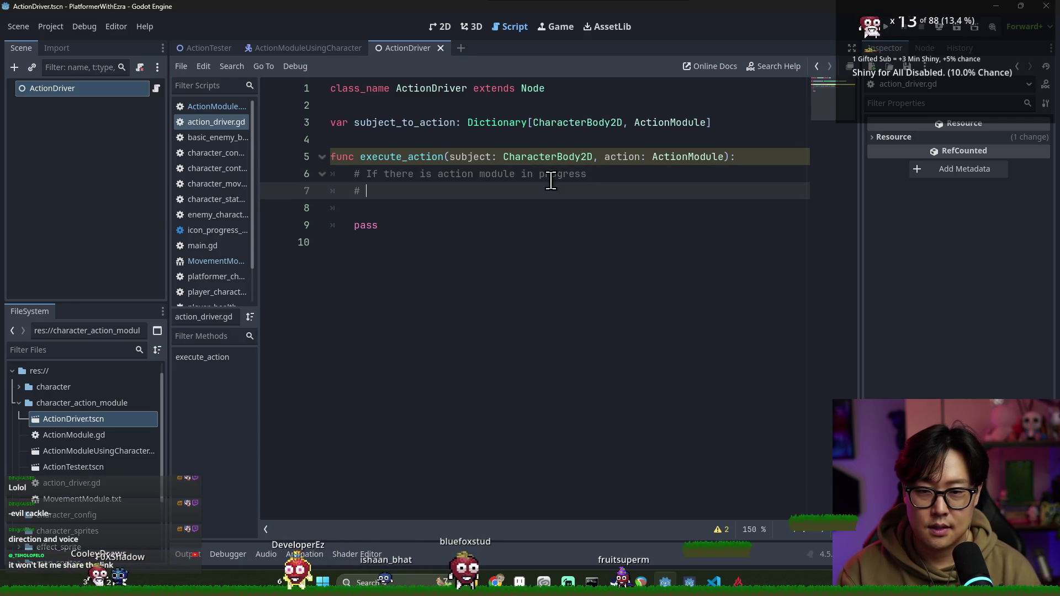
text(ask if the c)
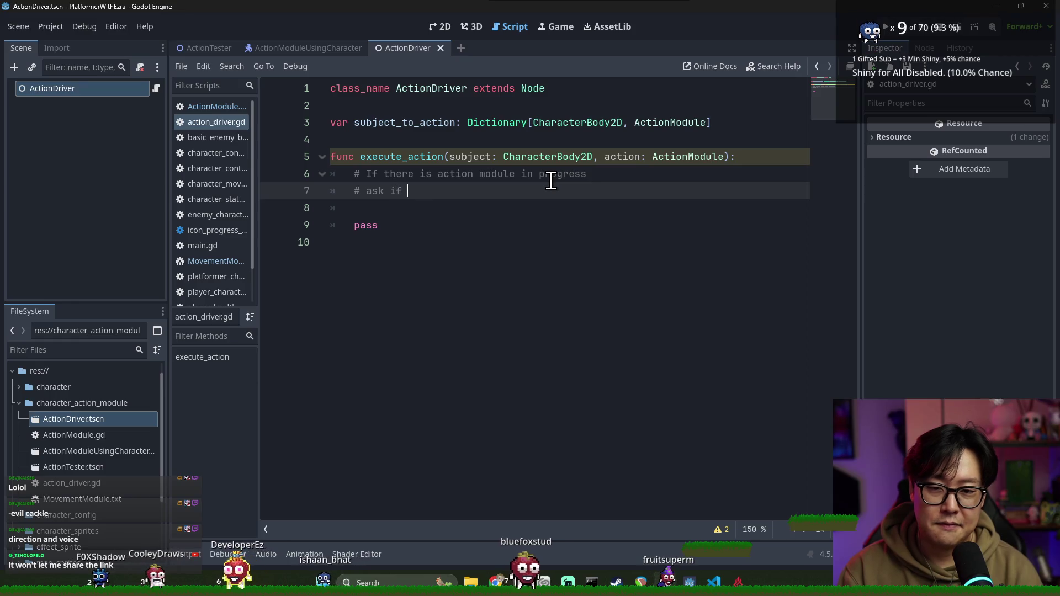
text(urrent action can be cancell)
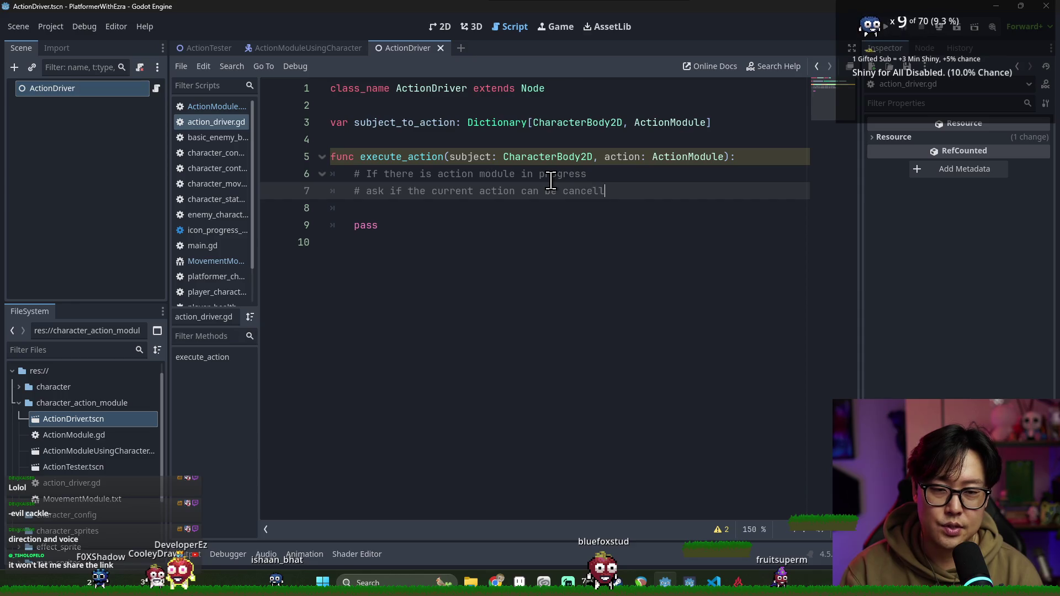
text(ed)
Add comments to cancel the running module, execute the new one, and register it for the subject
key(Return)
key(Return)
text(# exe)
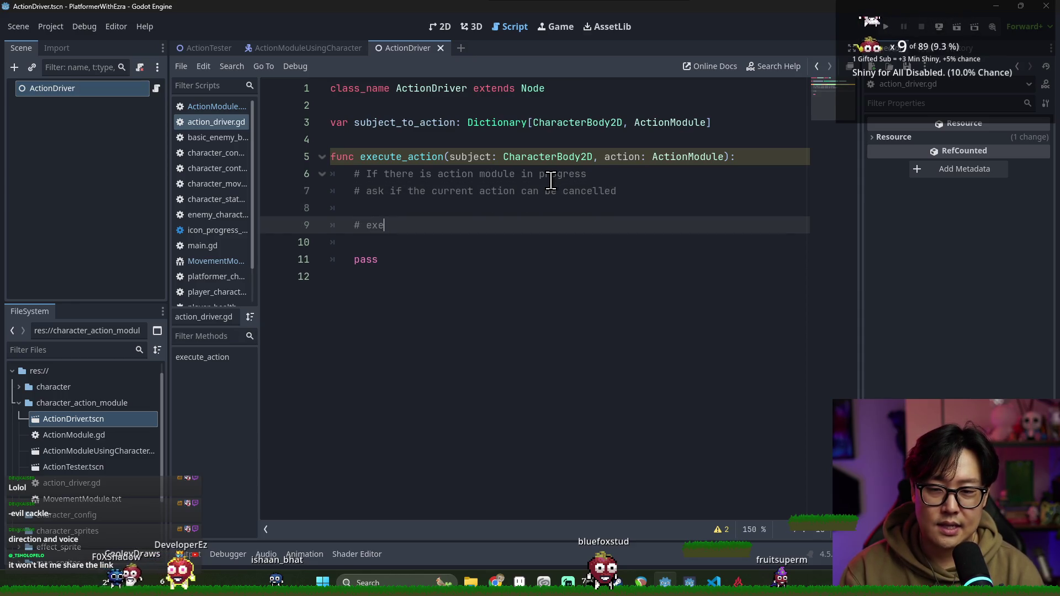
text(cute cancel logic on the )
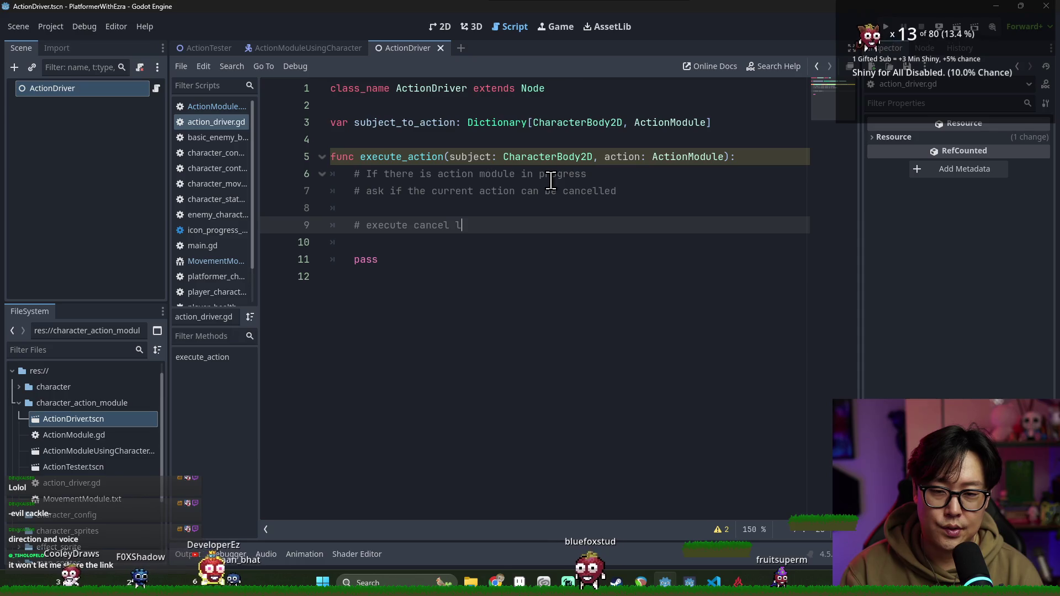
text(running moudle)
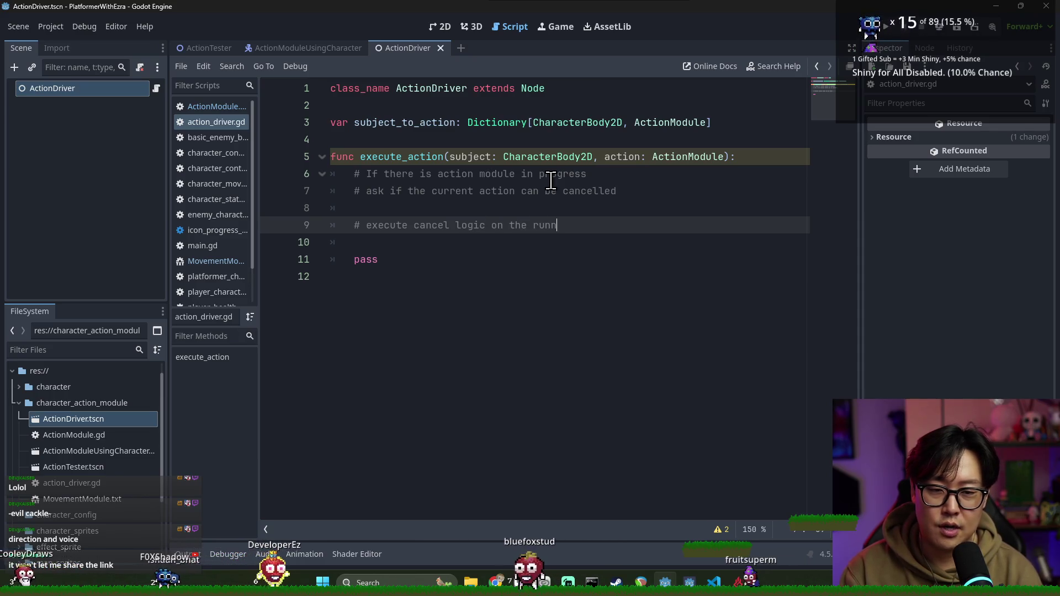
key(Return)
key(Return)
text(# exec)
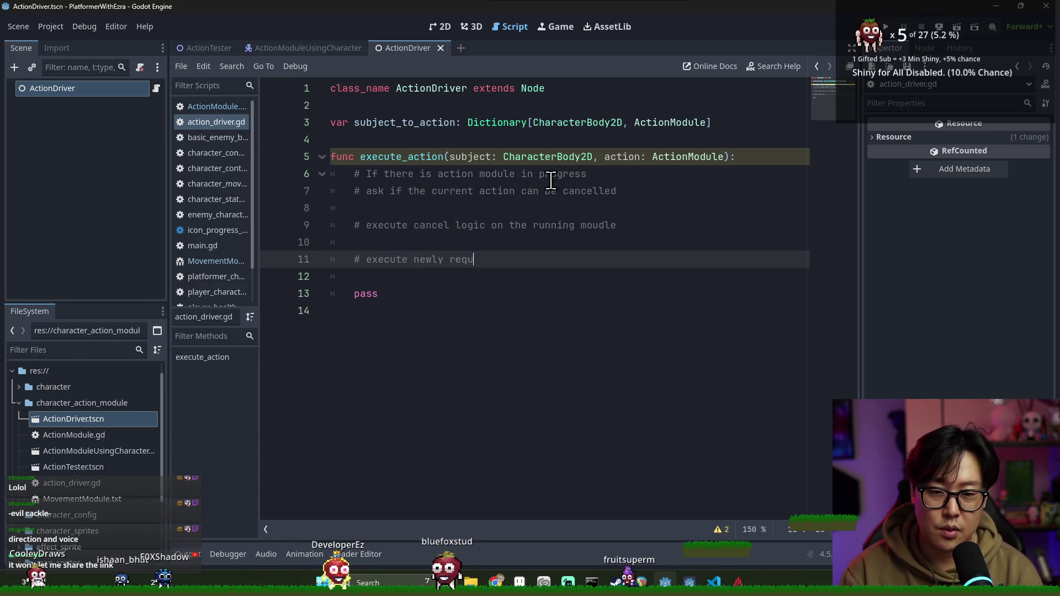
text(ute newly re)
key(Return)
key(Return)
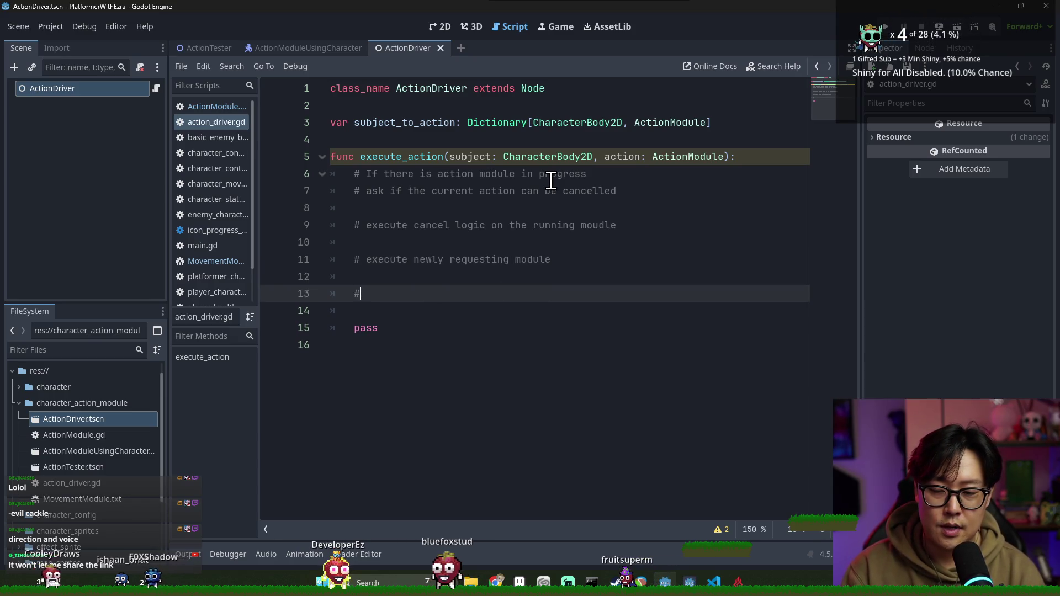
text(the module for the)
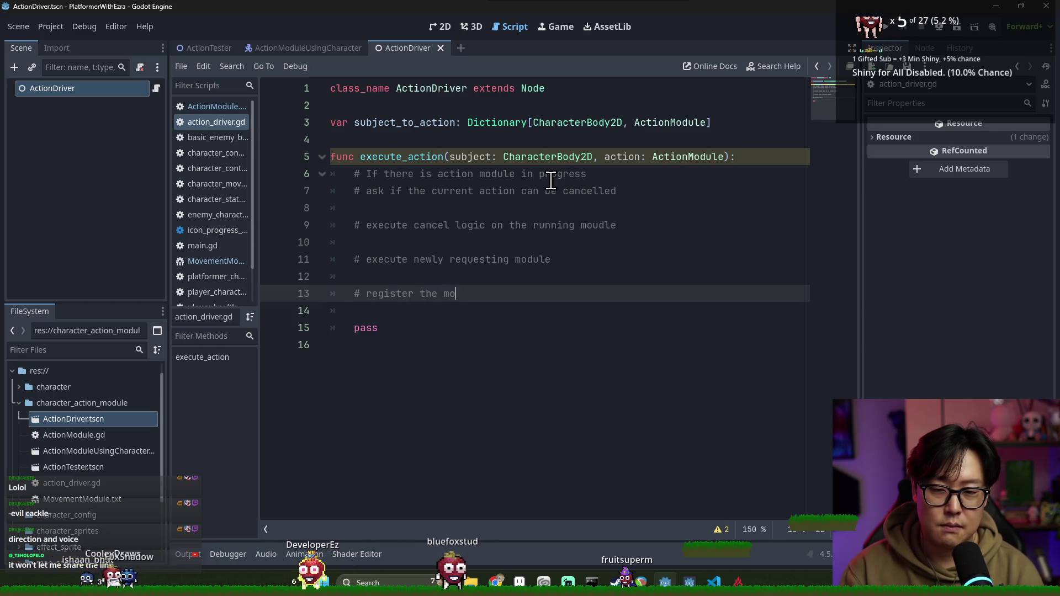
text( subject.)
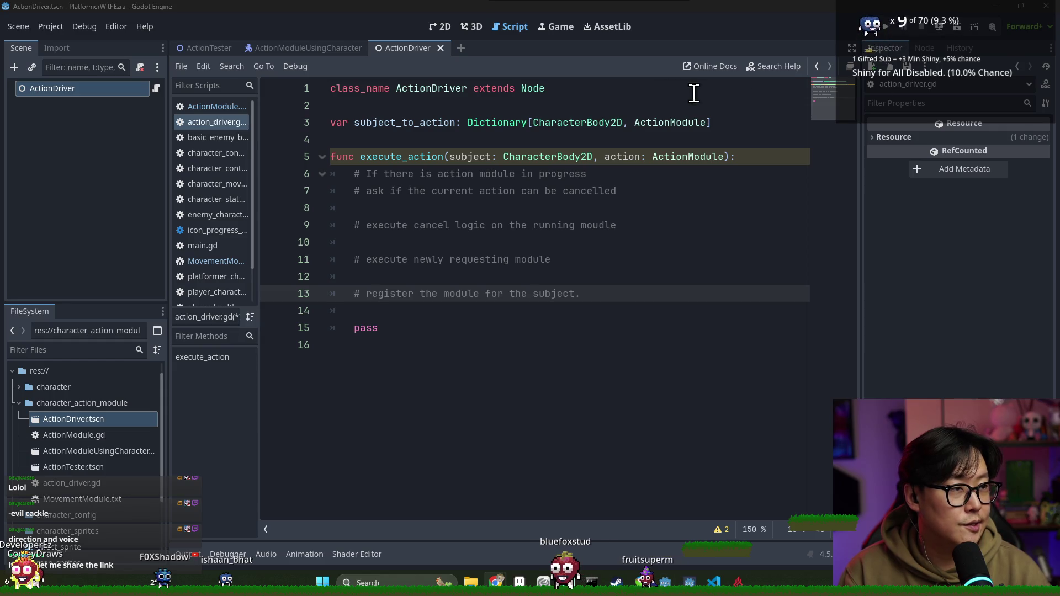
key(alt+Tab)
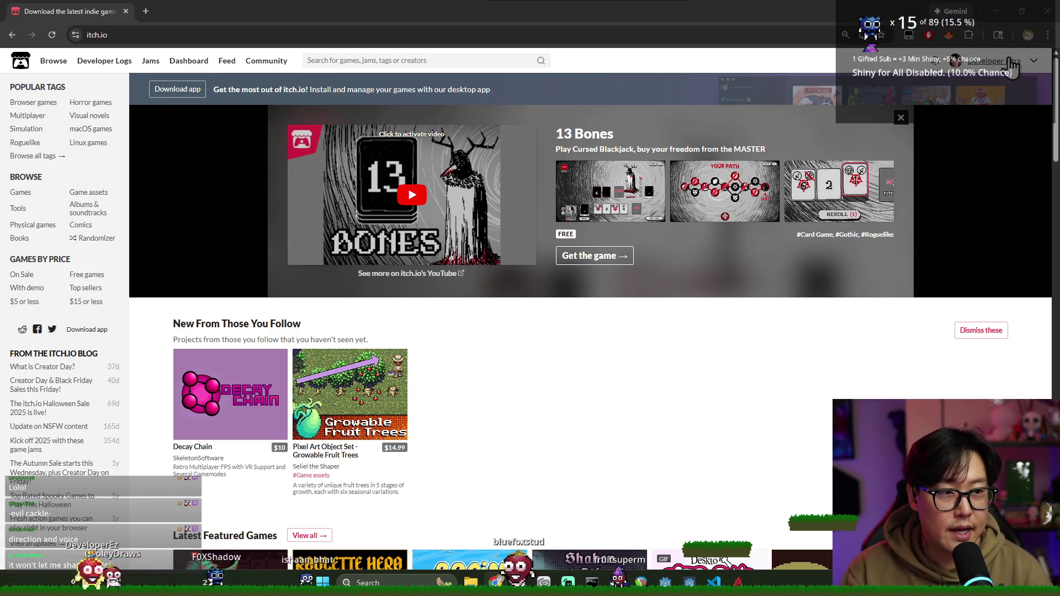
Visit the itch.io library and the developer's profile page, then close Chrome
click(988, 60)
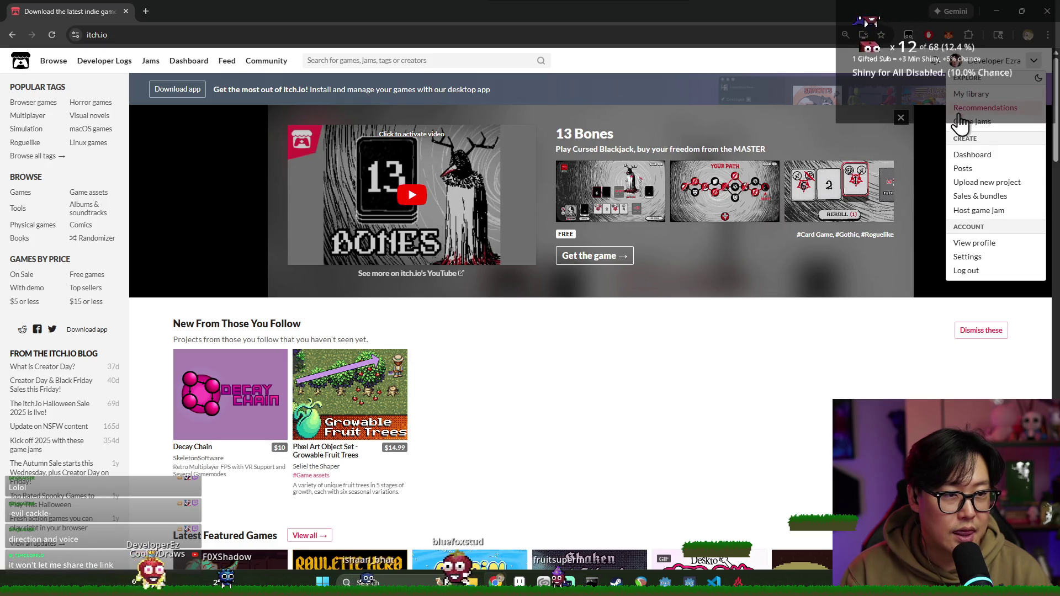
click(969, 95)
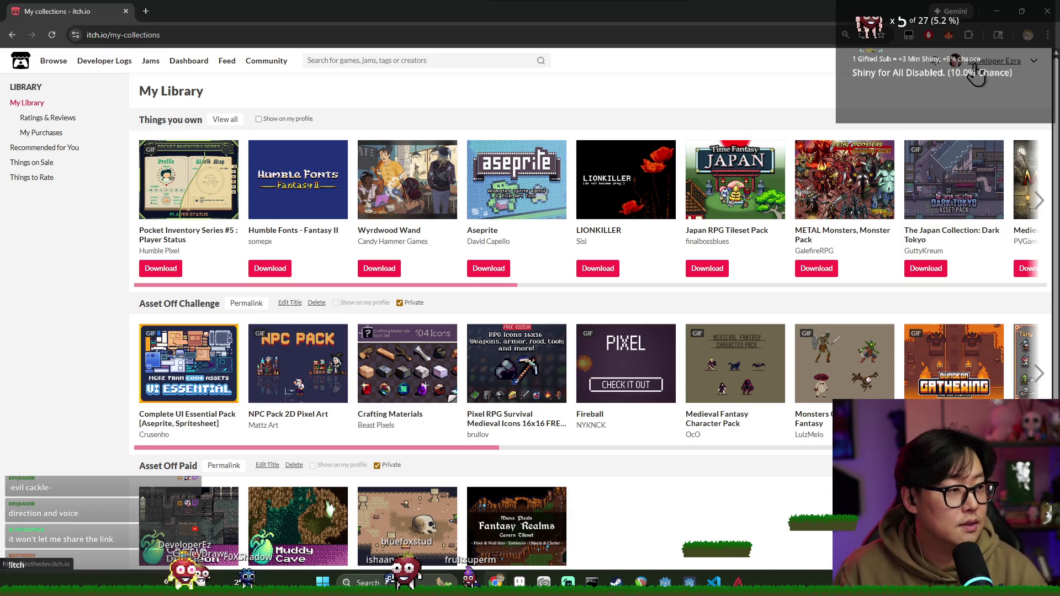
click(993, 65)
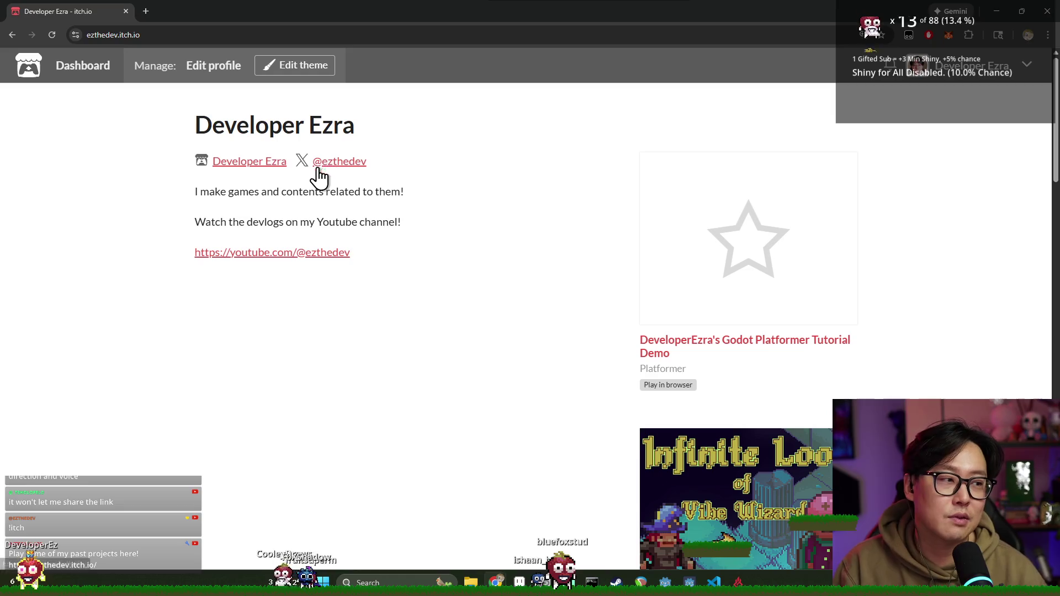
scroll(435, 253, down, 2)
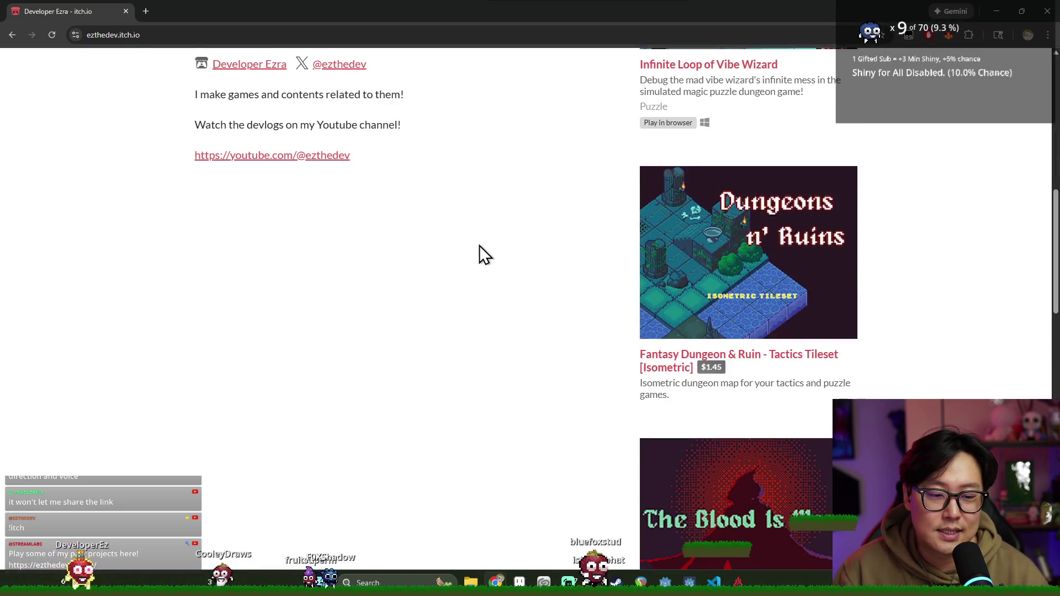
scroll(497, 232, up, 10)
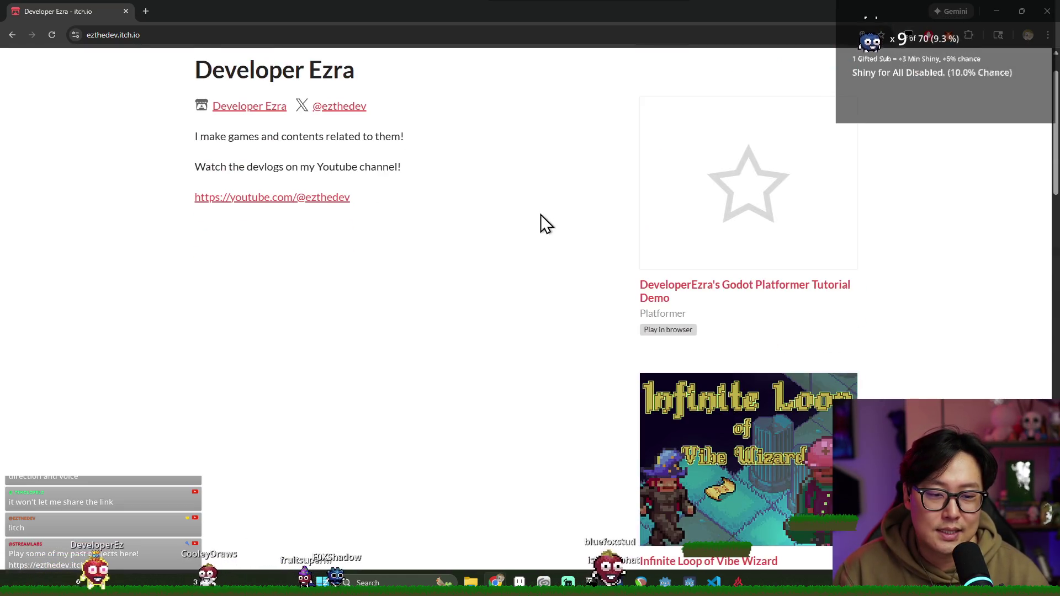
click(127, 9)
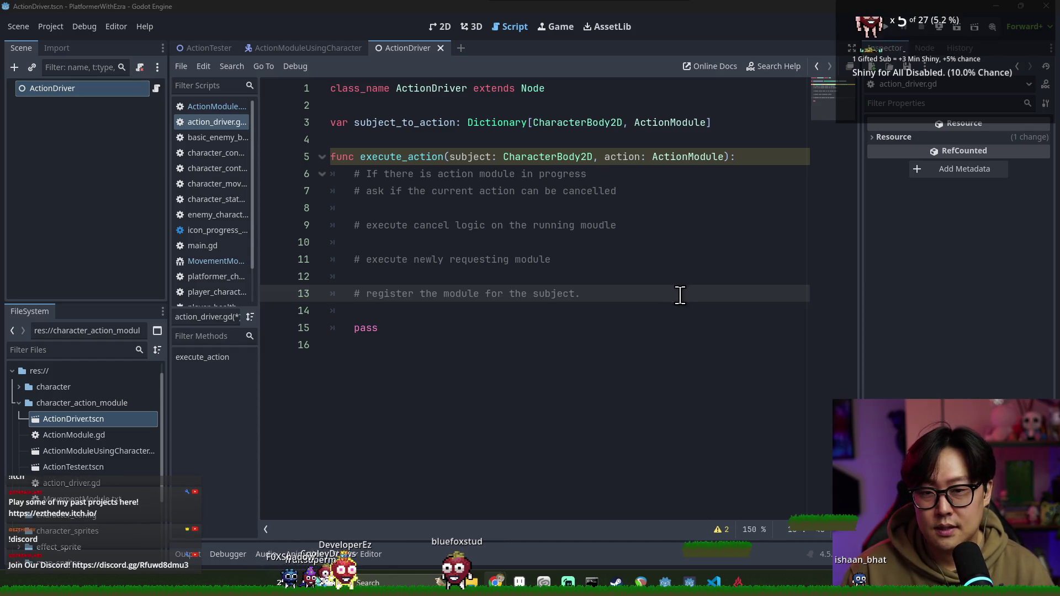
Save, then start a new line 8 under the cancel comment beginning 'if has('
key(ctrl+s)
click(652, 190)
click(748, 174)
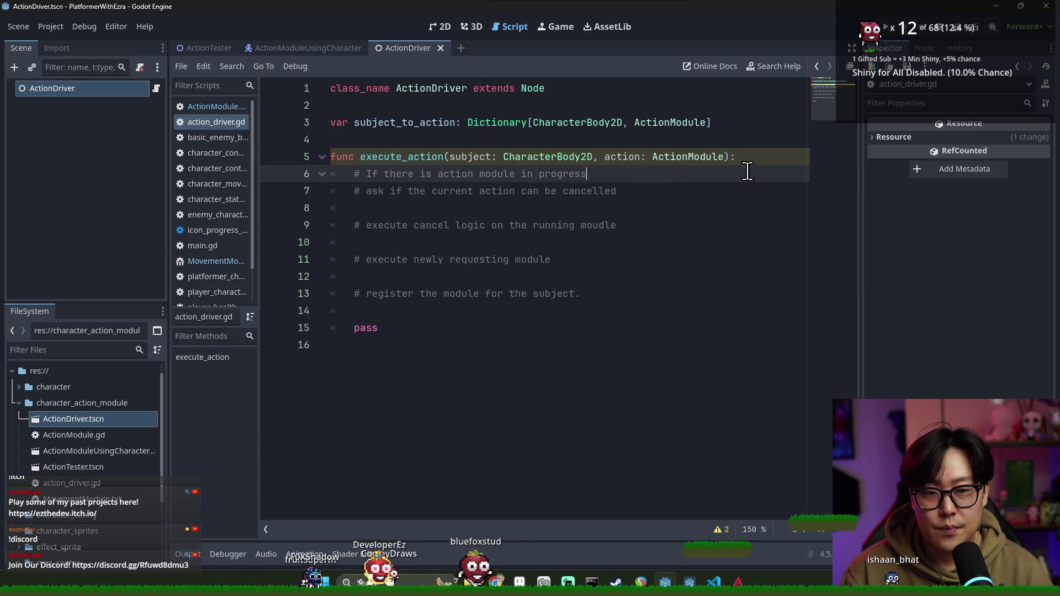
click(743, 158)
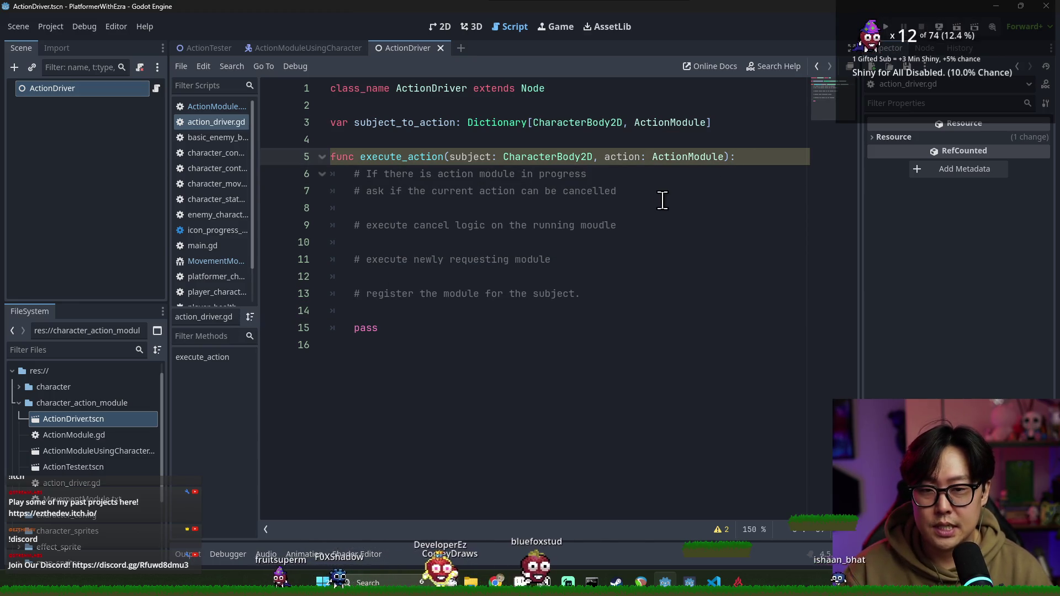
click(668, 198)
key(Return)
text(if sub)
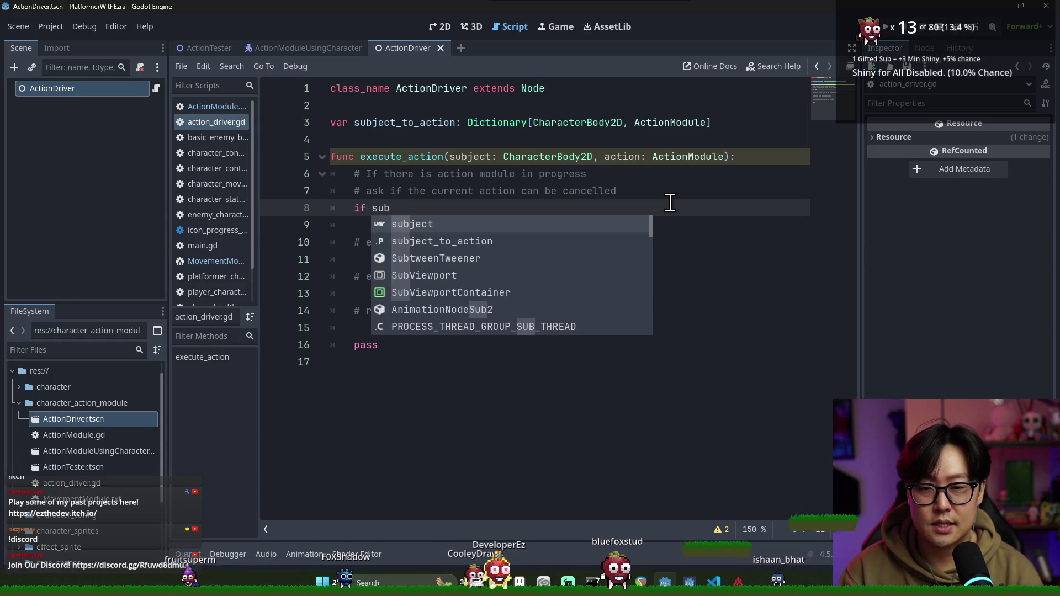
key(Return)
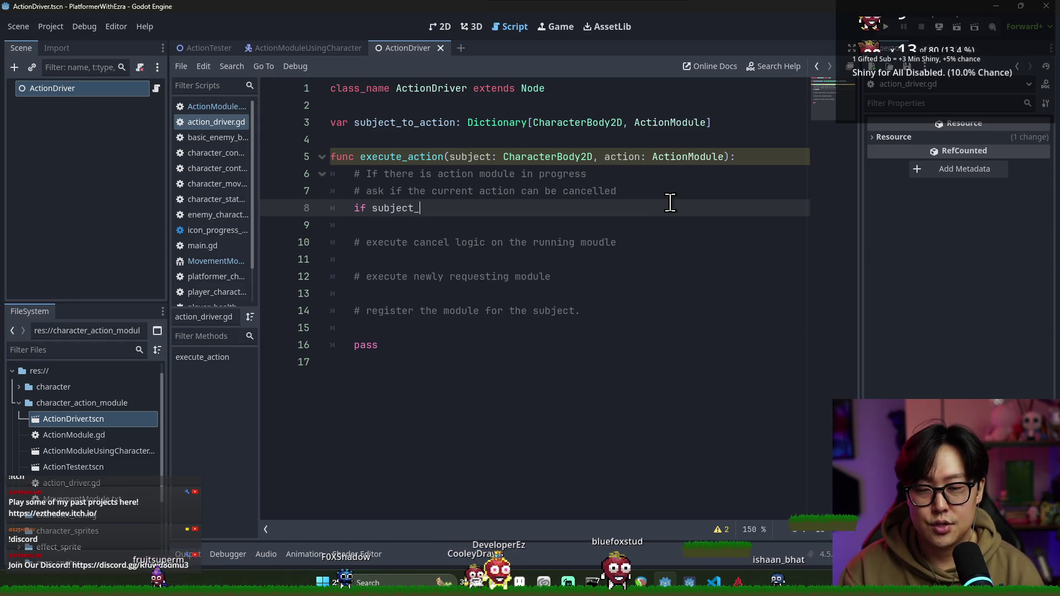
text(has)
key(Return)
Paste the subject parameter into has() and append && to the condition
click(466, 161)
double_click(466, 157)
key(ctrl+c)
click(504, 209)
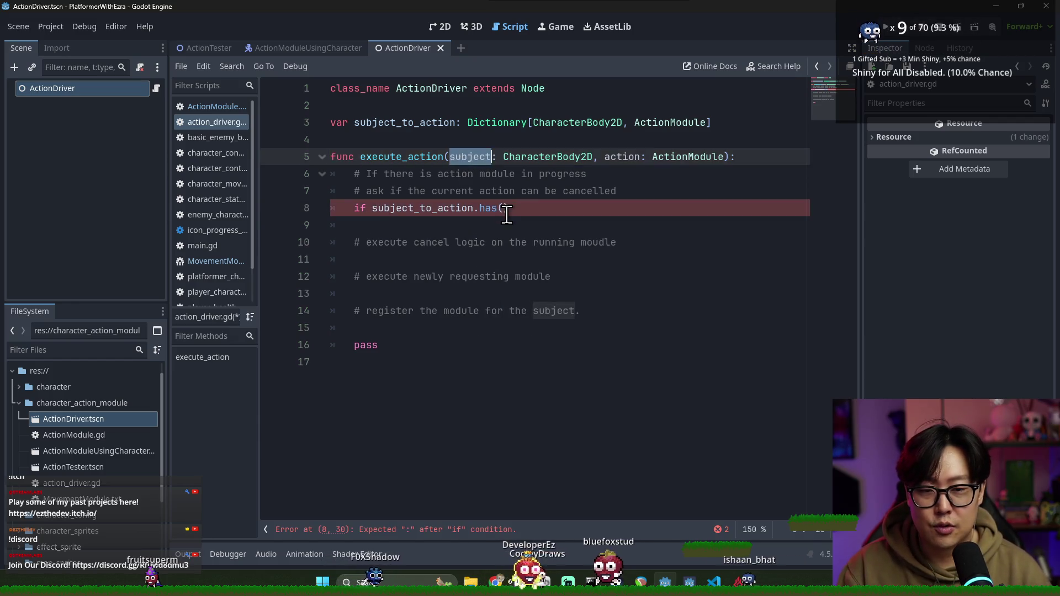
key(ctrl+v)
click(577, 208)
text(&&)
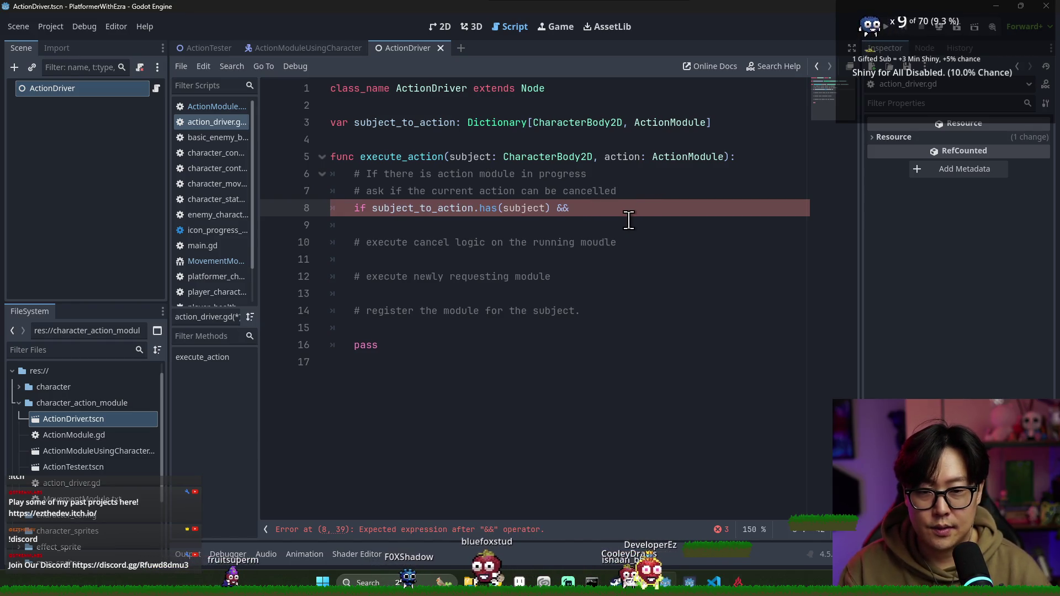
double_click(557, 123)
click(425, 208)
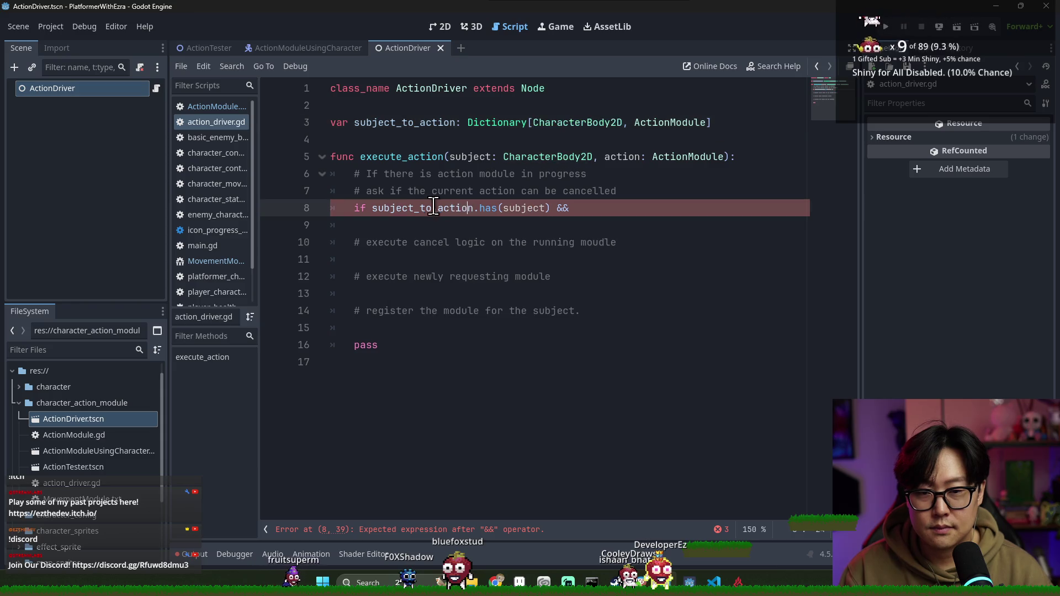
click(613, 209)
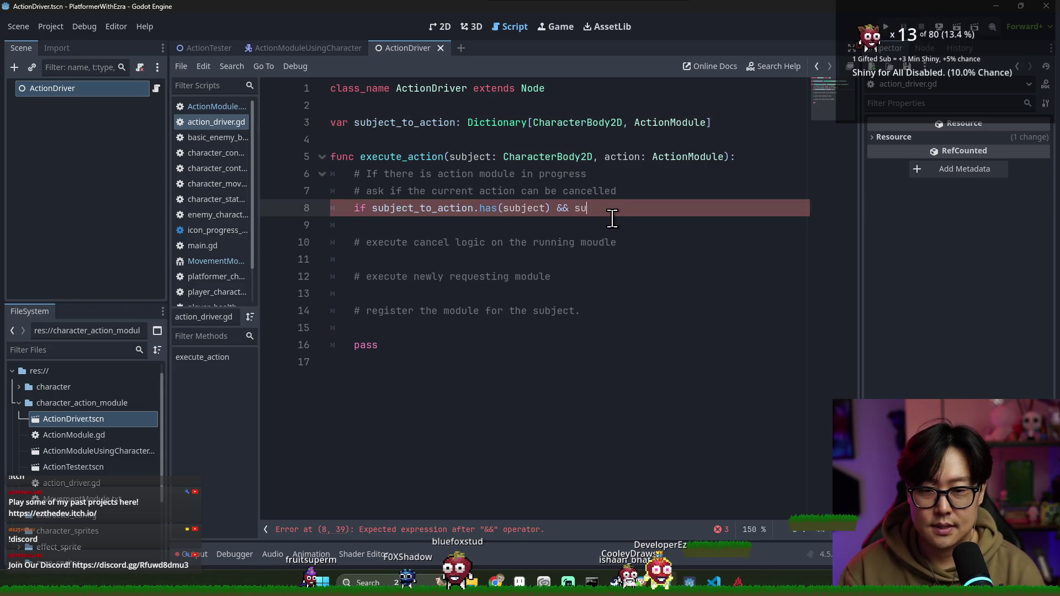
Finish the condition with subject_to_action.get(subject): and open an indented block
text(ub)
key(Down)
key(Return)
text(.get()
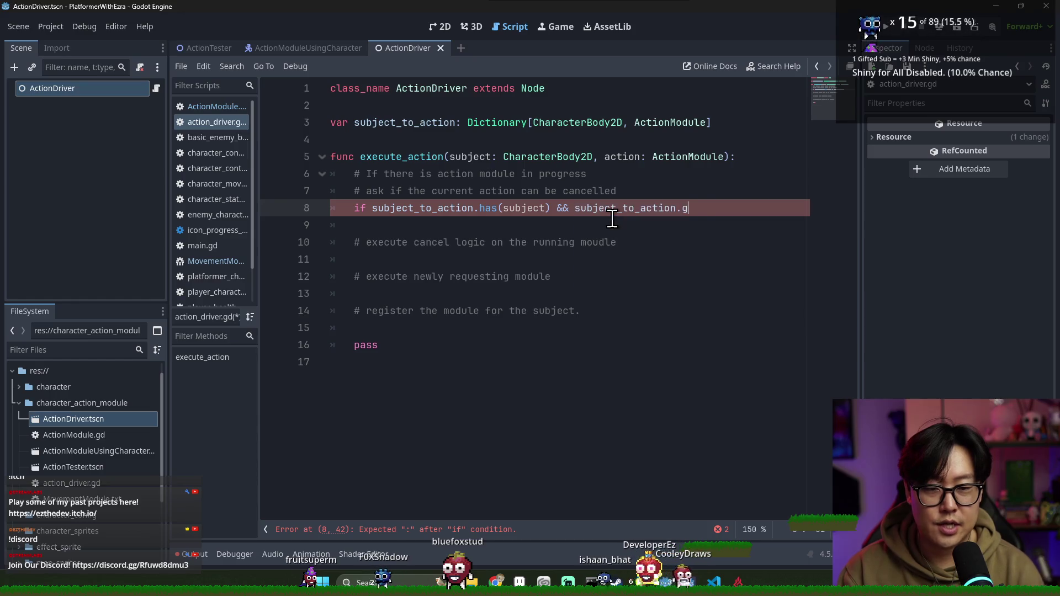
text(subject):)
key(Return)
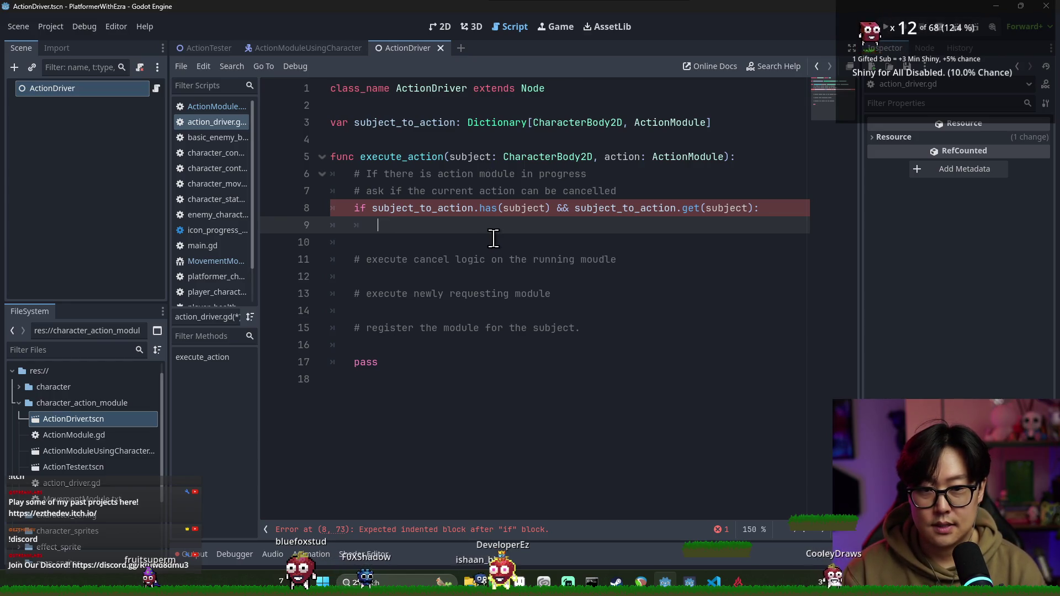
Declare the current_action variable on line 9 from the subject_to_action lookup
click(614, 208)
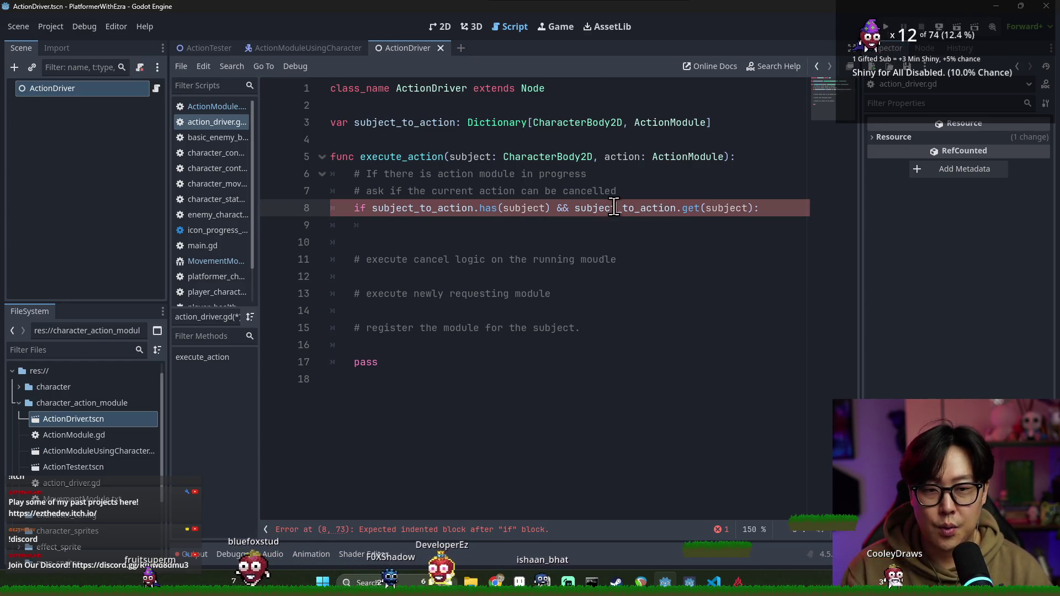
double_click(615, 207)
shift+click(753, 209)
click(633, 230)
text(var cure)
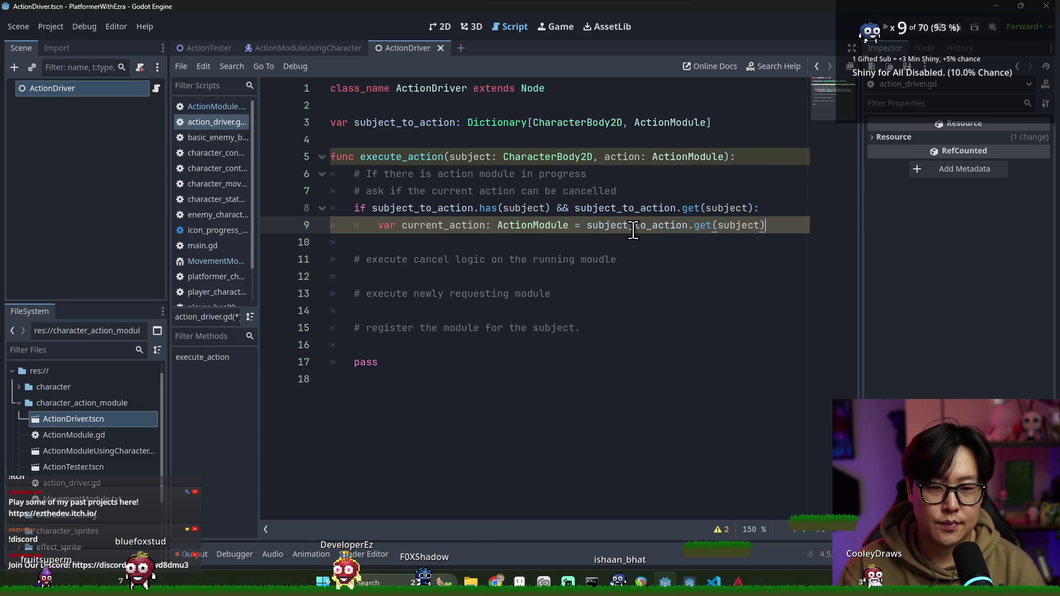
Add line 10 calling current_action.can_cancel()
double_click(441, 226)
key(ctrl+c)
click(775, 227)
key(Return)
key(ctrl+v)
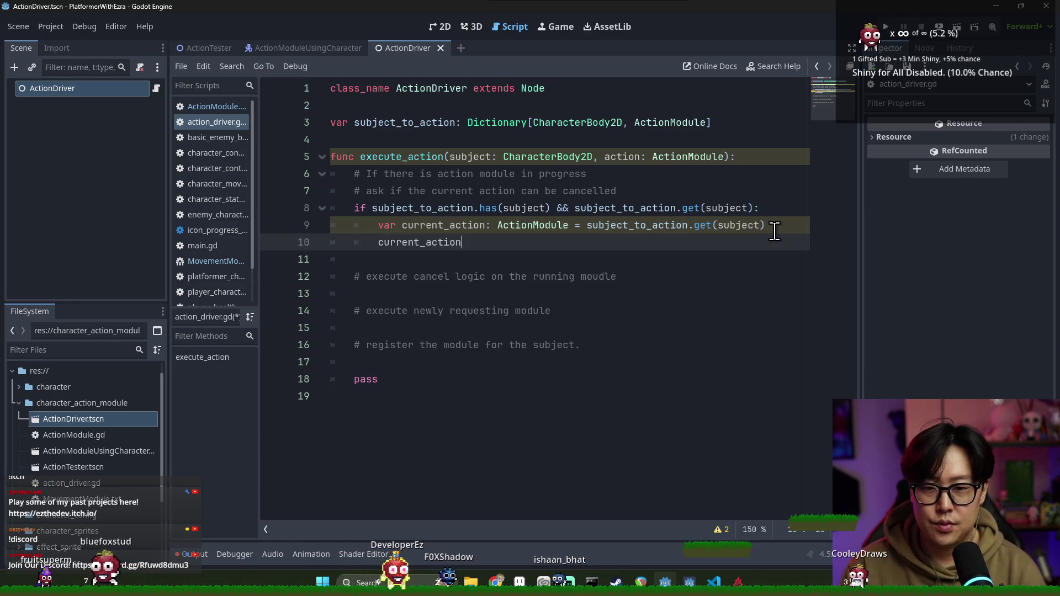
text(.)
key(Down)
key(Down)
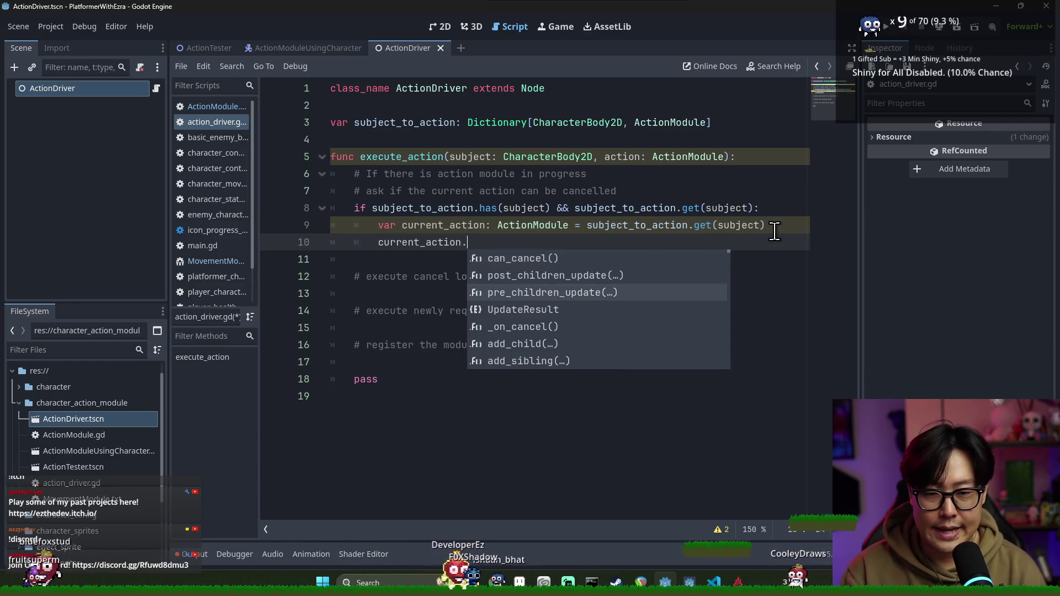
key(Return)
Save the scene and script, confirming the save prompt
right_click(630, 245)
click(502, 245)
double_click(497, 243)
key(ctrl+s)
click(565, 242)
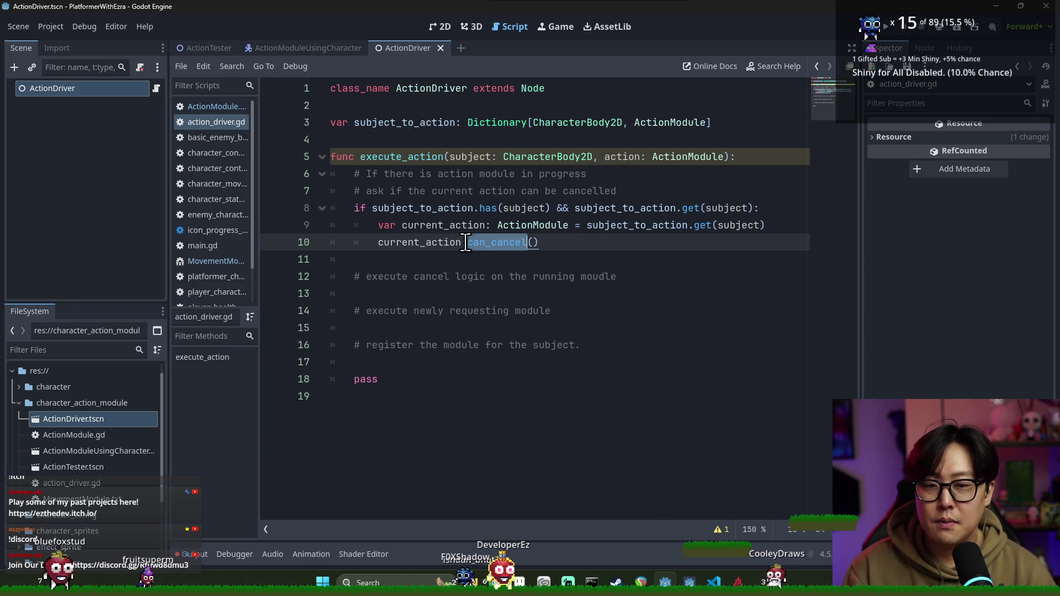
double_click(411, 243)
click(502, 243)
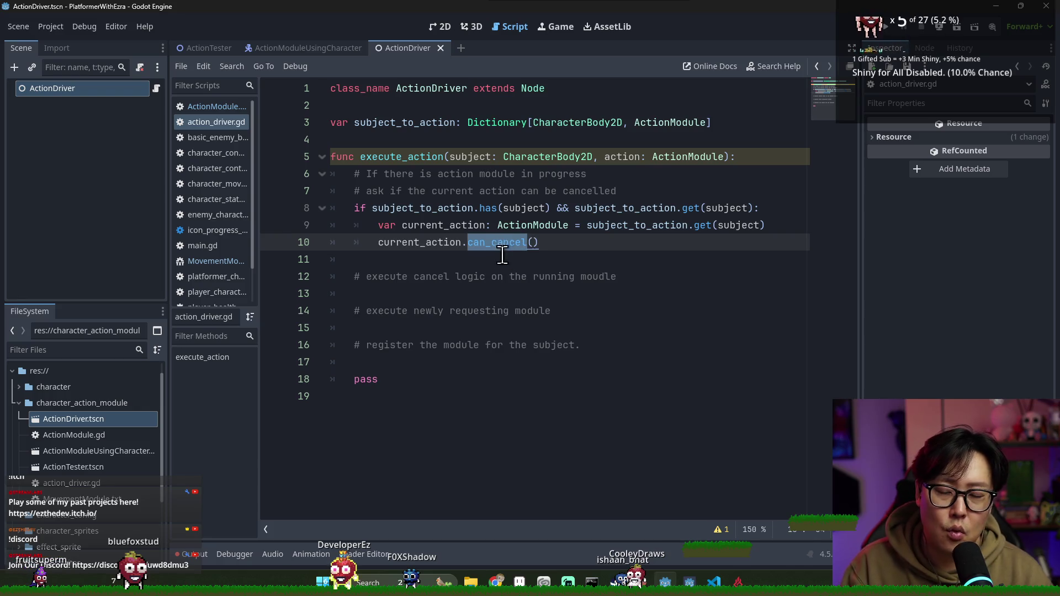
key(ctrl+s)
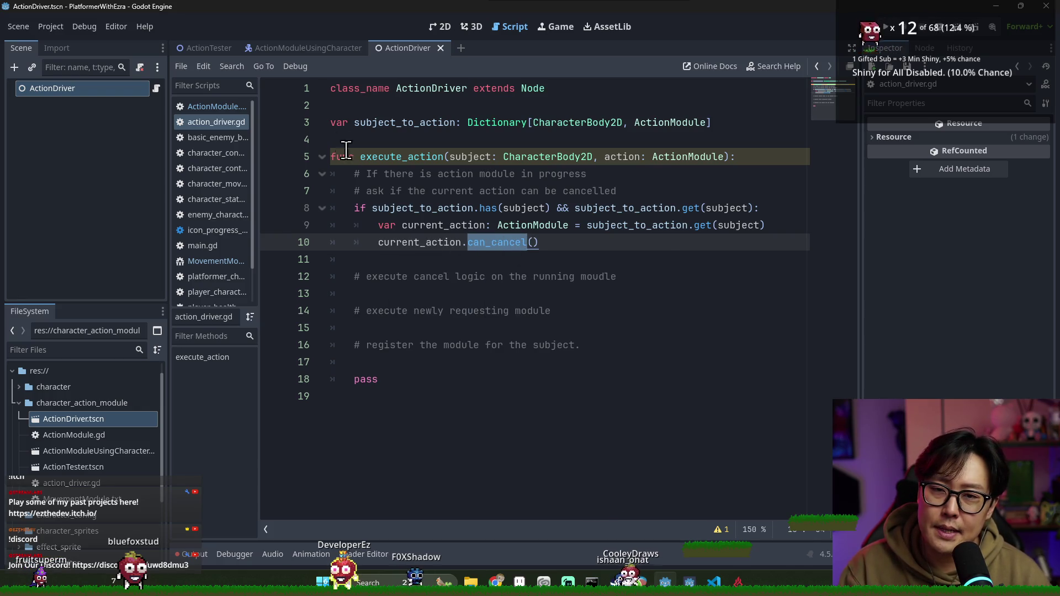
Save, open ActionModule.gd and delete the second _on_cancel comment line
double_click(493, 243)
double_click(419, 242)
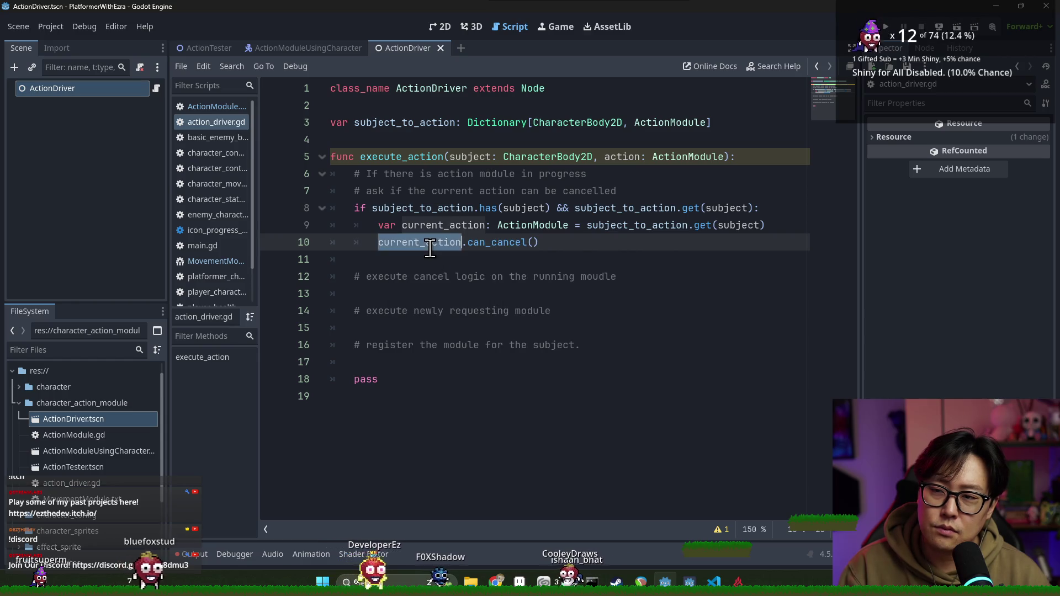
key(ctrl+s)
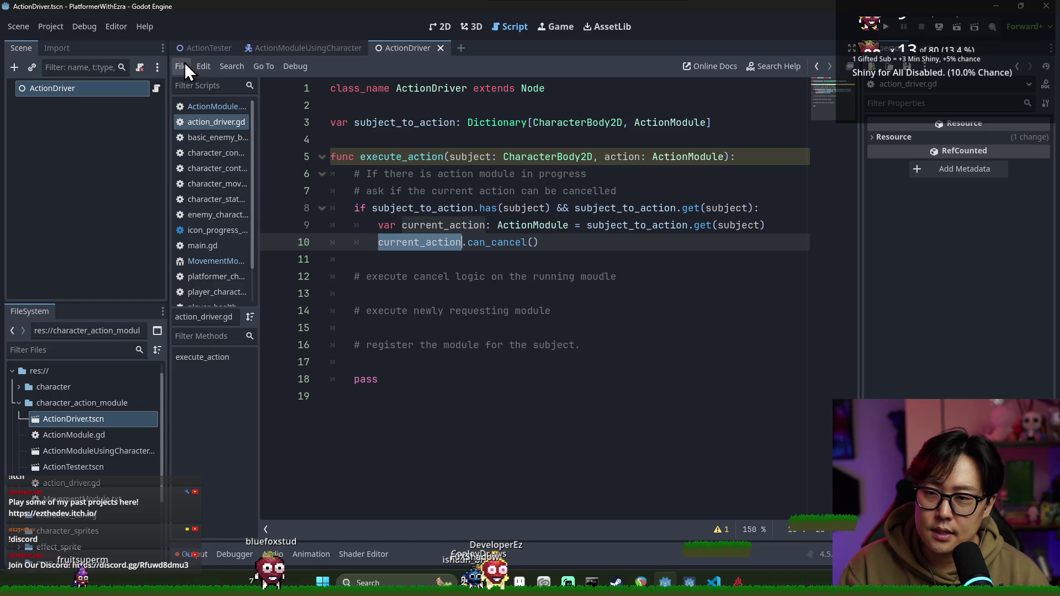
double_click(124, 439)
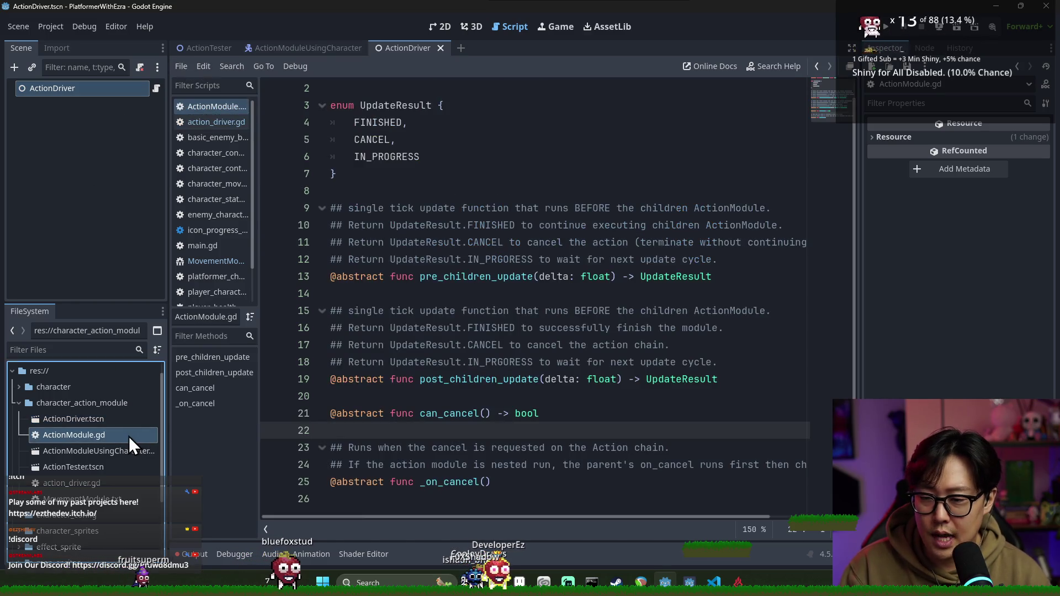
double_click(406, 465)
double_click(479, 448)
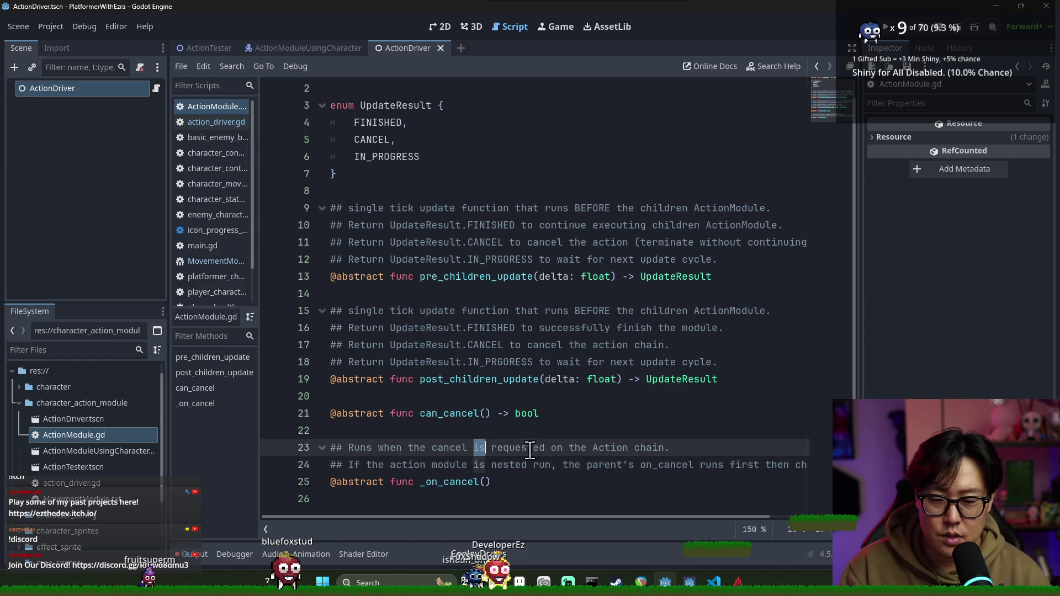
triple_click(592, 467)
key(BackSpace)
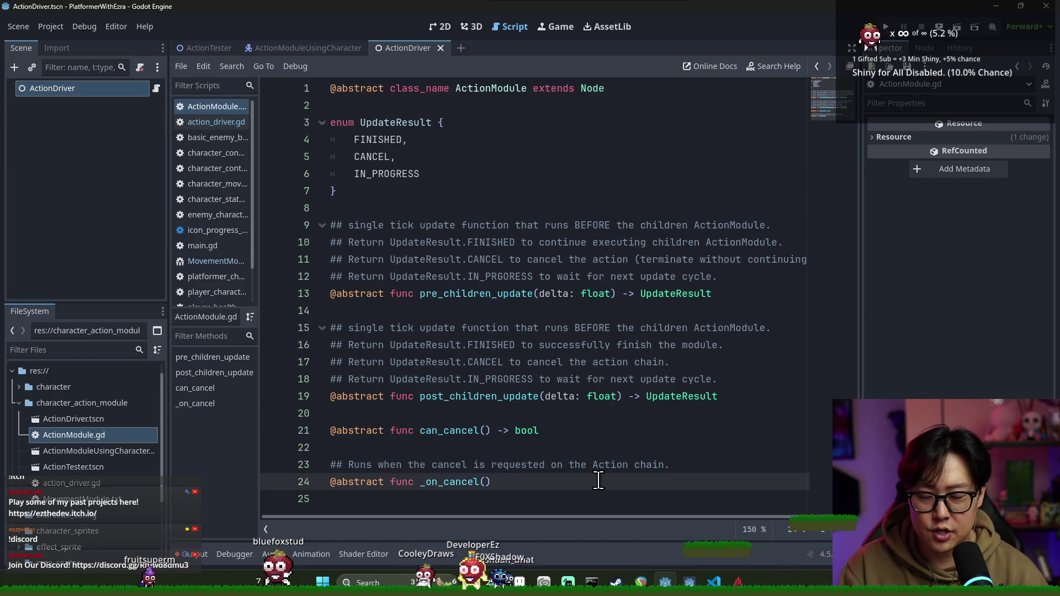
Remove the word 'chain' from the comment and close ActionModule.gd
double_click(655, 465)
key(BackSpace)
key(BackSpace)
click(287, 344)
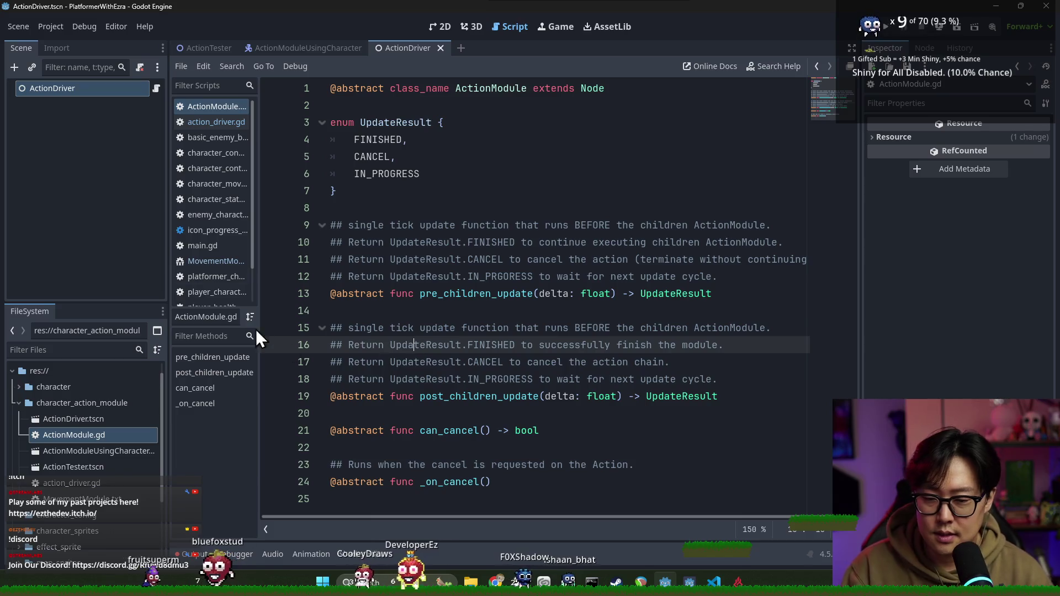
click(460, 281)
click(428, 379)
key(ctrl+w)
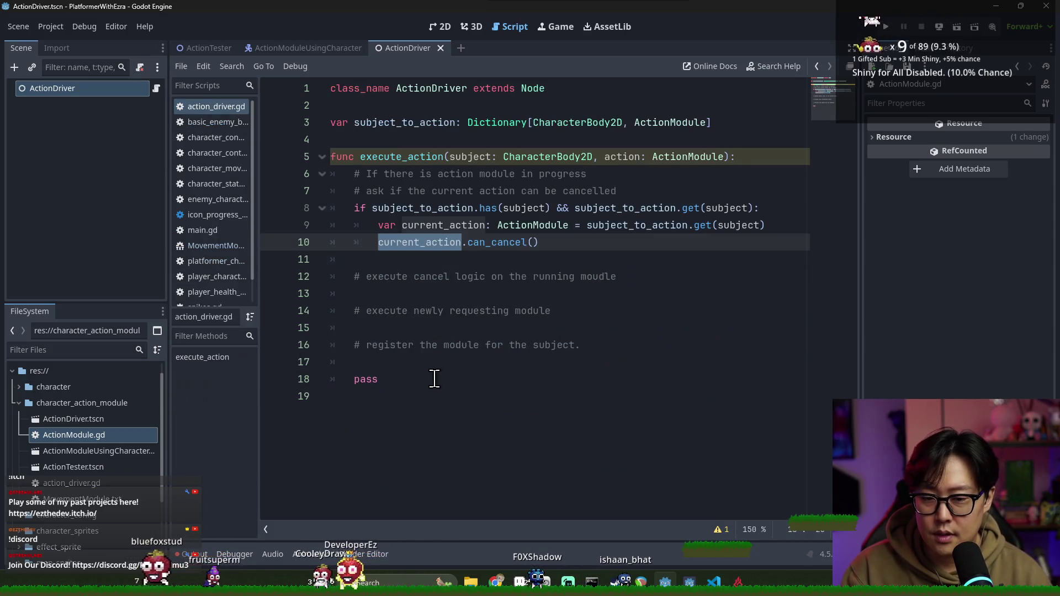
Make line 10 read 'var is_cancelable: bool = current_action.can_cancel()'
click(497, 245)
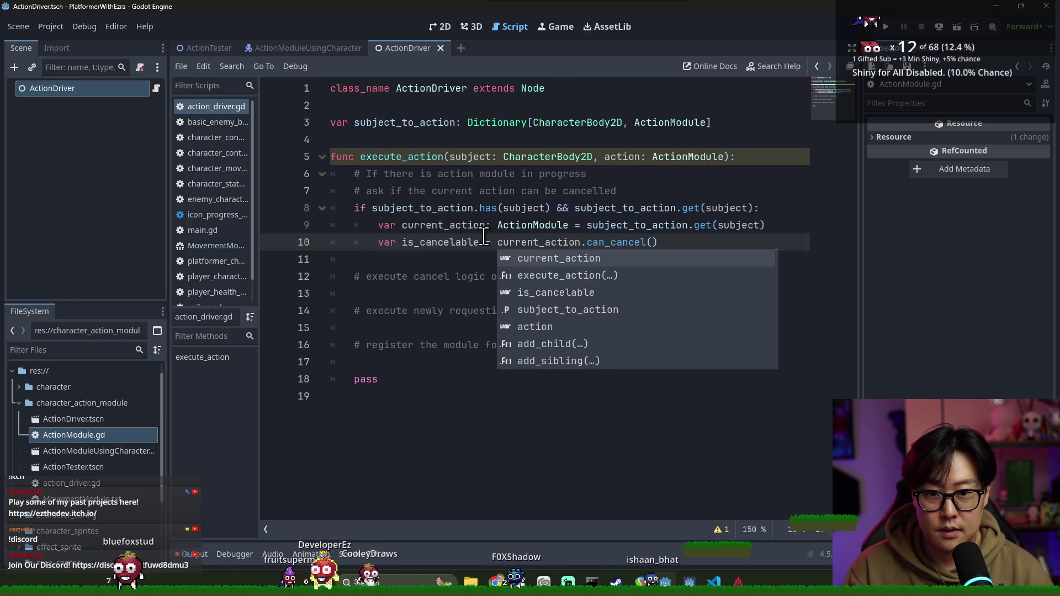
key(Escape)
text(:)
key(BackSpace)
key(BackSpace)
text(: bool)
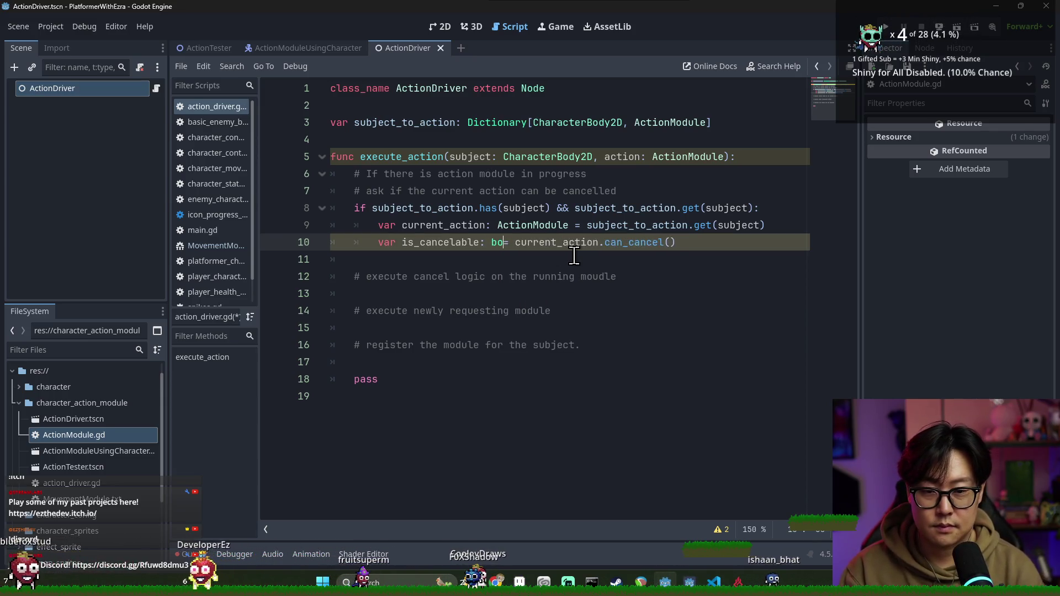
click(591, 190)
double_click(440, 242)
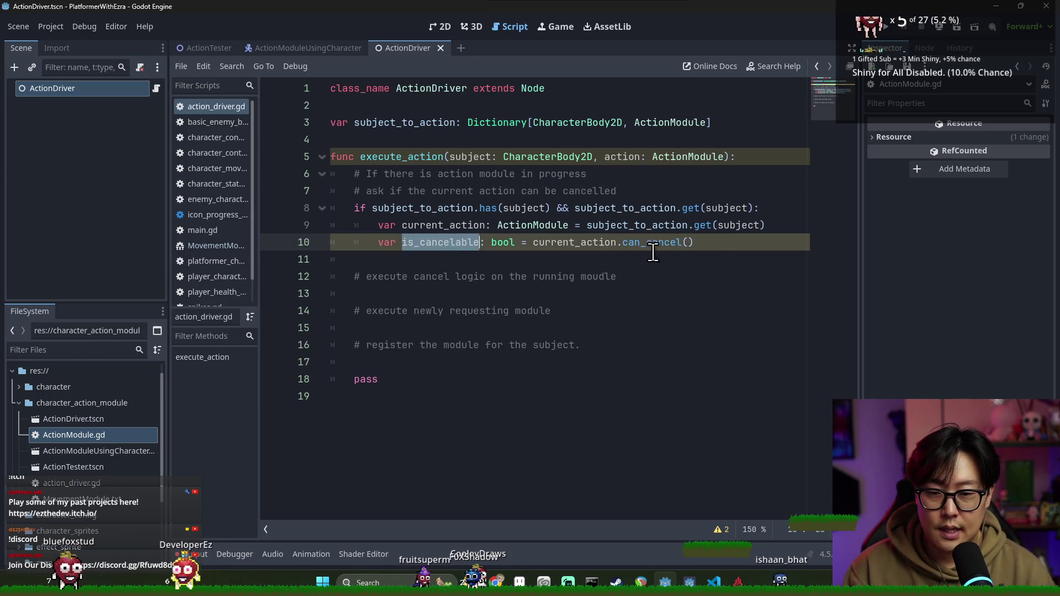
Add 'if is_cancelable:' on line 11 and open its indented body
key(Return)
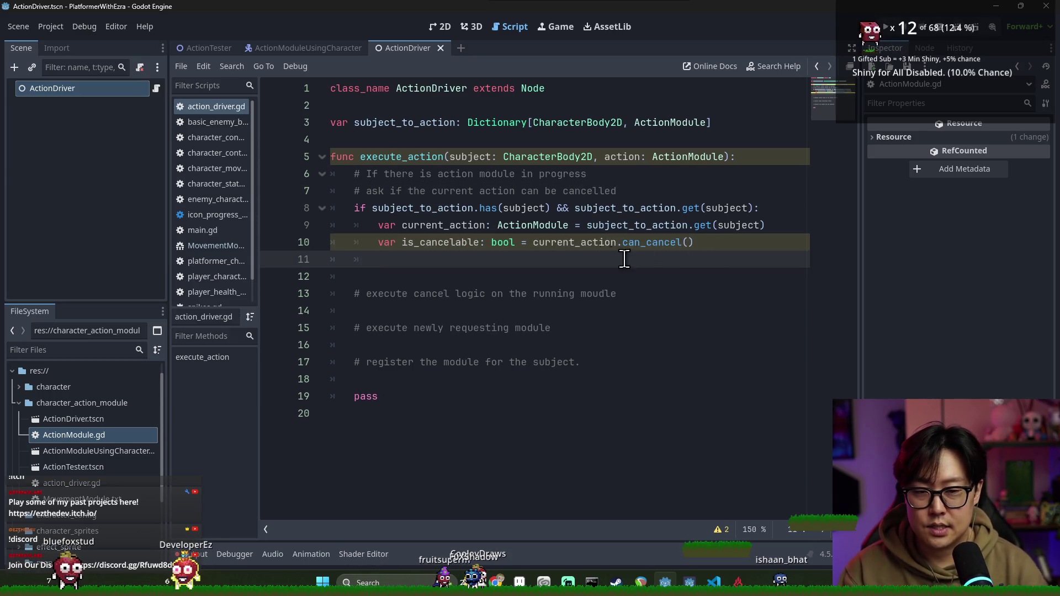
click(451, 246)
key(ctrl+c)
click(433, 260)
key(ctrl+v)
text(f is_cancelable:)
key(Return)
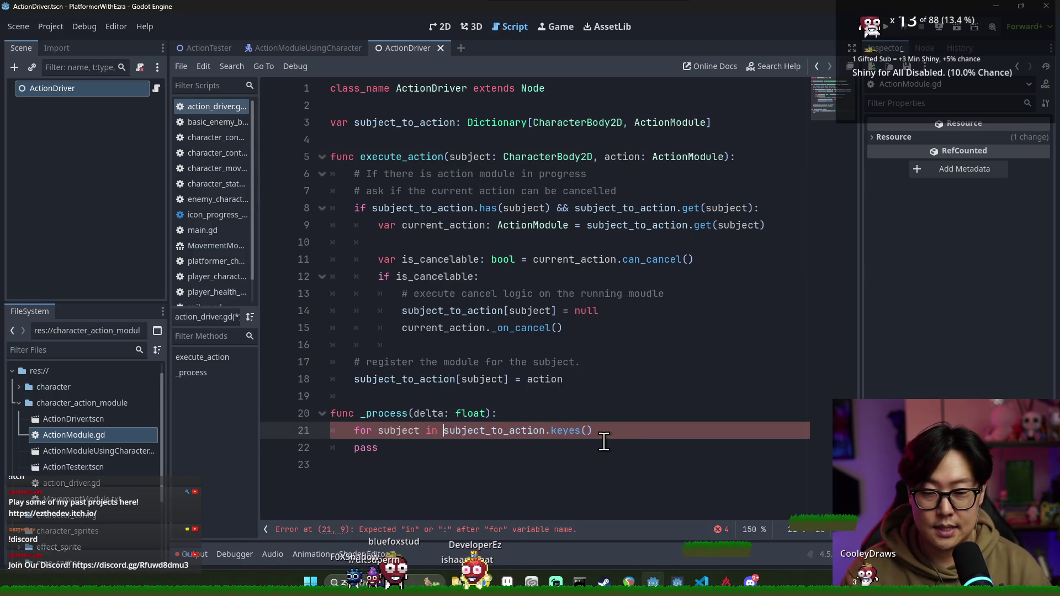
Open the for-loop body, fetch action with subject_to_action.get(subject), and add an if check on it
click(620, 432)
text(:)
key(Return)
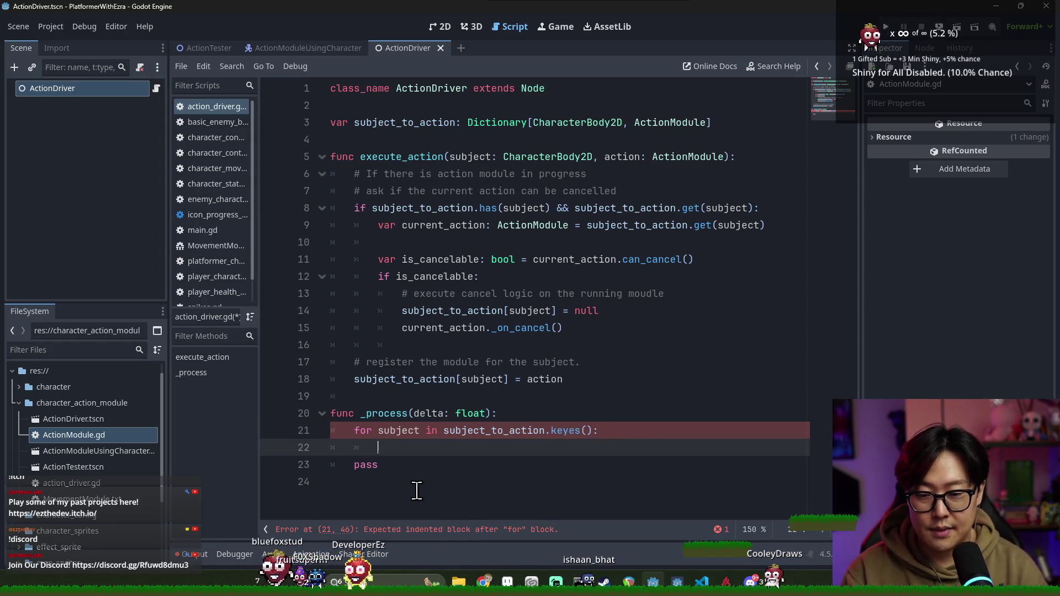
key(BackSpace)
key(BackSpace)
key(BackSpace)
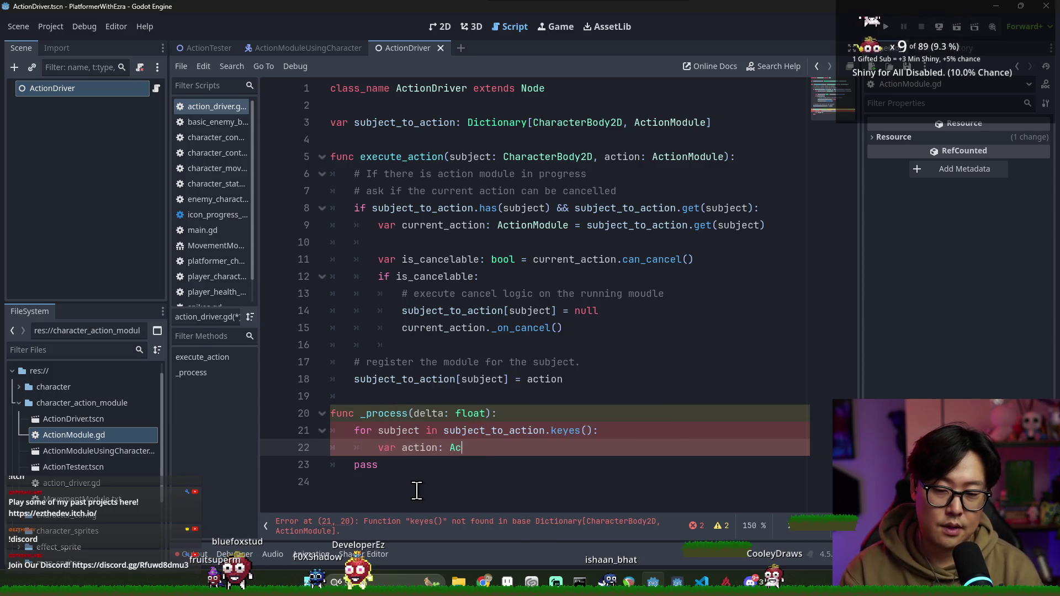
text(sub)
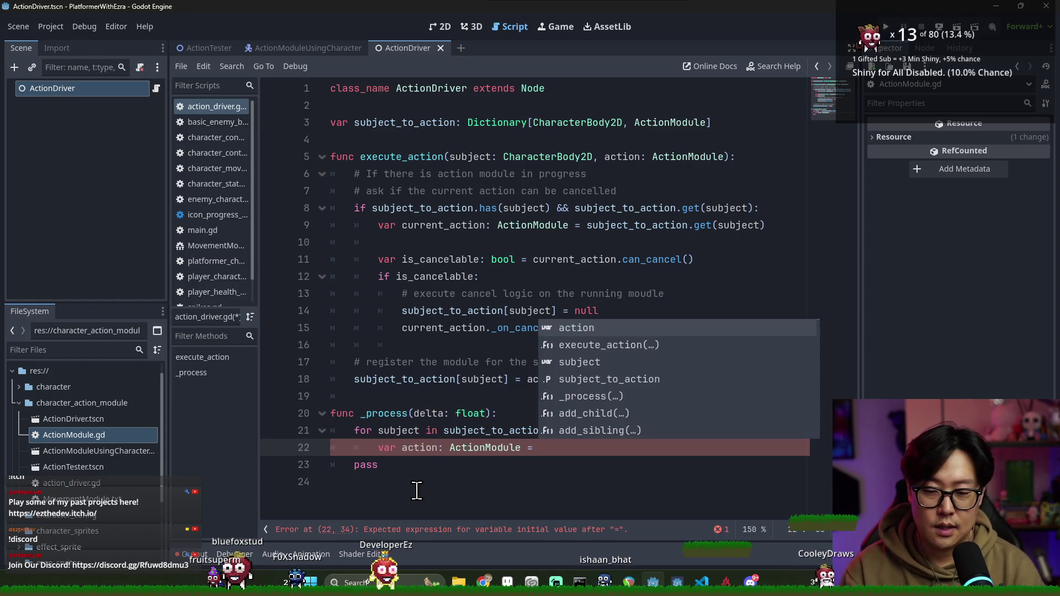
key(Return)
text(.)
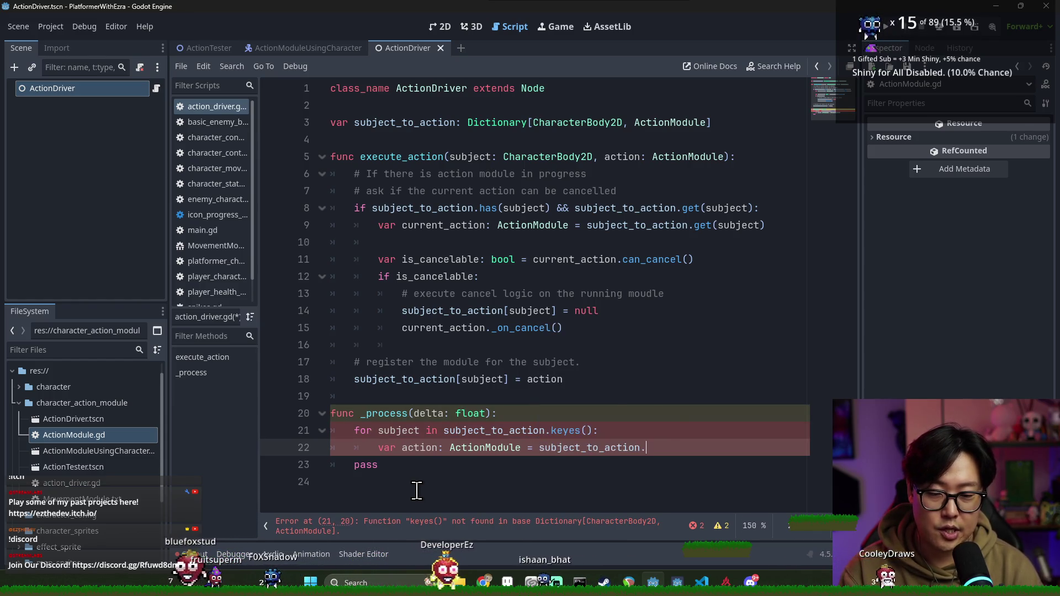
text(get)
key(Return)
text(subject))
key(Return)
text(:)
key(Return)
Correct the misspelled 'aciton' to 'action' and remove the leftover pass line
double_click(414, 448)
text(action)
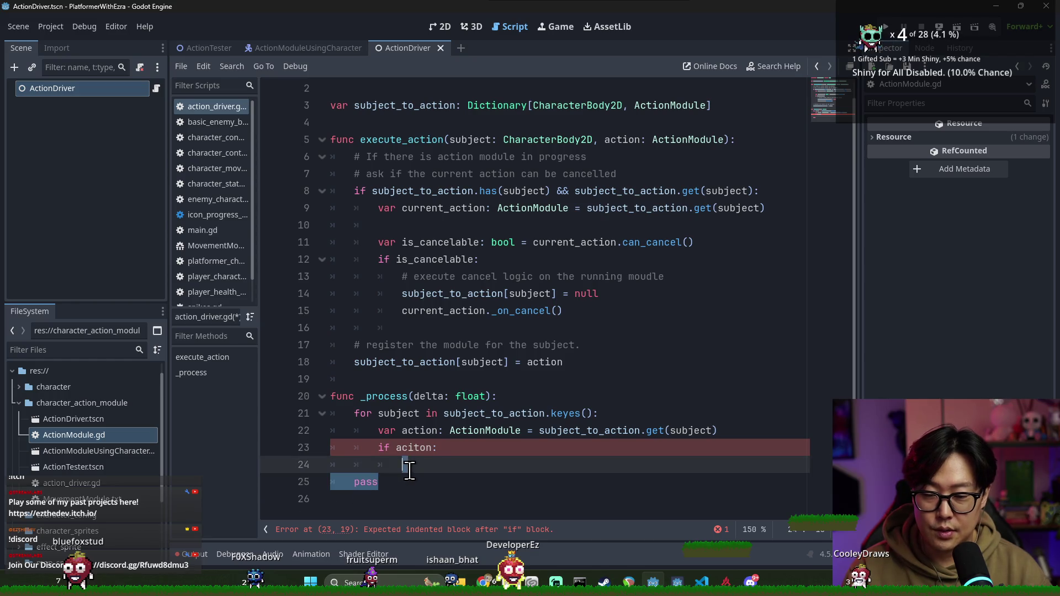
key(Delete)
click(416, 454)
click(415, 484)
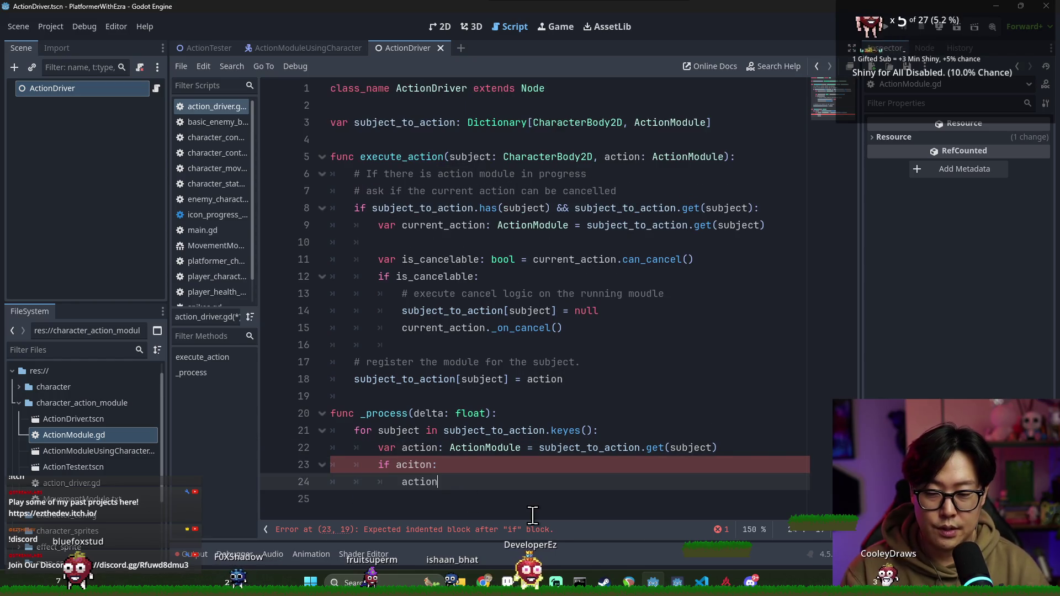
double_click(415, 465)
text(action)
double_click(418, 465)
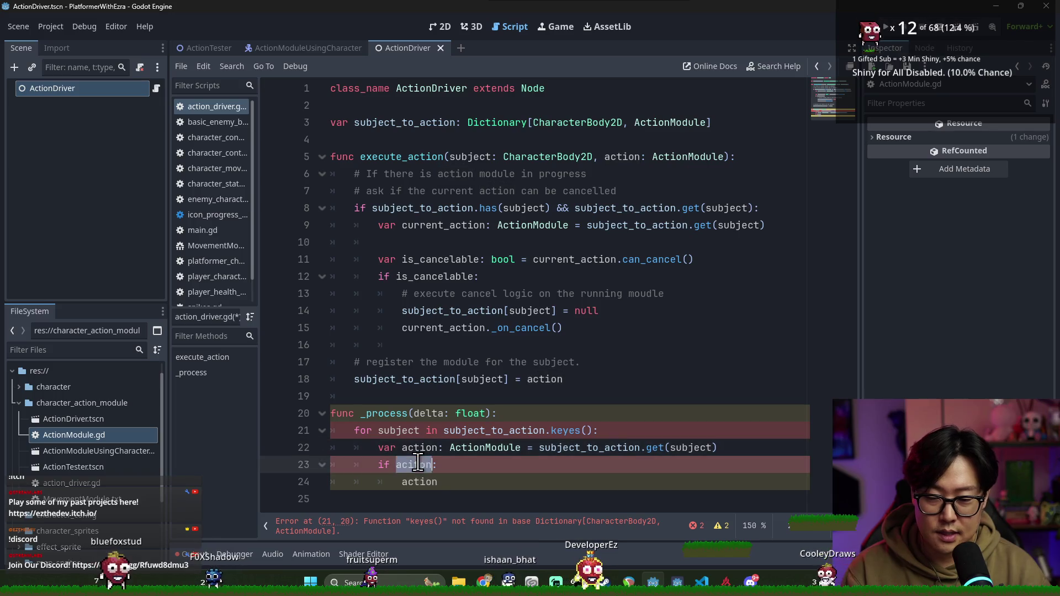
click(458, 484)
Call action.pre_children_update(delta) on line 24
text(.)
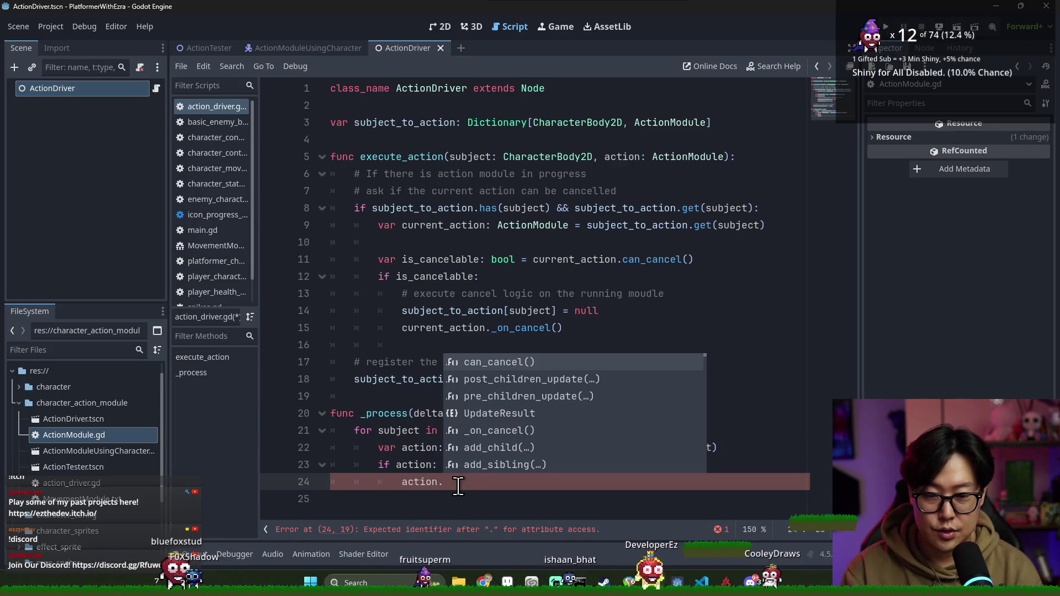
click(495, 395)
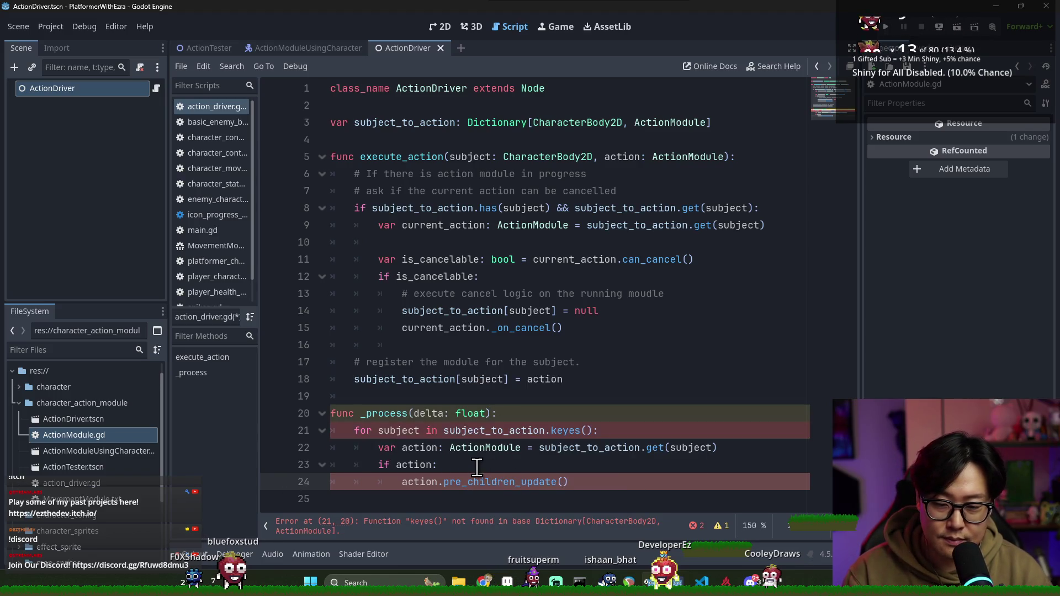
double_click(538, 482)
click(565, 484)
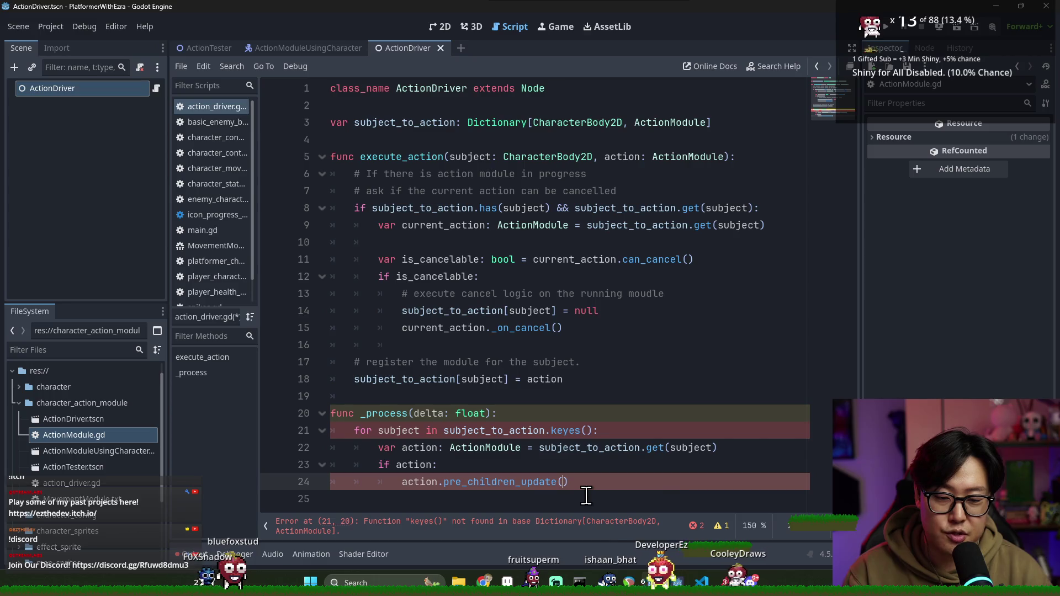
text(lta))
key(Return)
Duplicate that call onto line 25 and change it to post_children_update(delta)
triple_click(481, 482)
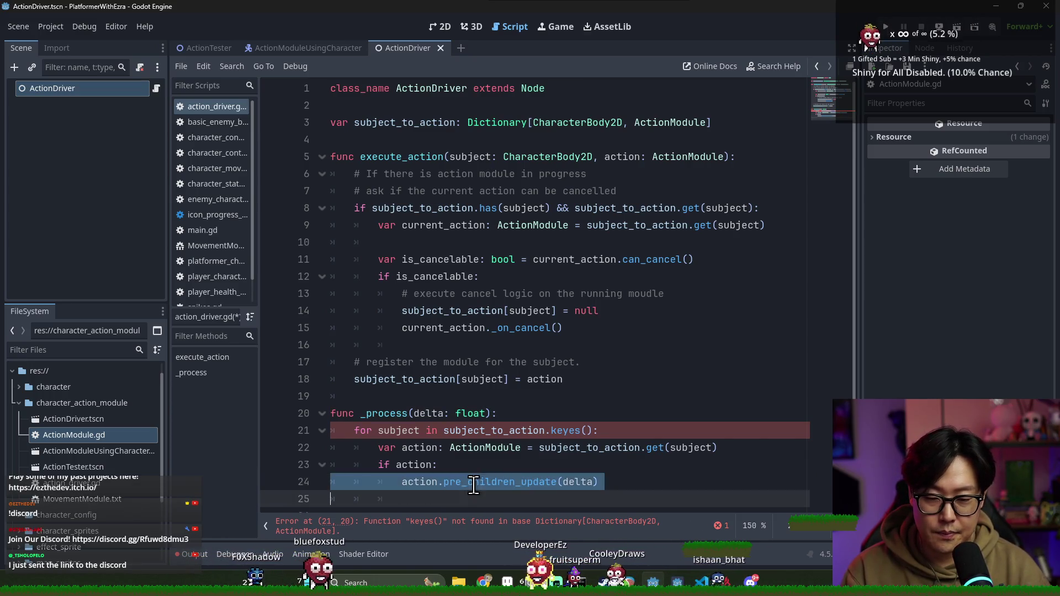
key(ctrl+c)
click(481, 499)
key(ctrl+v)
click(473, 482)
key(BackSpace)
key(BackSpace)
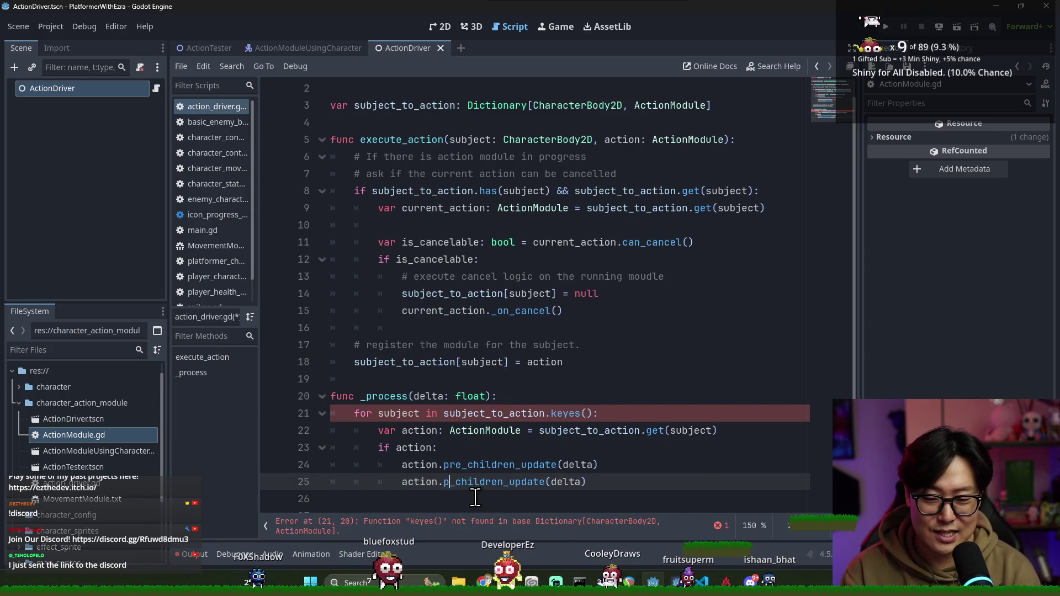
key(ctrl+space)
key(Tab)
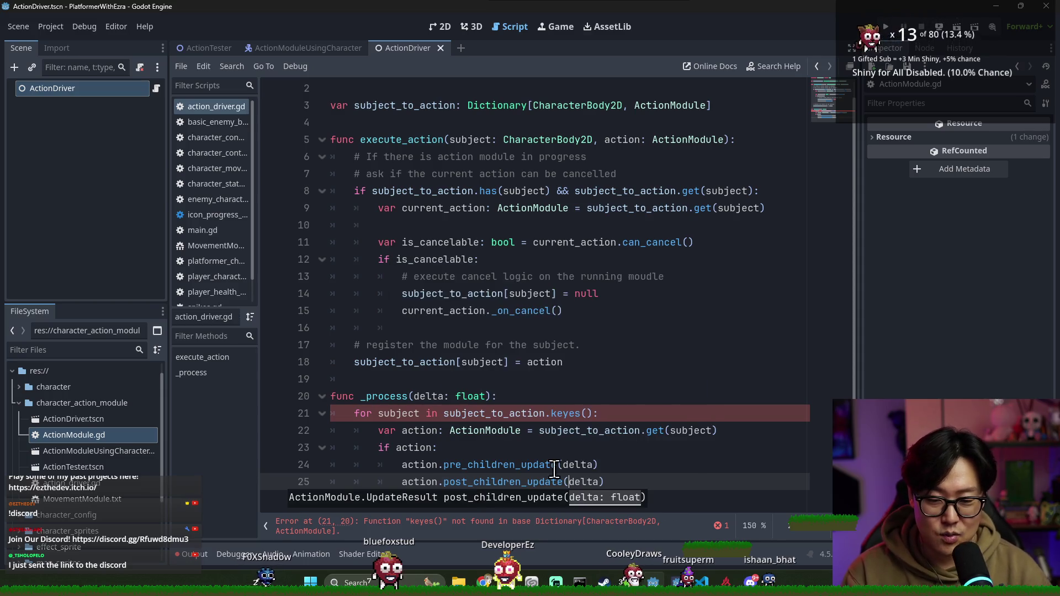
click(670, 465)
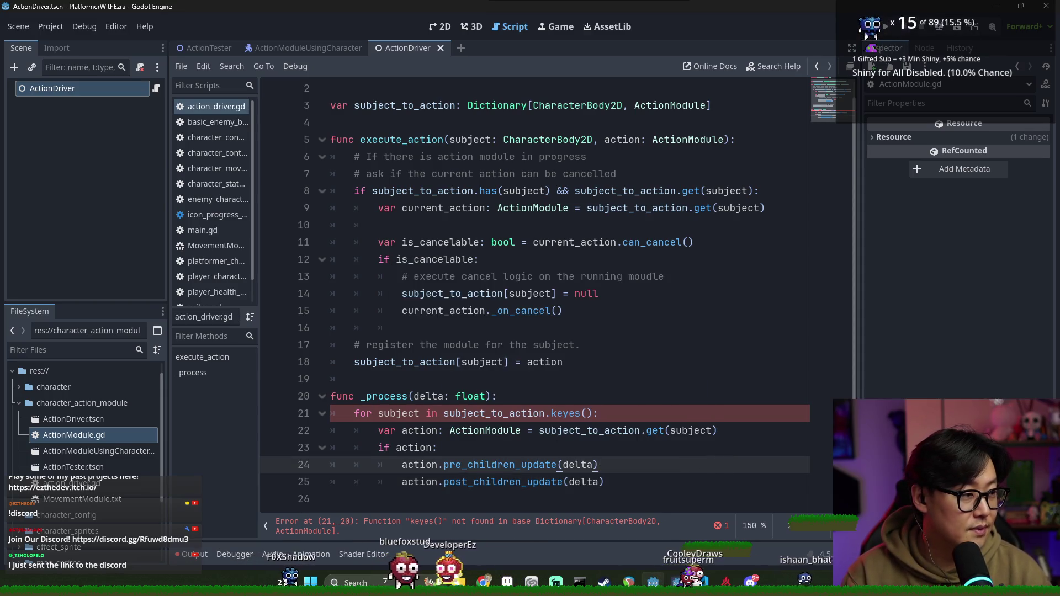
key(alt+Tab)
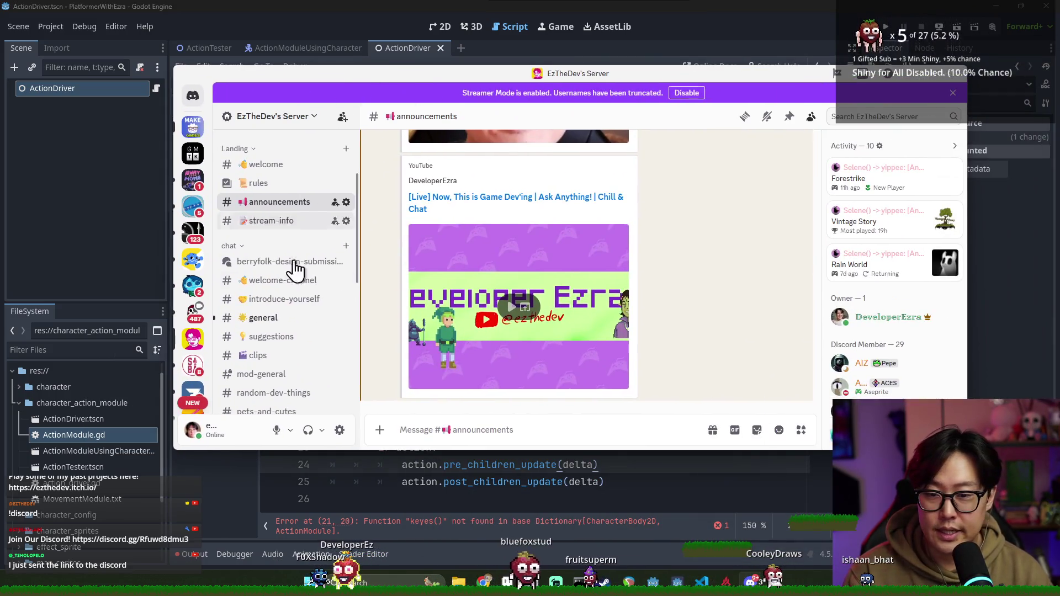
Go to the #general channel and follow the Öoo Demo itch.io link
click(284, 321)
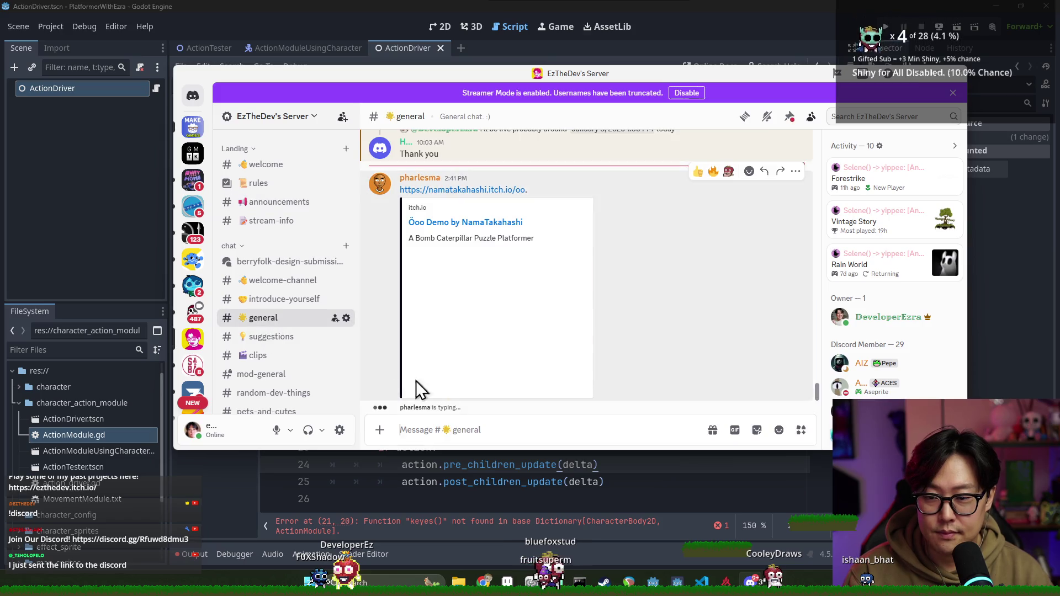
click(454, 191)
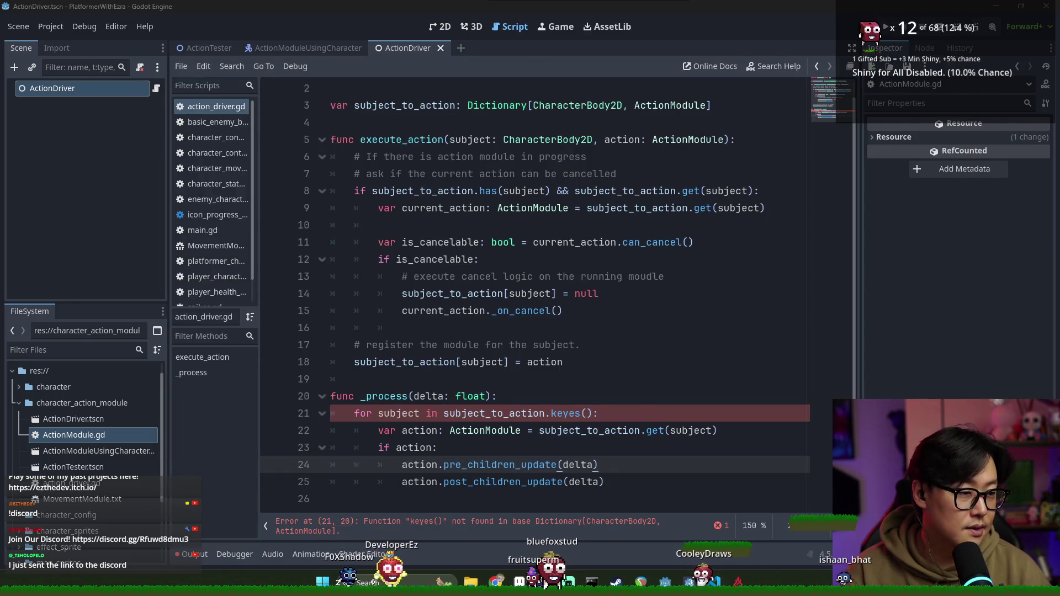
Start the Öoo Demo in the browser and pop the movement and mouse prompts to enter the level
scroll(688, 299, down, 8)
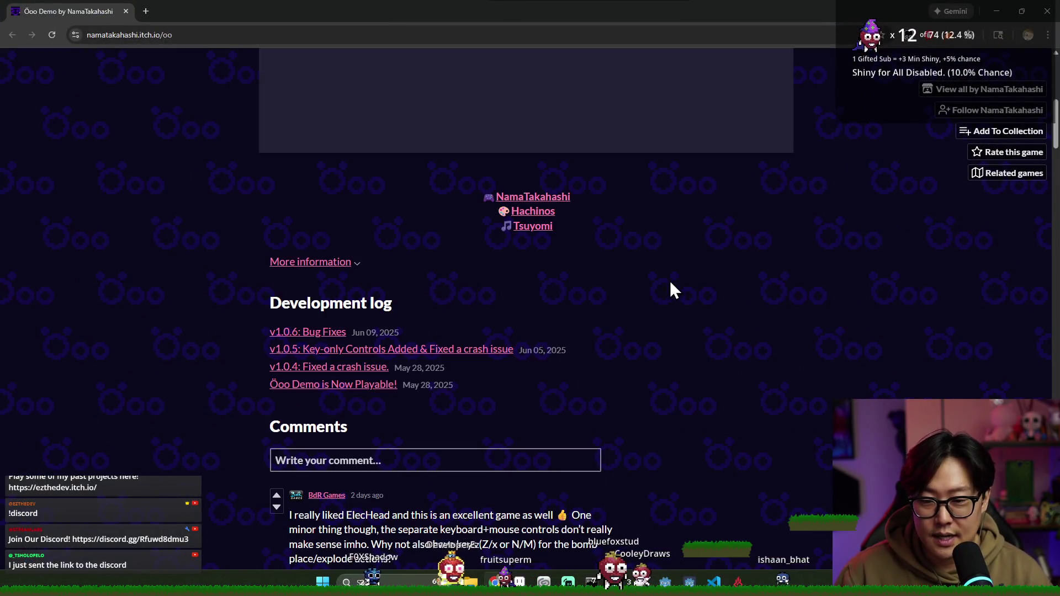
scroll(486, 184, up, 3)
click(532, 116)
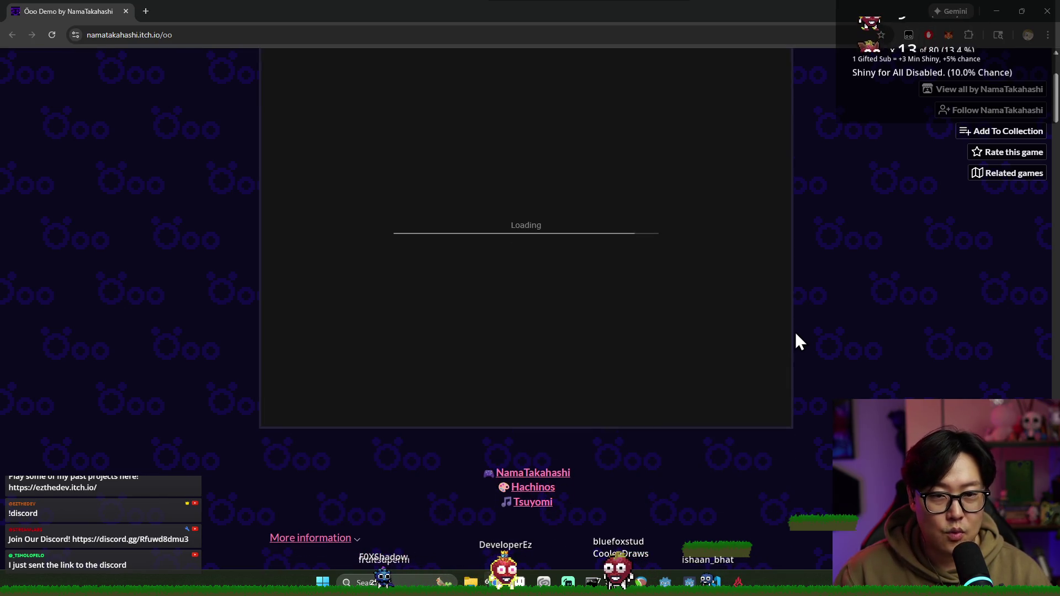
scroll(826, 394, down, 1)
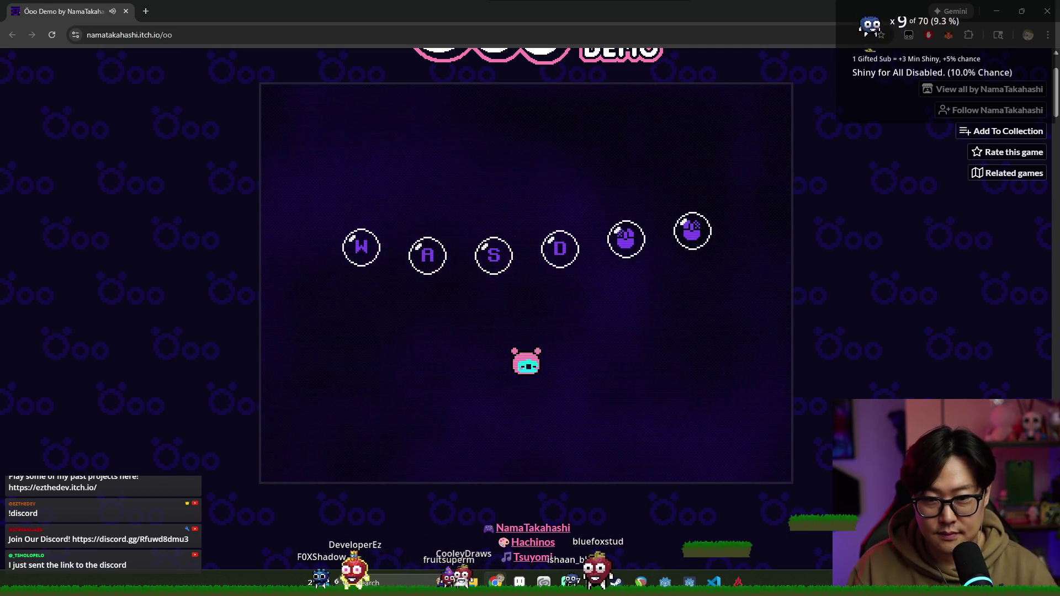
key(w)
key(a)
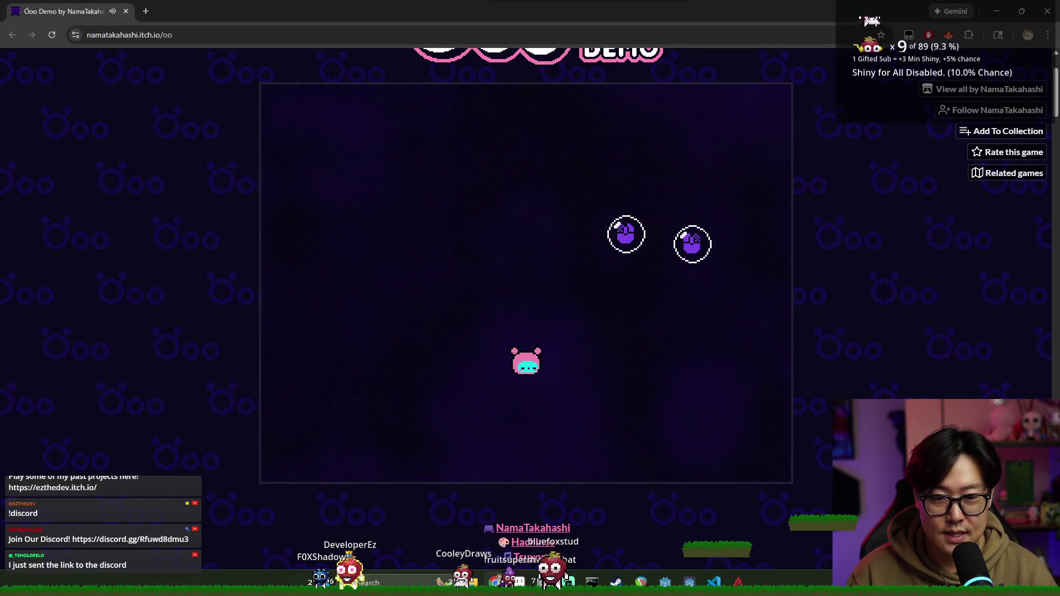
click(789, 138)
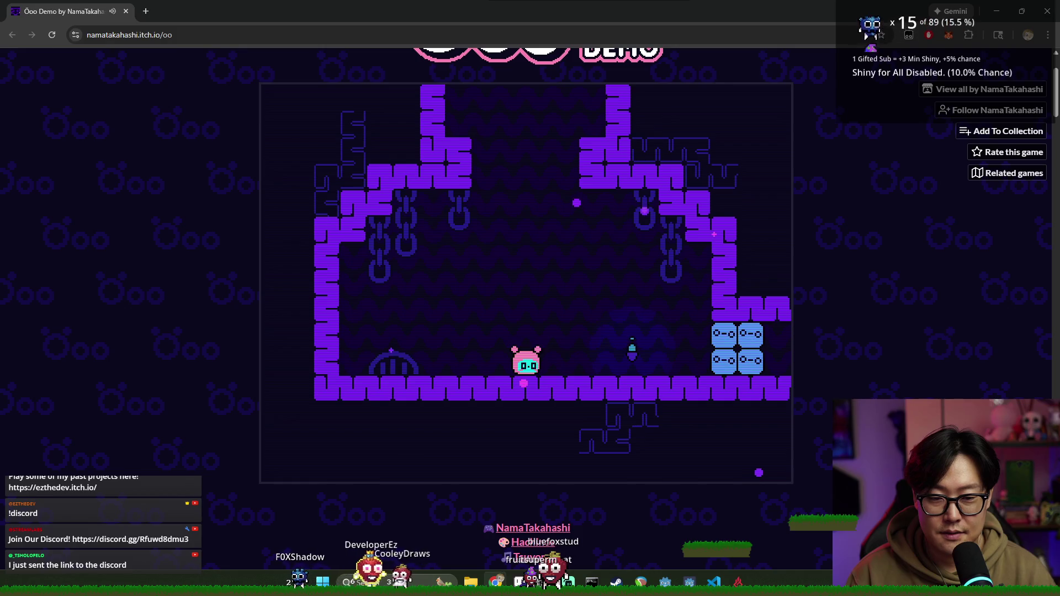
Lay bombs beside the character and detonate them while walking right
key(d)
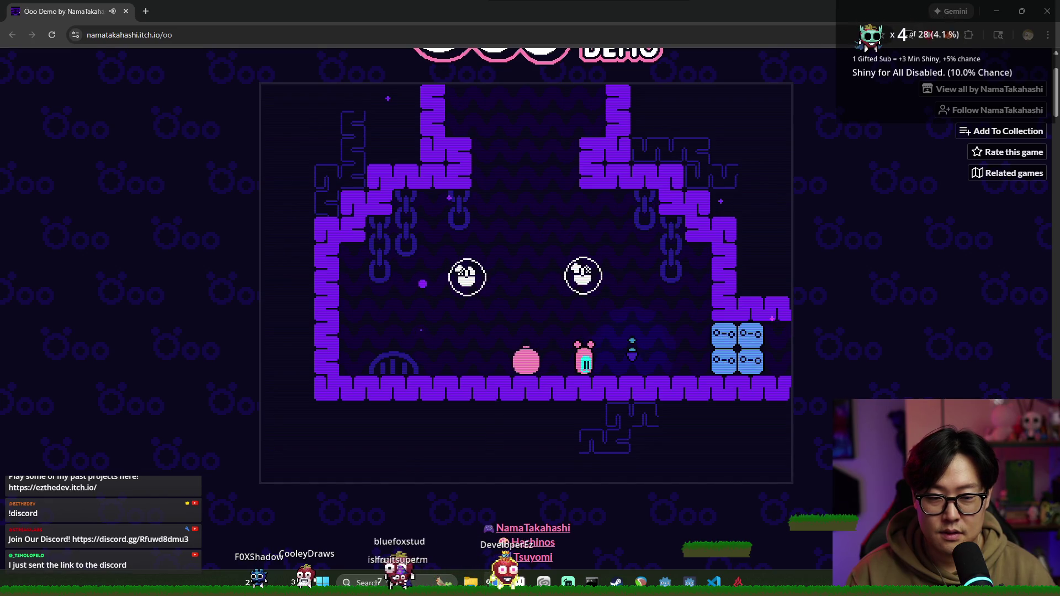
key(x)
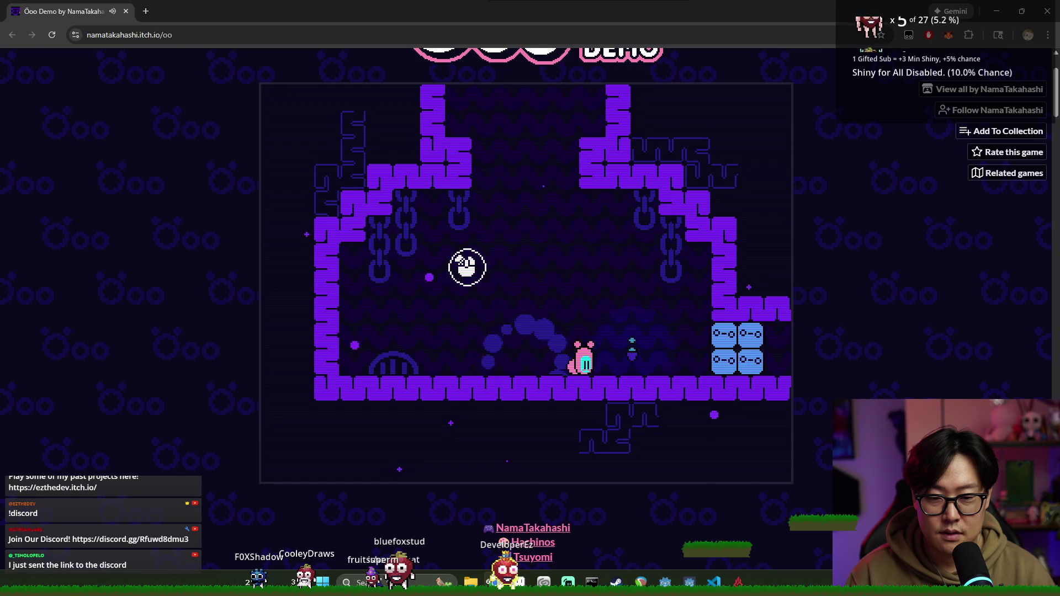
key(x)
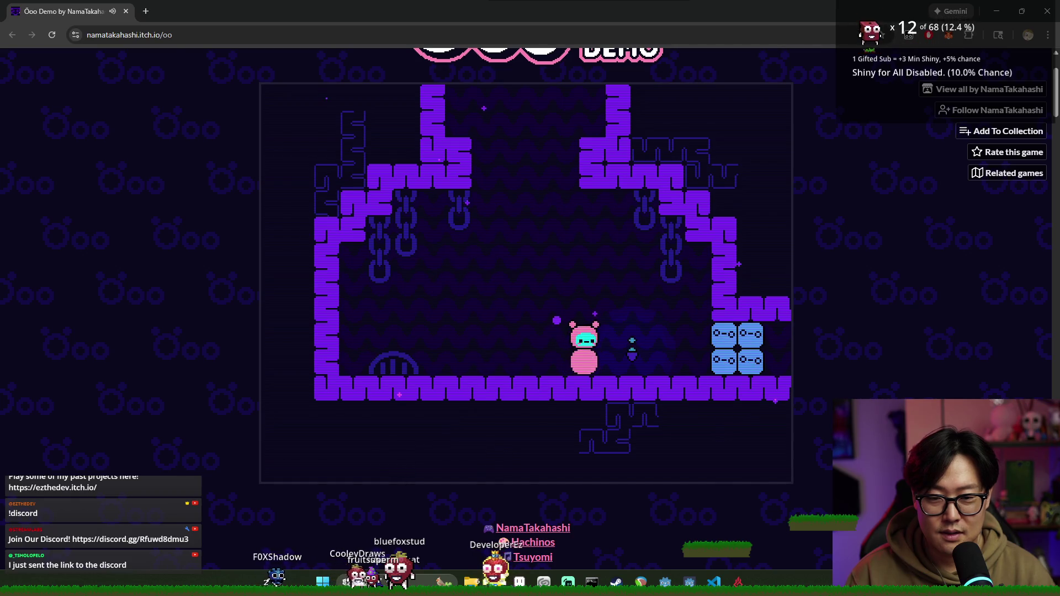
key(x)
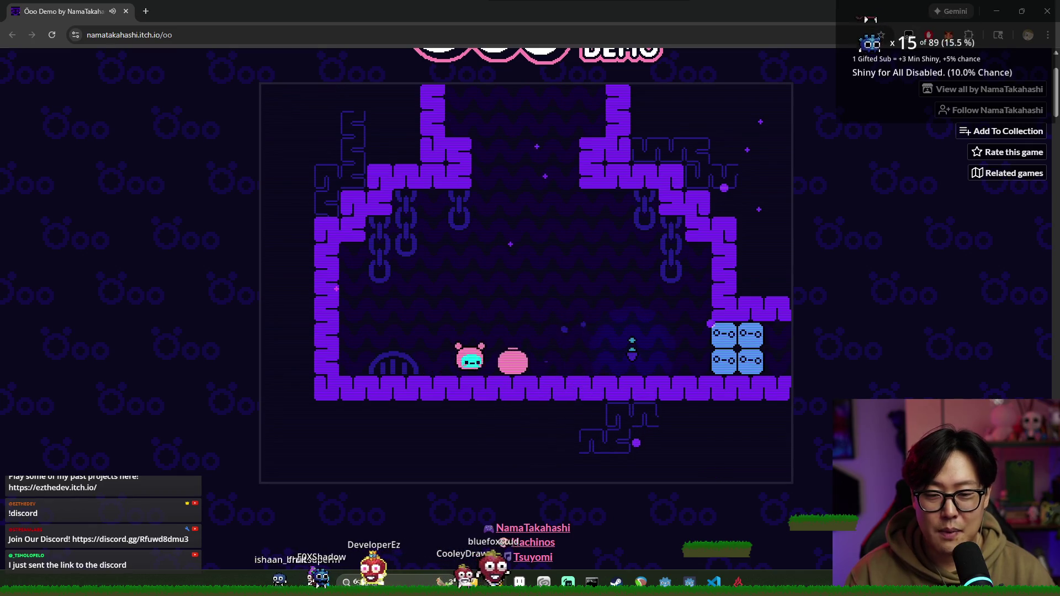
key(Right)
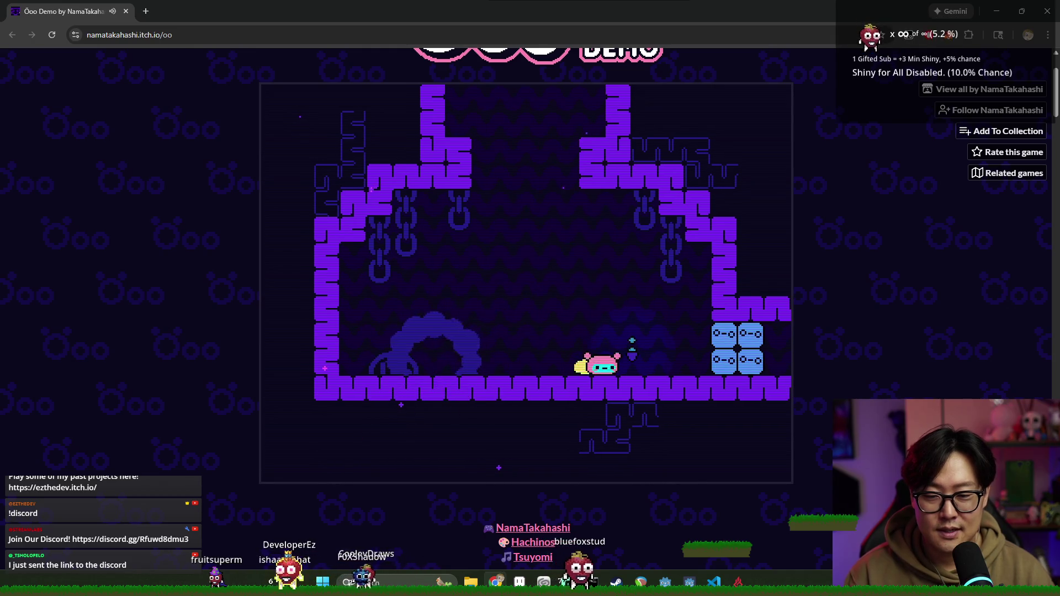
Blow away the blue blocks and walk right into the next room, leaving a bomb behind
key(Left)
key(Right)
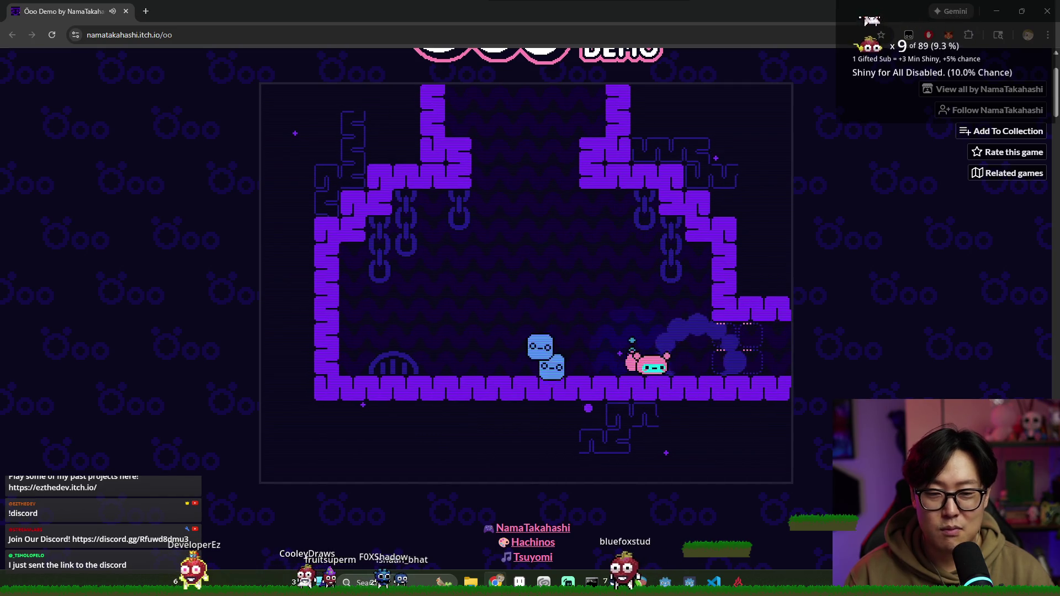
key(Right)
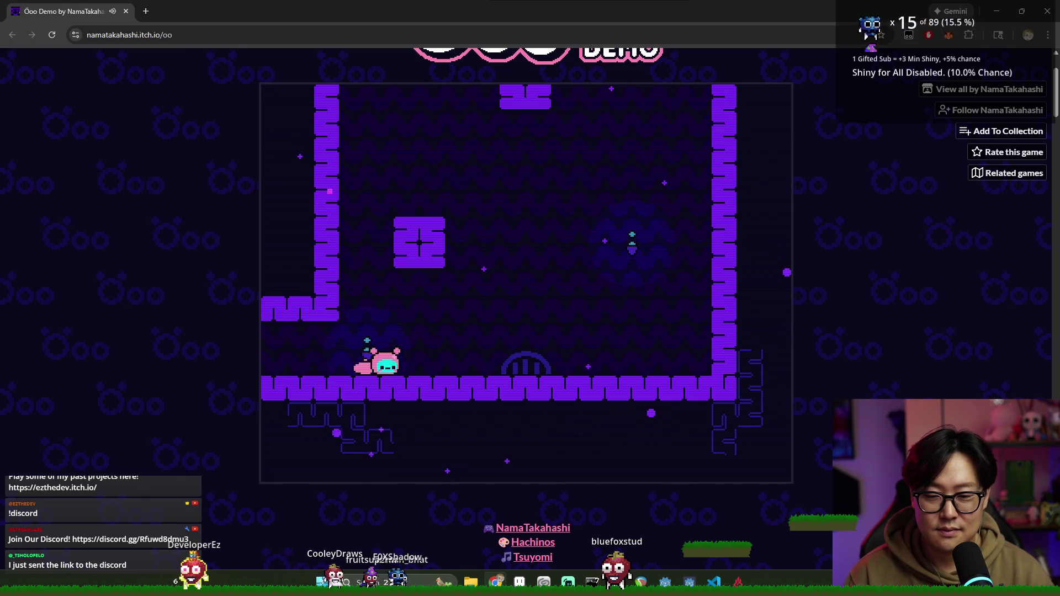
key(Right)
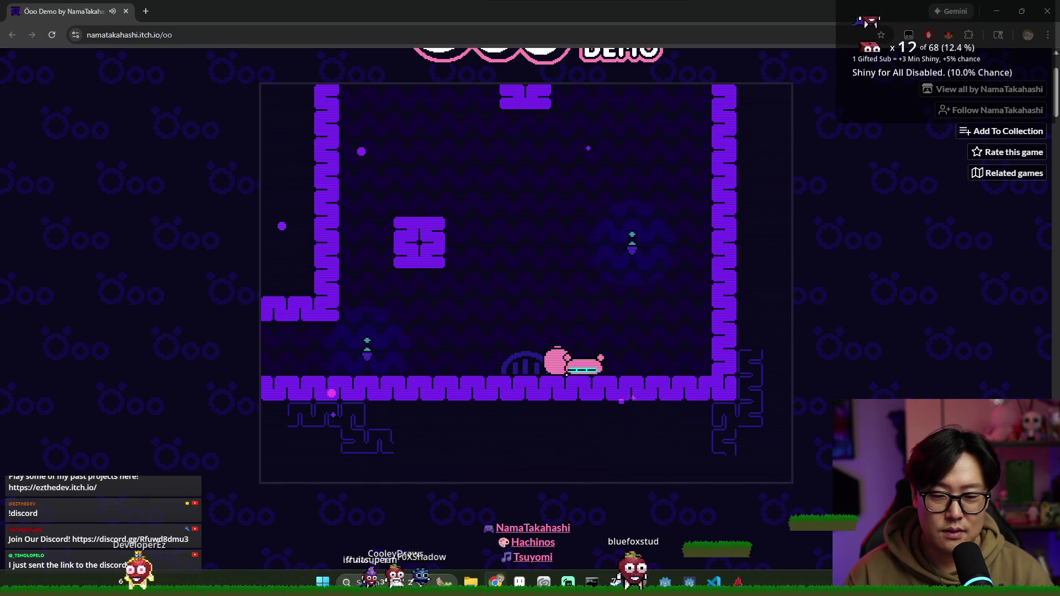
Bomb-jump up from the dome and land on the block by the left wall
key(x)
key(Left)
key(Left)
key(x)
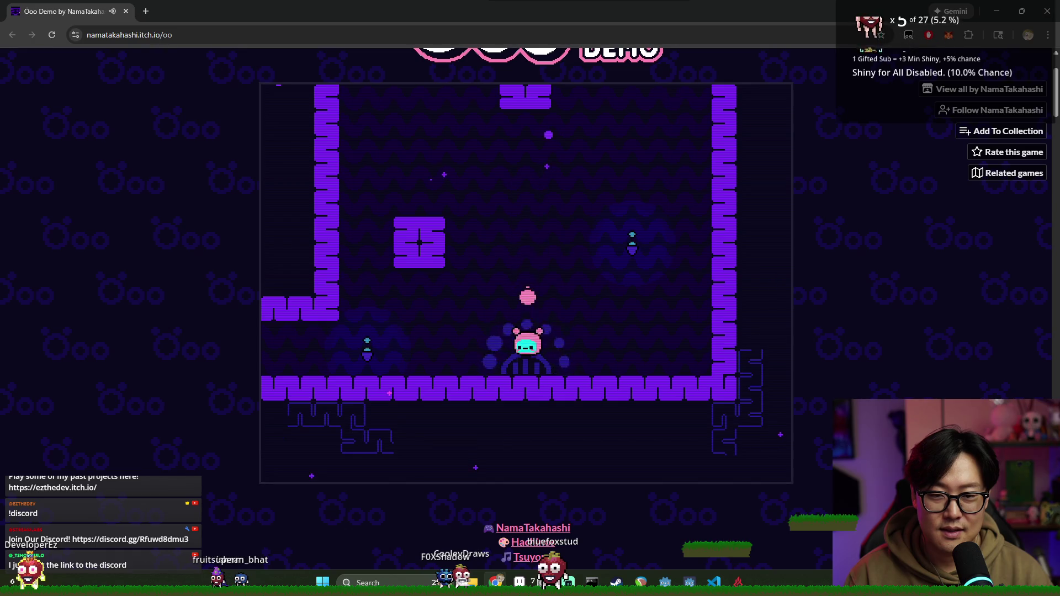
key(x)
key(Left)
key(x)
key(Left)
Bomb-jump up into the next room and run to its right edge
key(x)
key(Right)
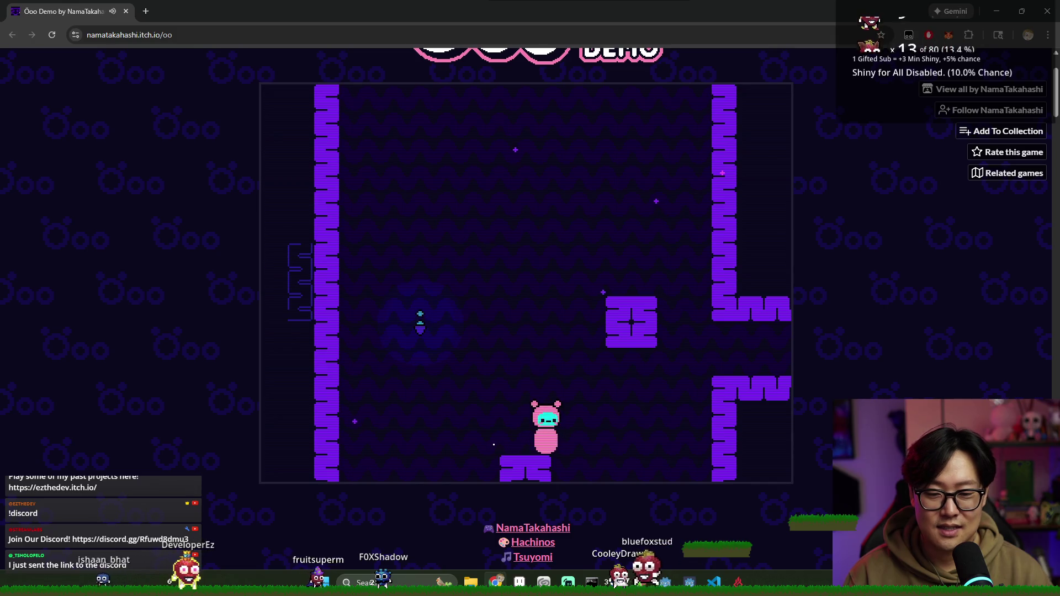
key(x)
key(Right)
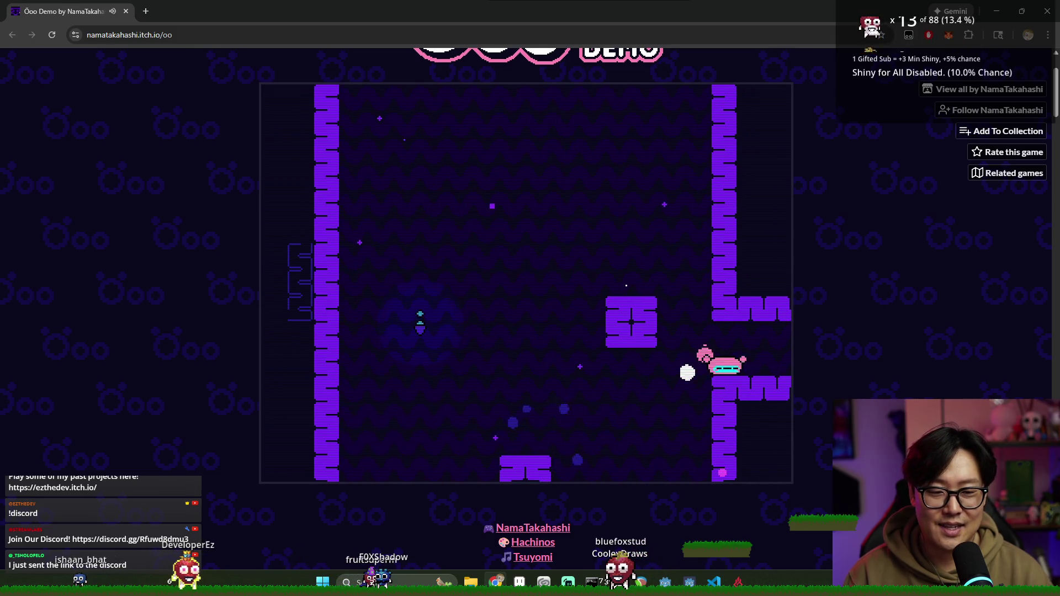
key(Right)
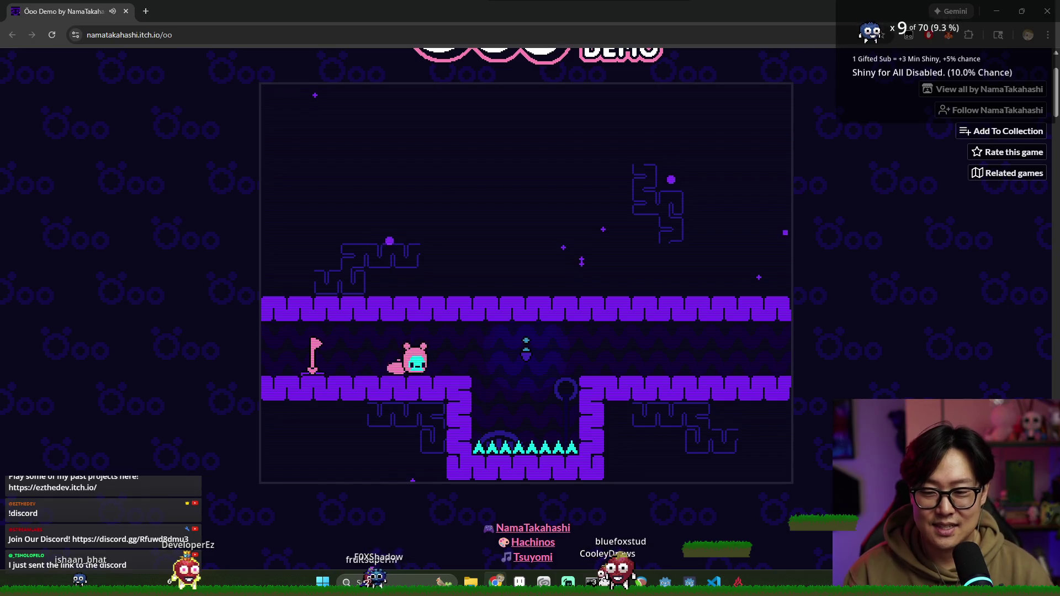
key(x)
key(Right)
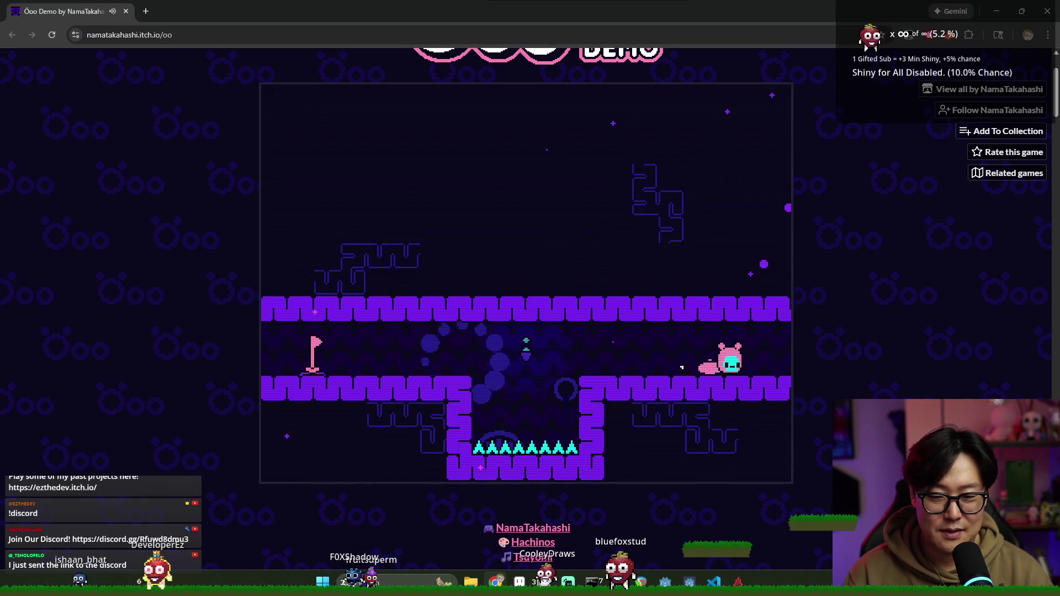
Burst a ball in the next room and run right along the ledge toward the spike pit
key(Right)
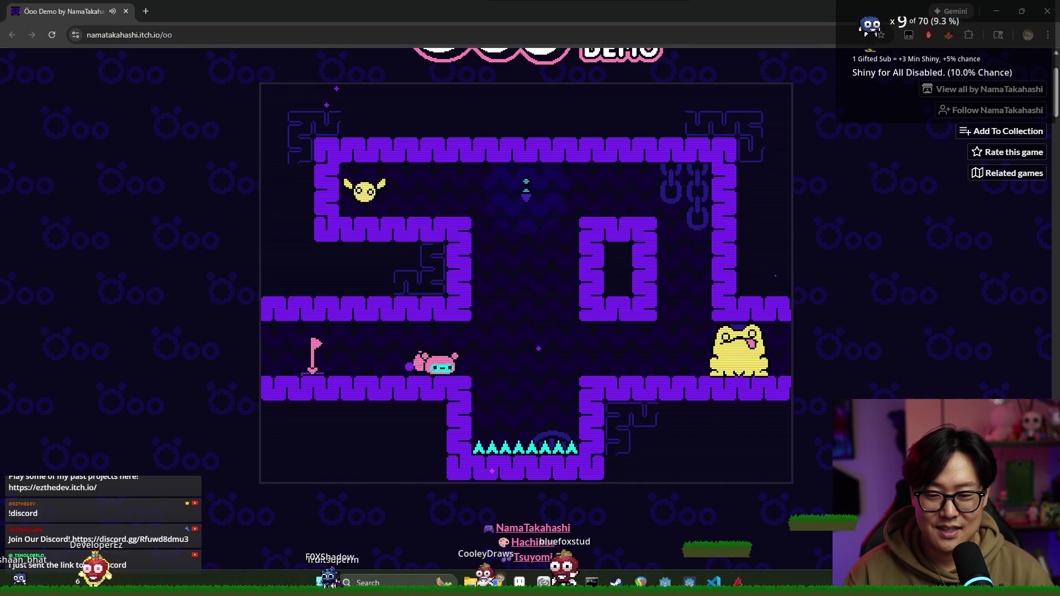
key(x)
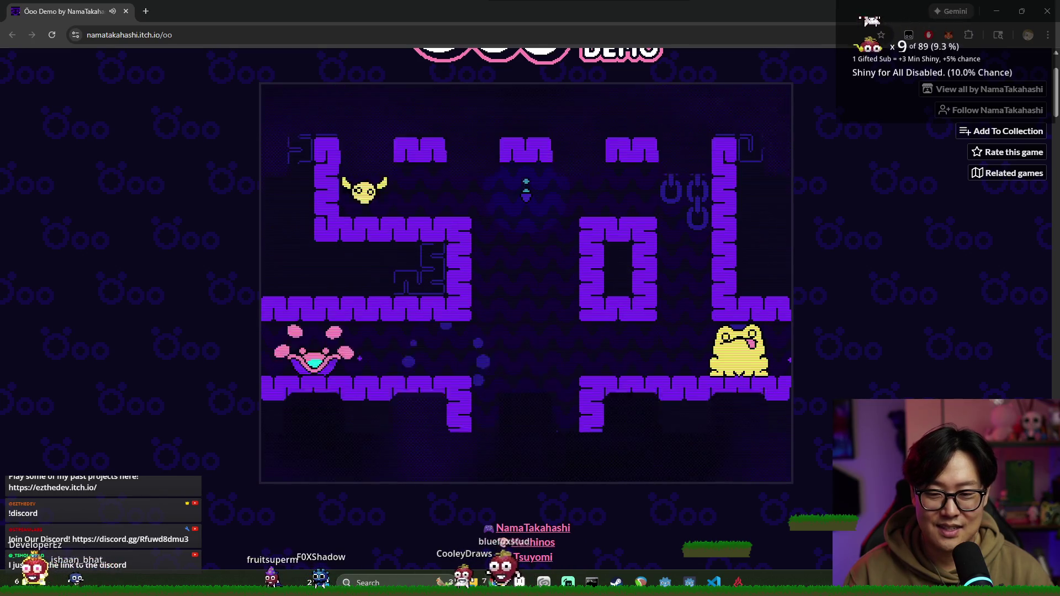
key(x)
key(Right)
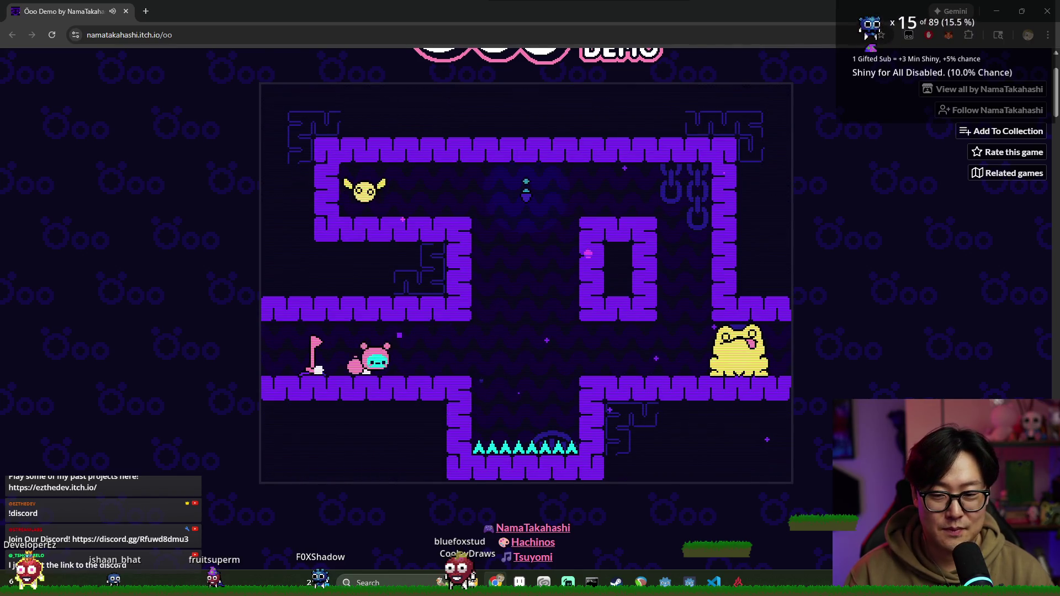
key(Right)
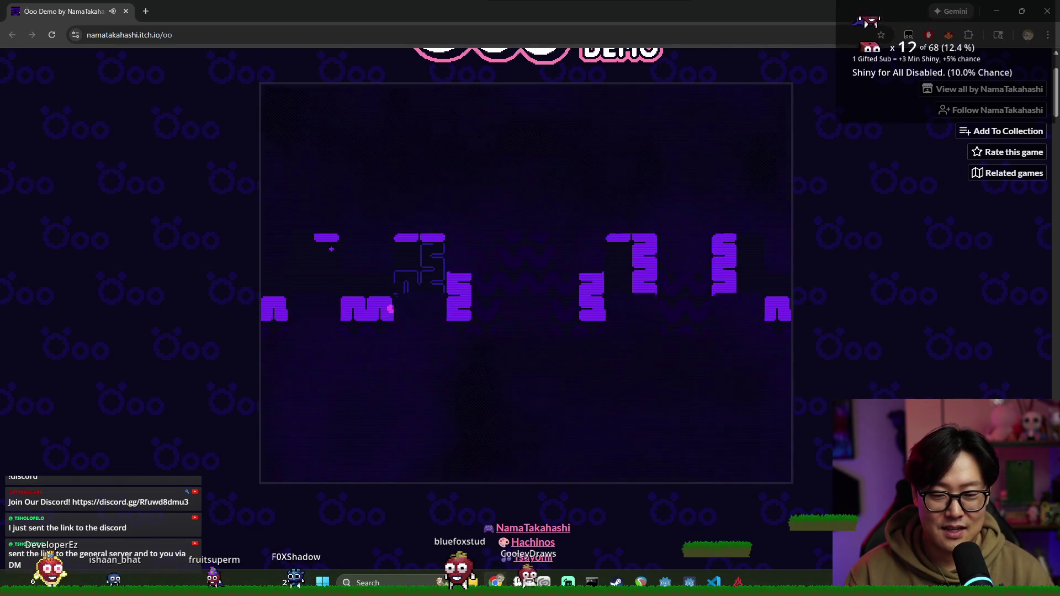
key(Right)
key(x)
Bomb-jump from beside the frog to the chains and upper-left ledge, then reach the door
key(Right)
key(x)
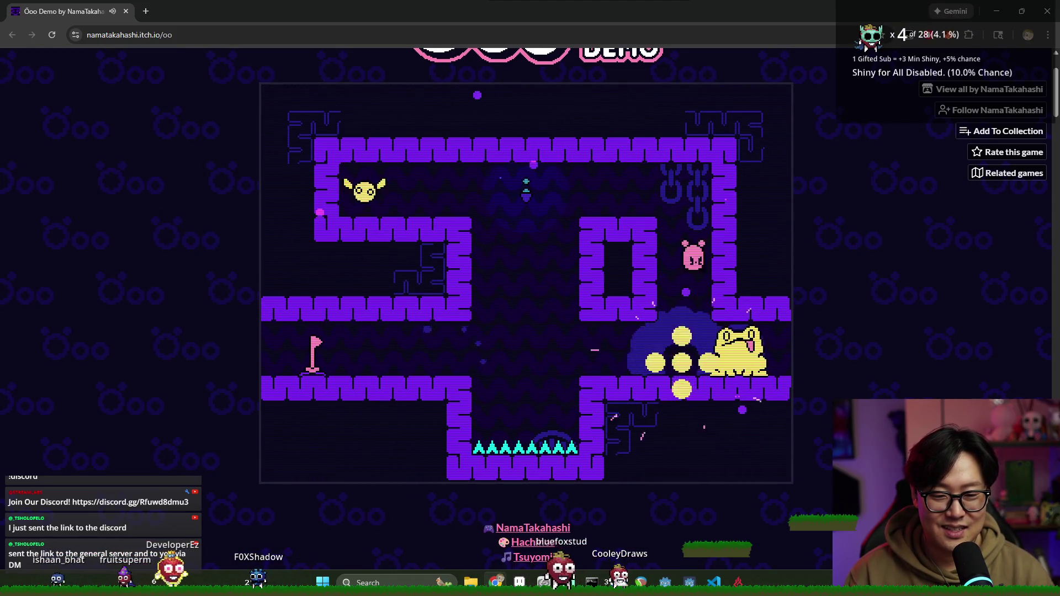
key(Left)
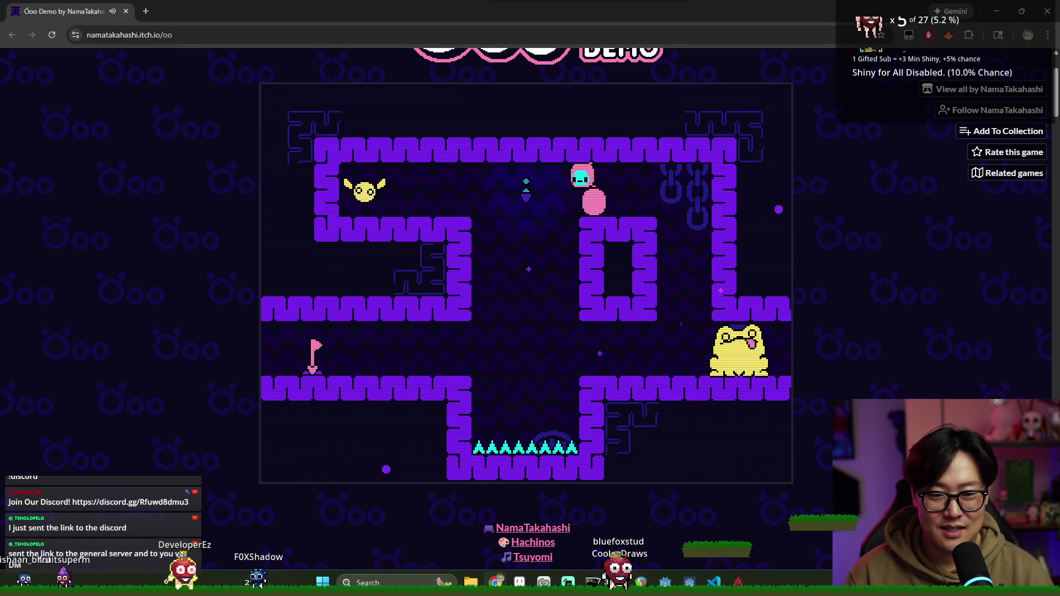
key(x)
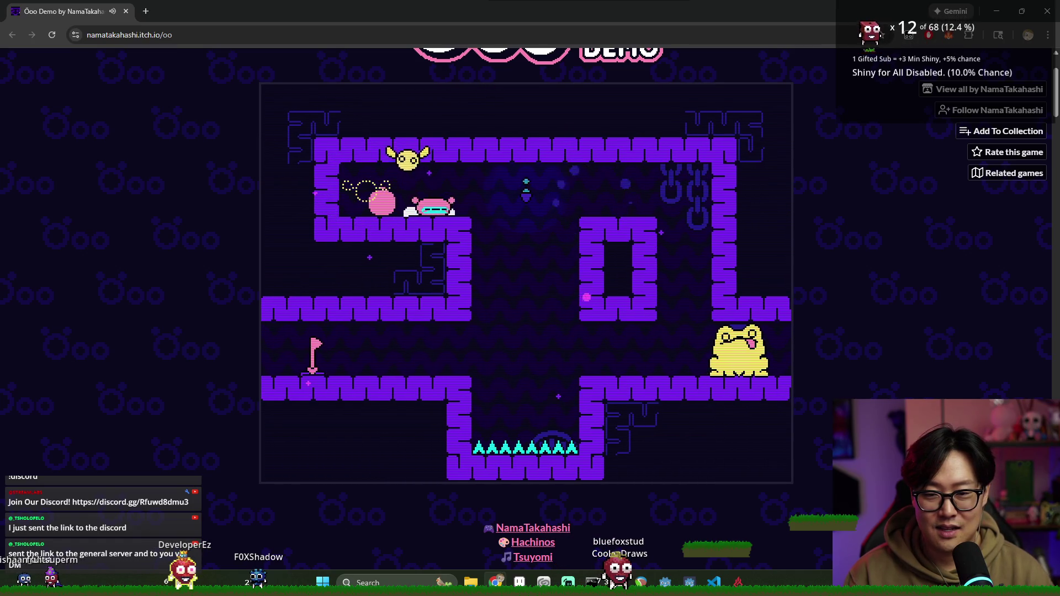
key(x)
key(Right)
key(x)
key(Right)
Bomb-jump up into the upper corridor and onto the blue blocks
key(Right)
key(Left)
key(Right)
key(Left)
key(x)
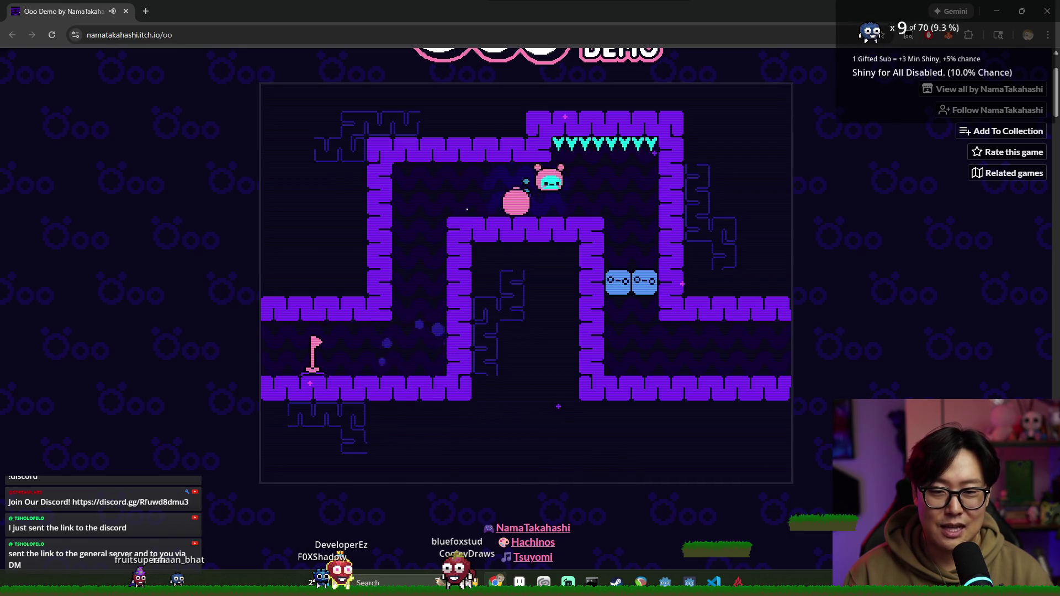
key(Right)
key(x)
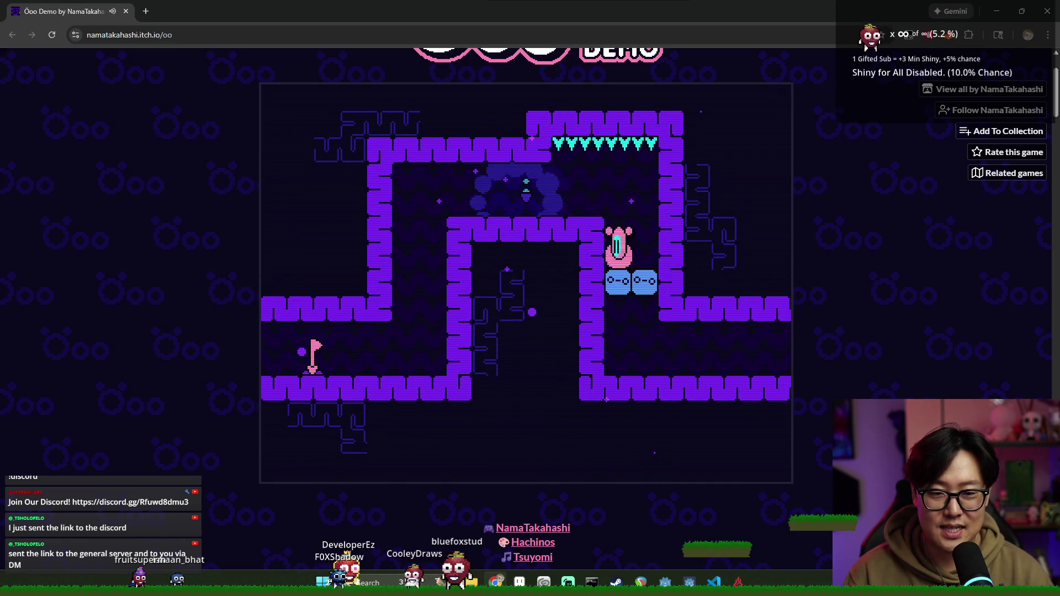
key(x)
Bomb-jump from the flag to the upper ledge, blow up the blue blocks, then return to the checkpoint
key(Right)
key(x)
key(x)
key(Right)
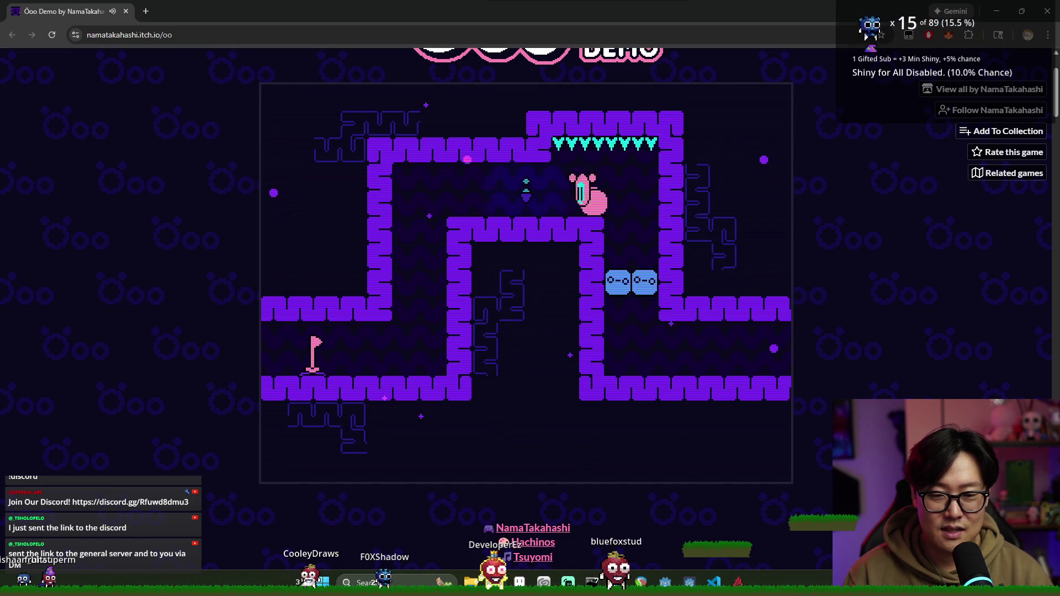
key(x)
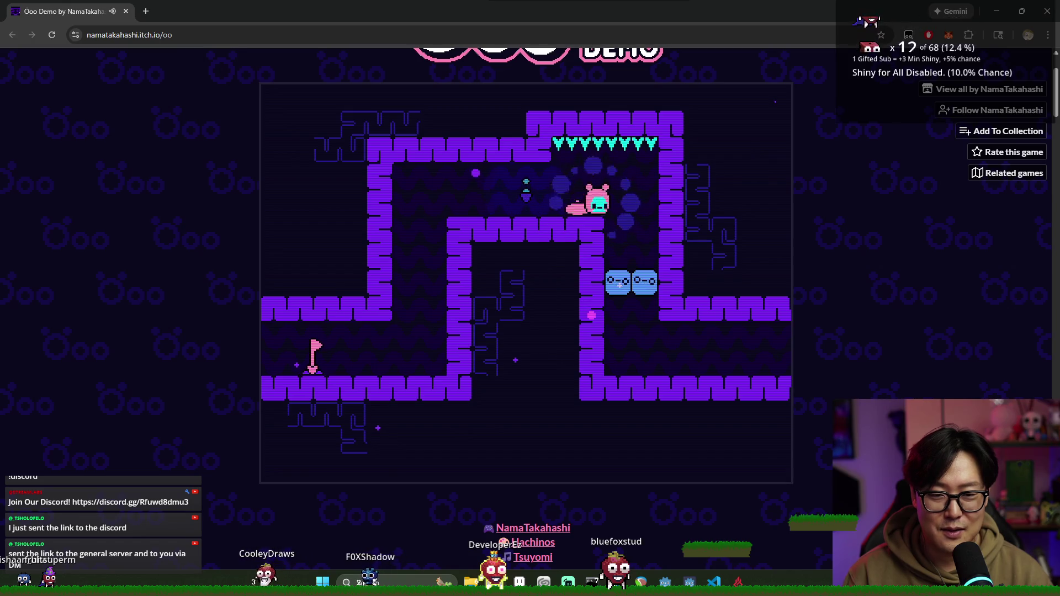
key(x)
key(x)
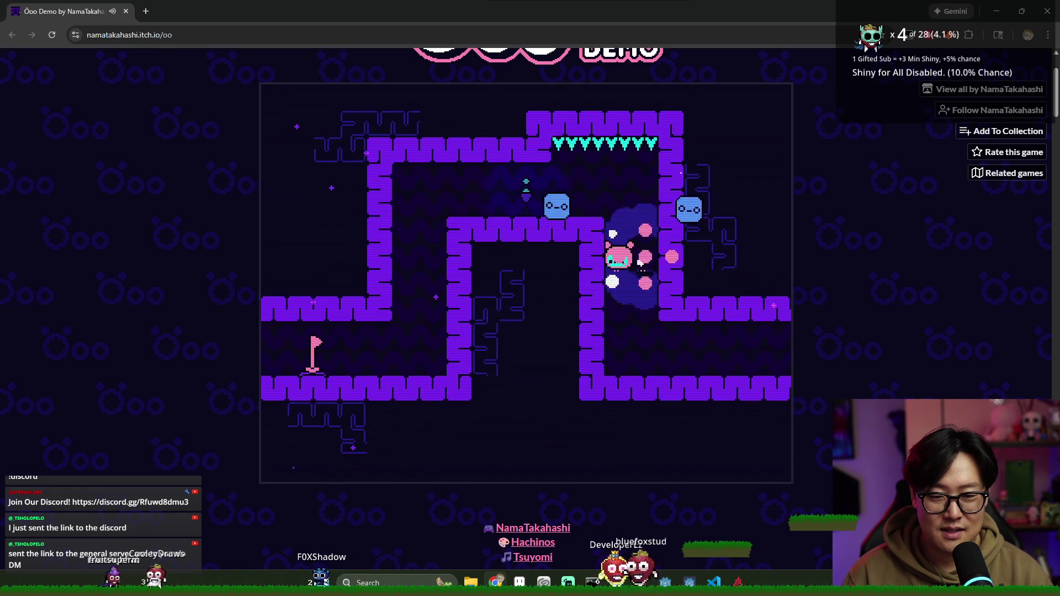
key(Right)
key(r)
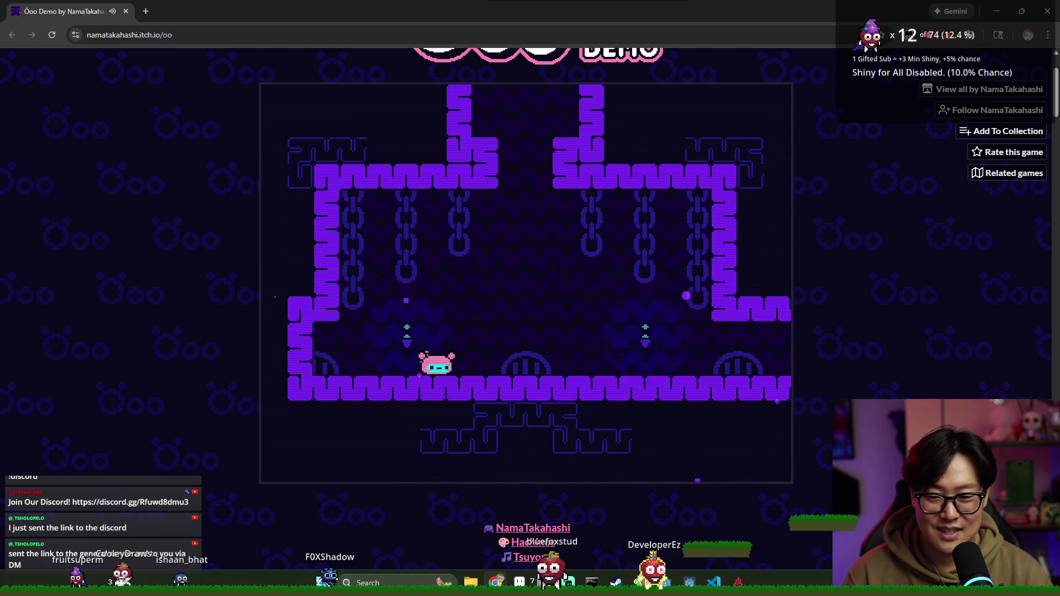
Blast open the chain room's left wall, then walk back right into the chain room
key(Right)
key(Right)
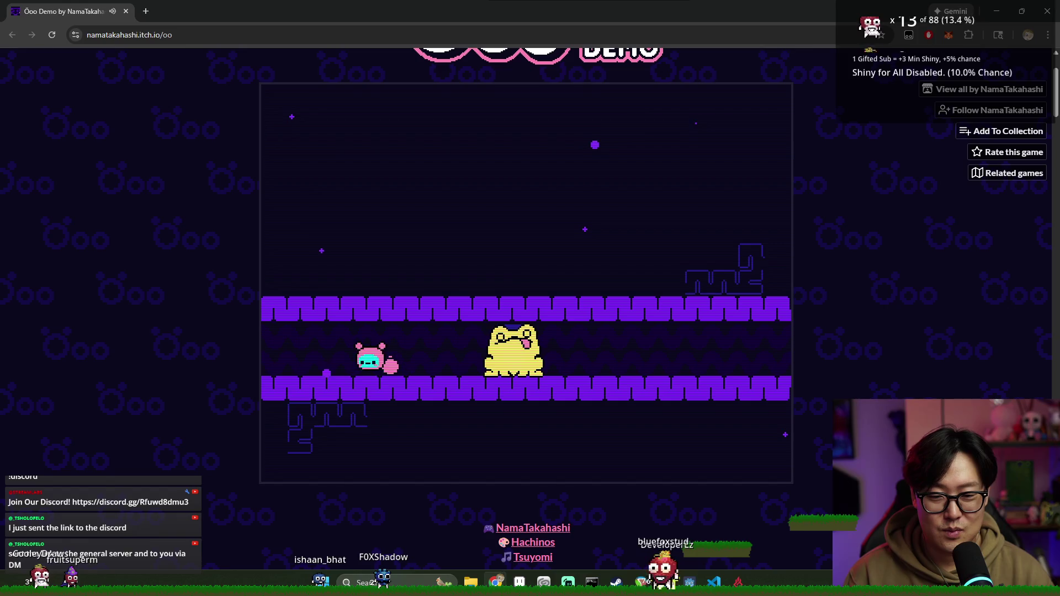
key(Left)
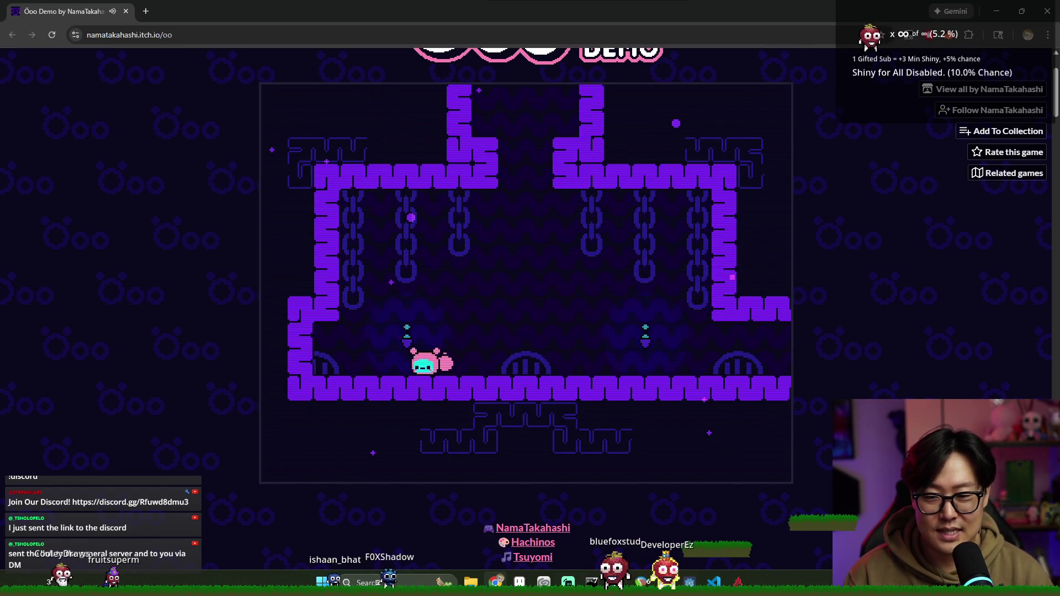
key(Left)
key(Left)
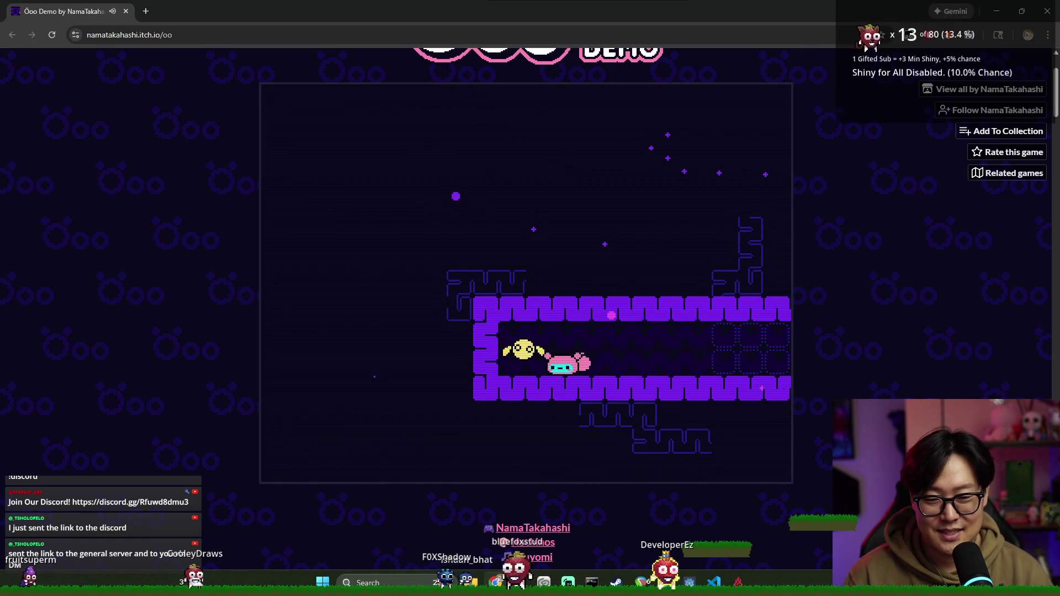
key(Right)
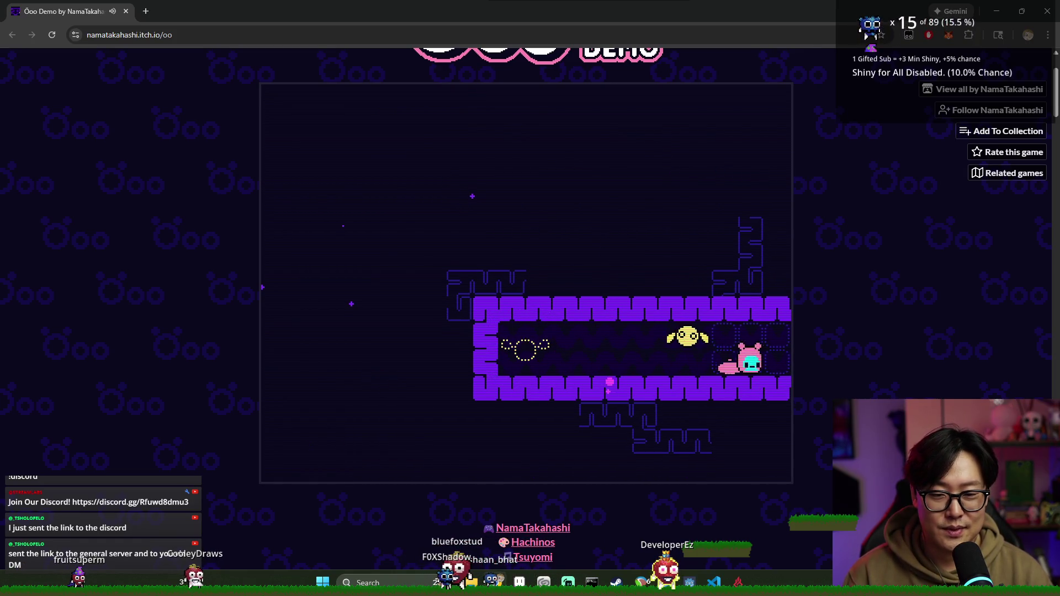
key(Right)
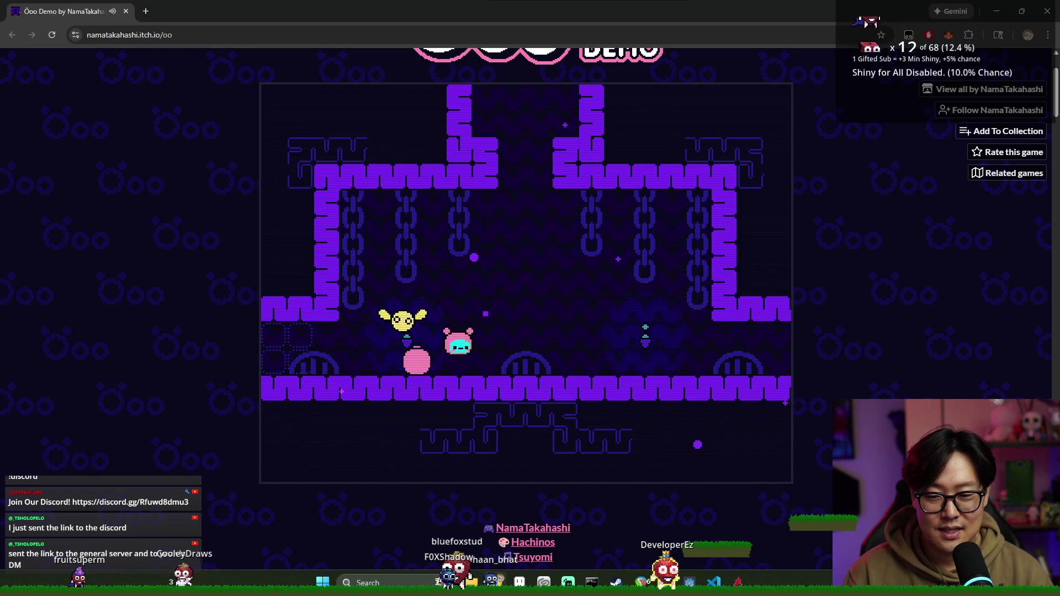
Chain bomb-jumps beside the yellow frog to launch upward and drift right
key(Right)
key(z)
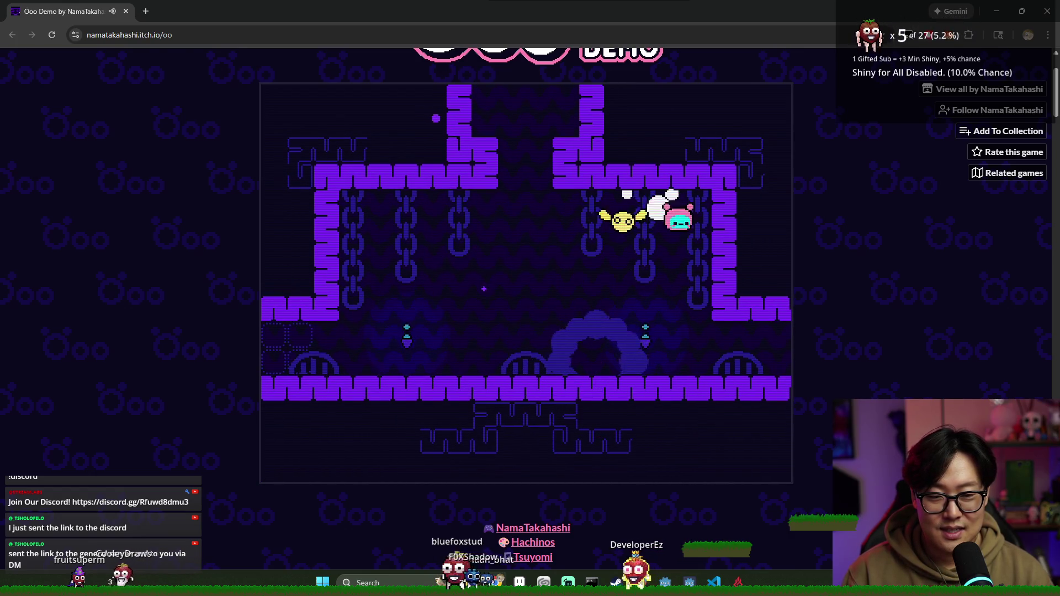
key(z)
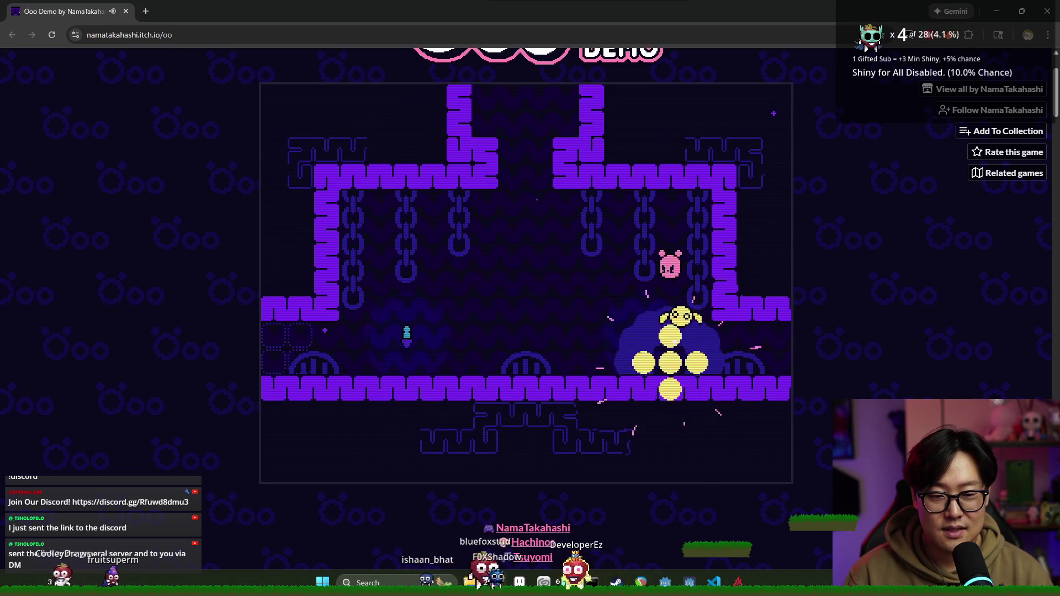
key(Left)
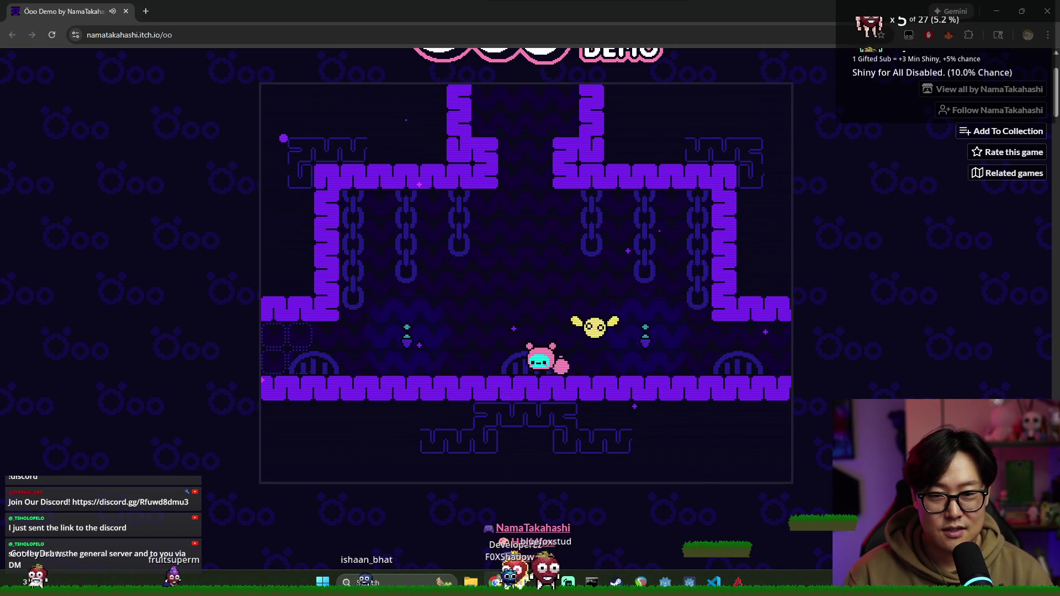
key(z)
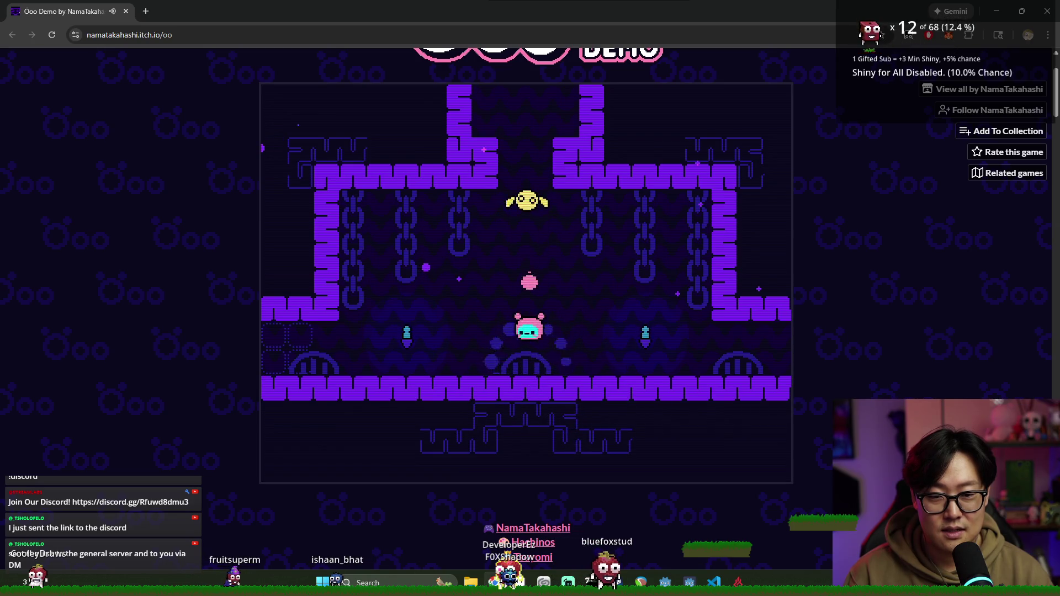
key(z)
key(Right)
key(z)
Run right through the corridor past the yellow frog into the spike room
key(Right)
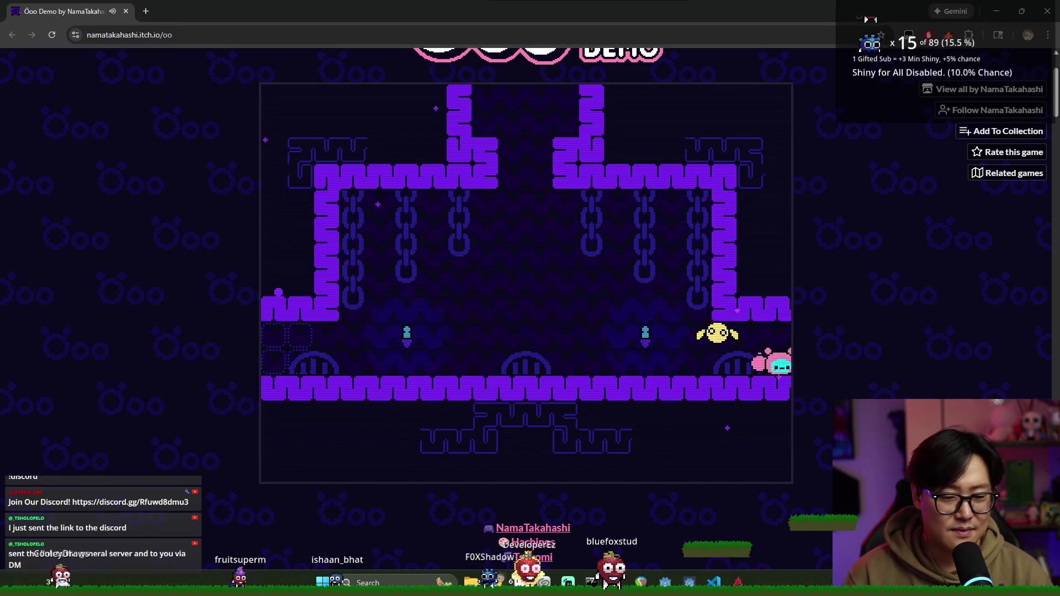
key(Right)
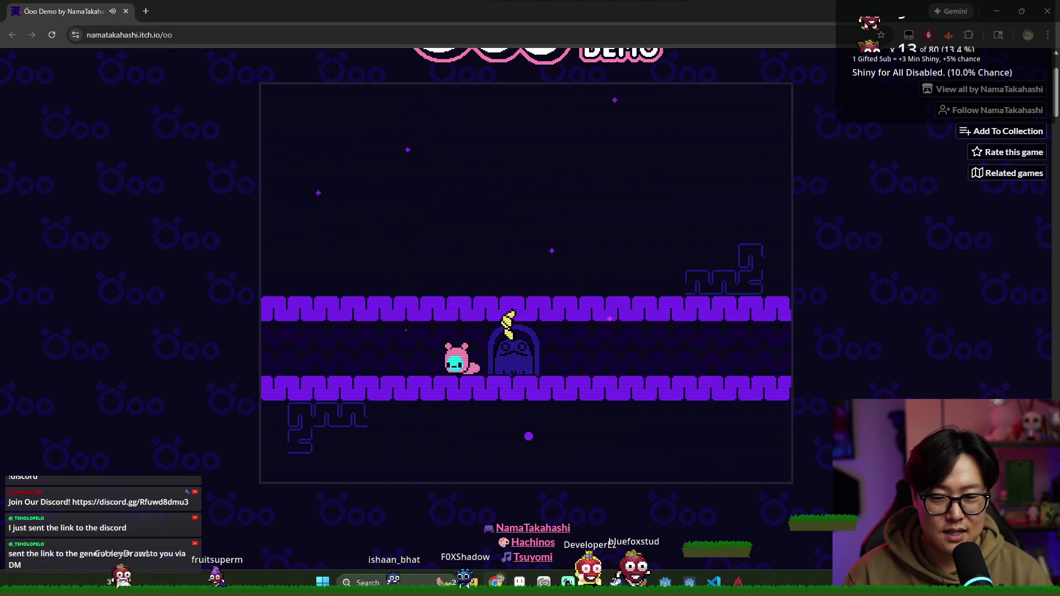
key(Right)
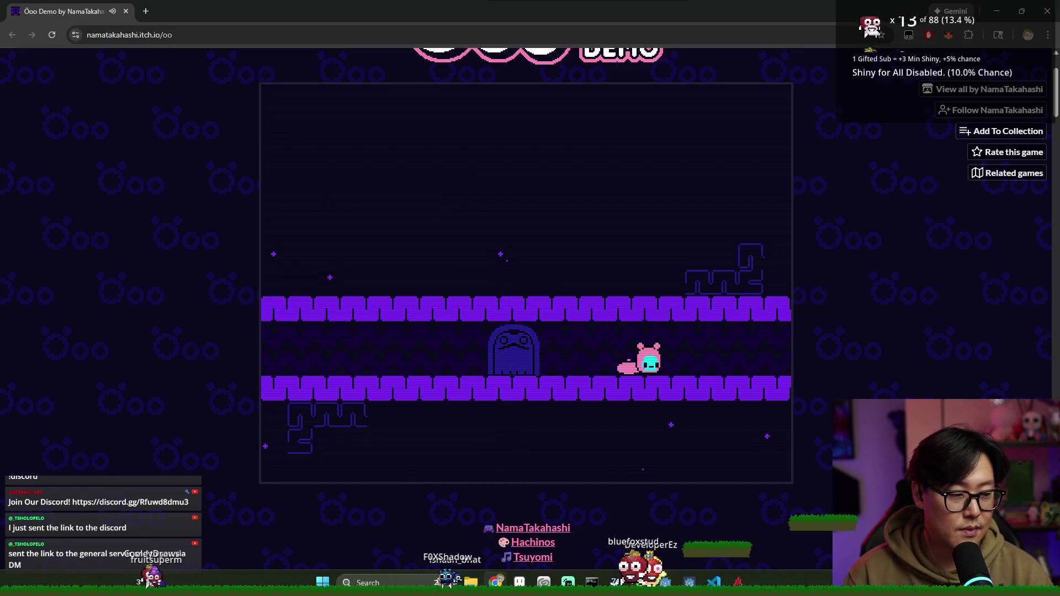
key(Right)
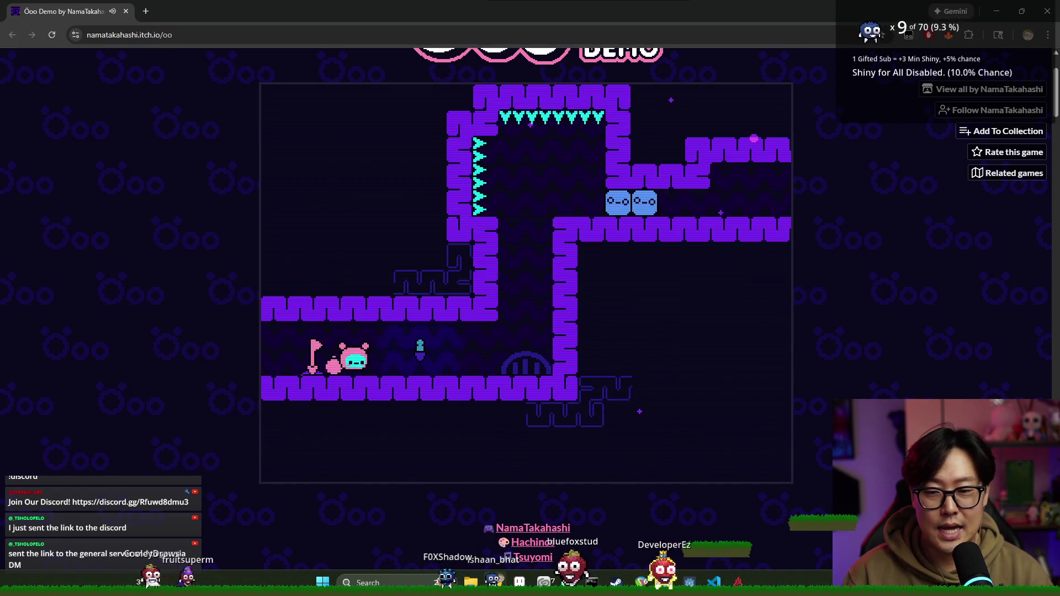
Bomb-jump to the ledge, blow up the blue blocks, and exit the spike room to the right
key(x)
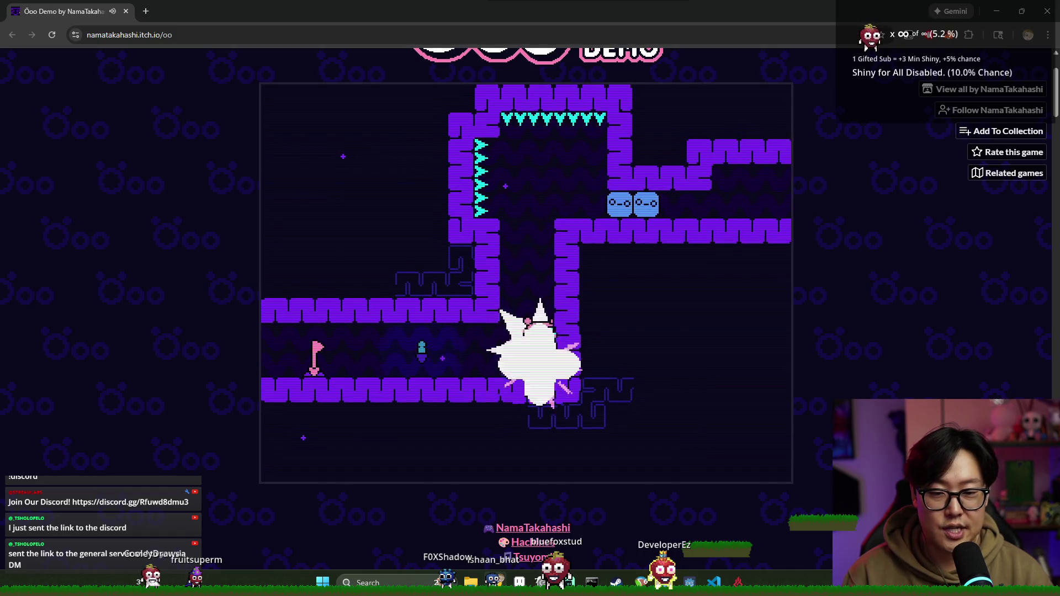
key(Right)
key(Left)
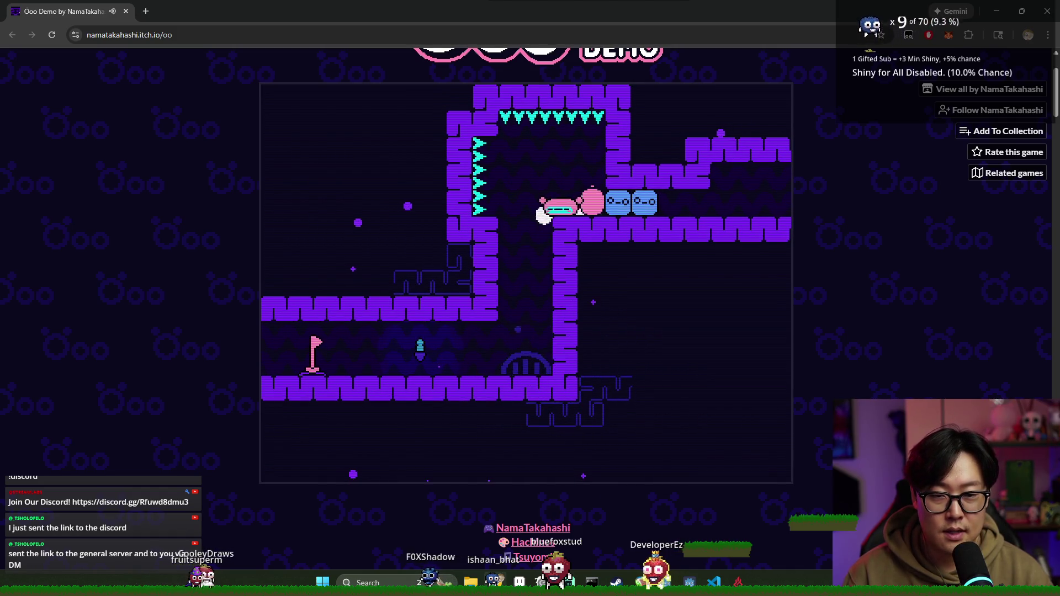
key(x)
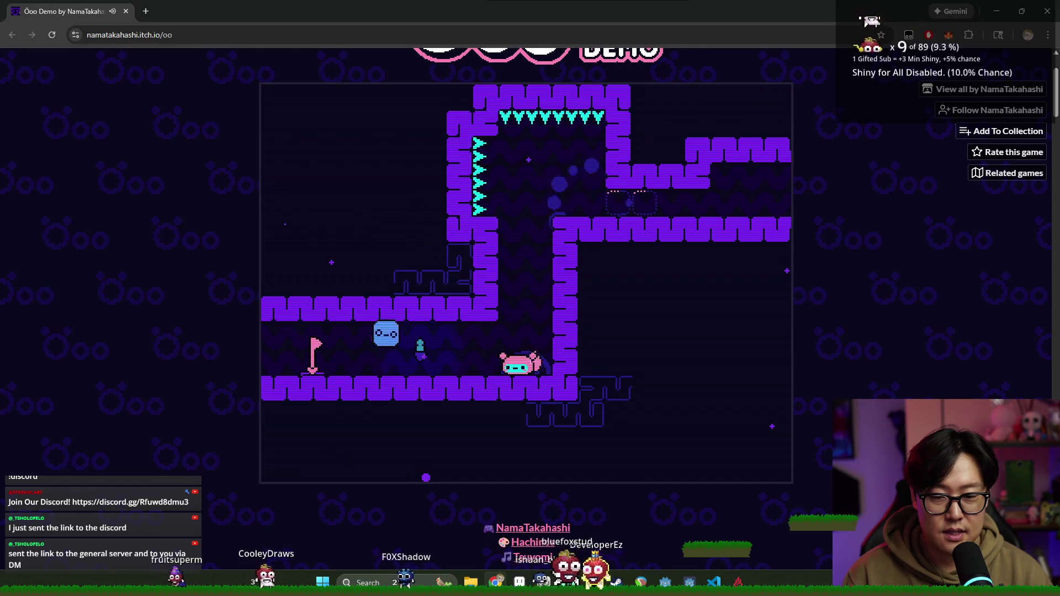
key(x)
key(Right)
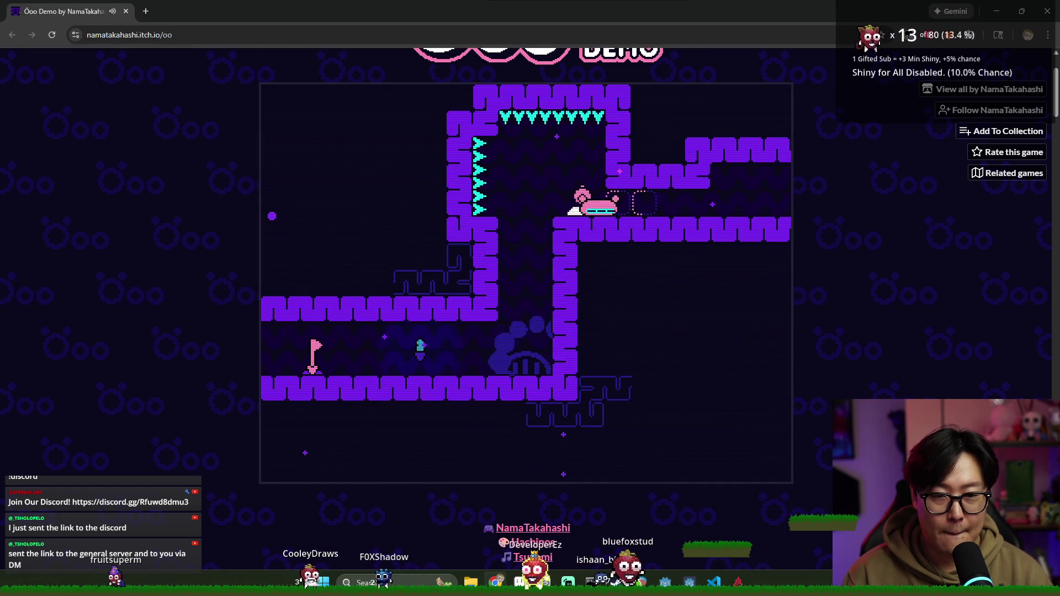
key(Right)
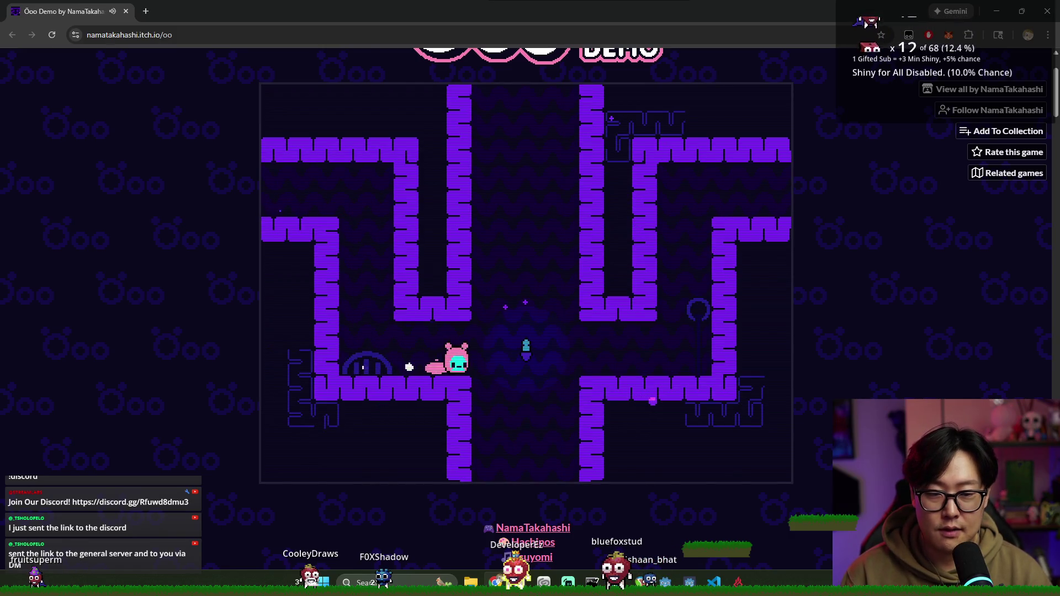
Drop down the shaft blasting its blue blocks, then smash left through more blue blocks past the flag
key(Right)
key(z)
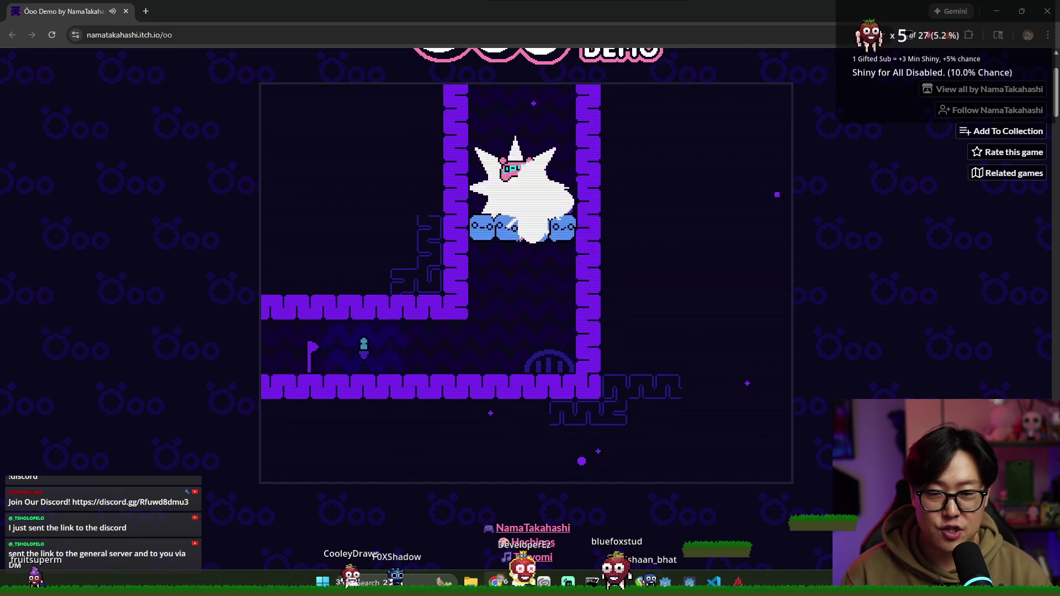
key(Left)
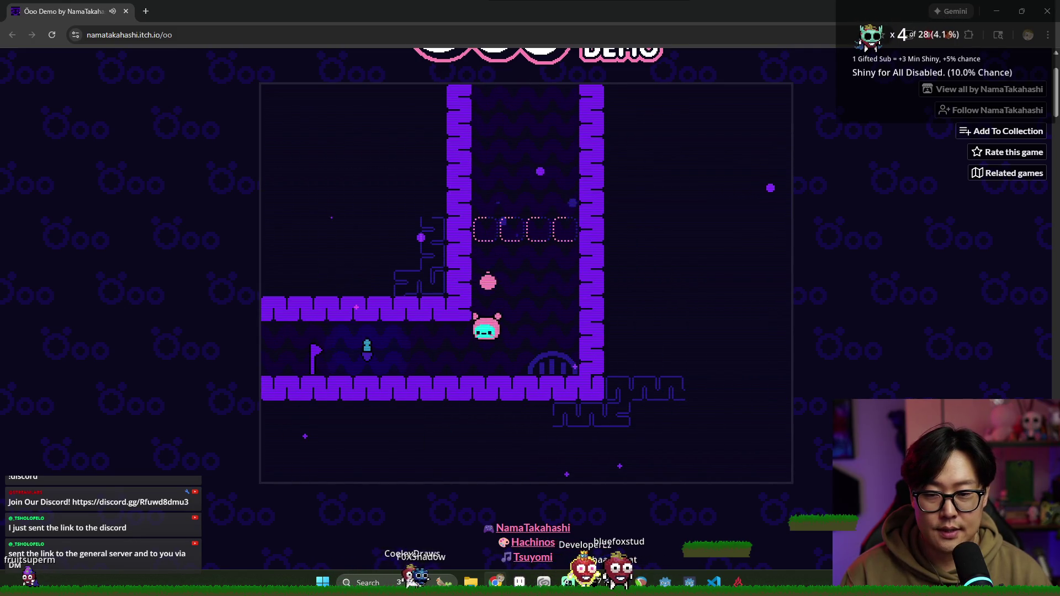
key(Left)
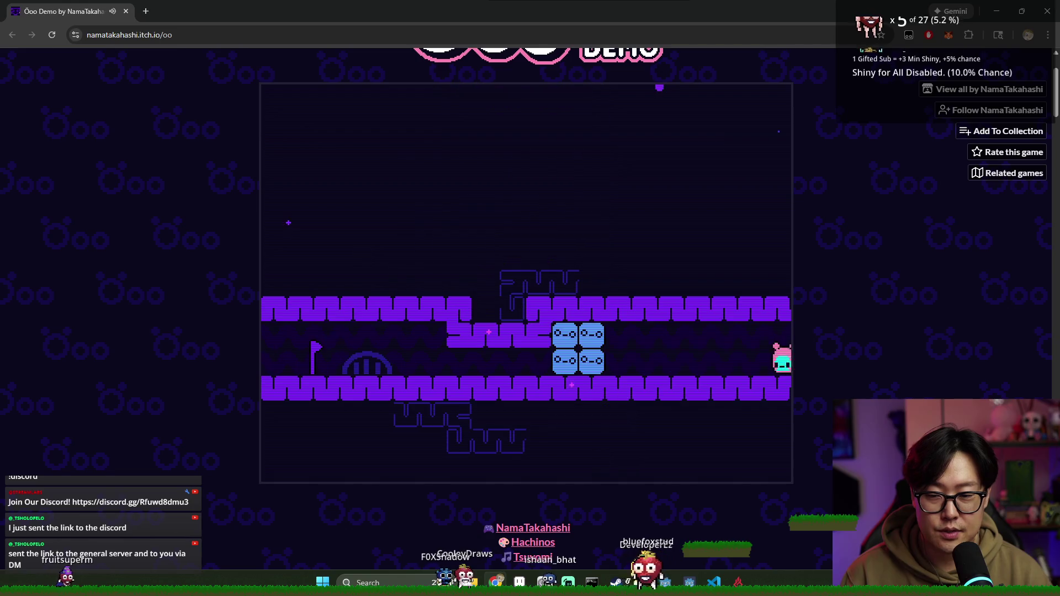
key(Left)
key(z)
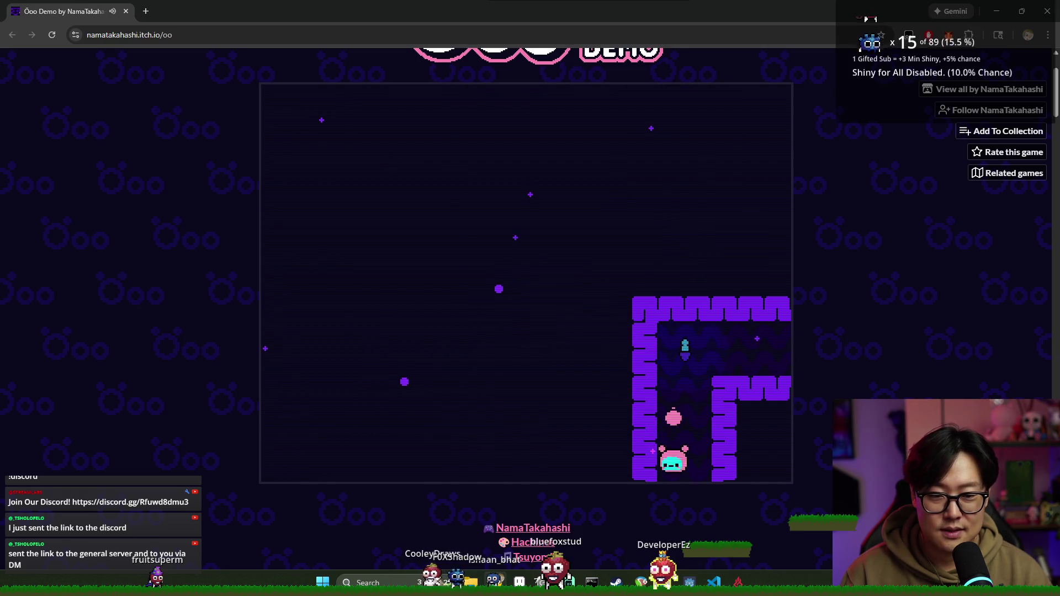
Climb the corridor, go down the left side, and bomb-jump out through the right corridor
key(Up)
key(Down)
key(Right)
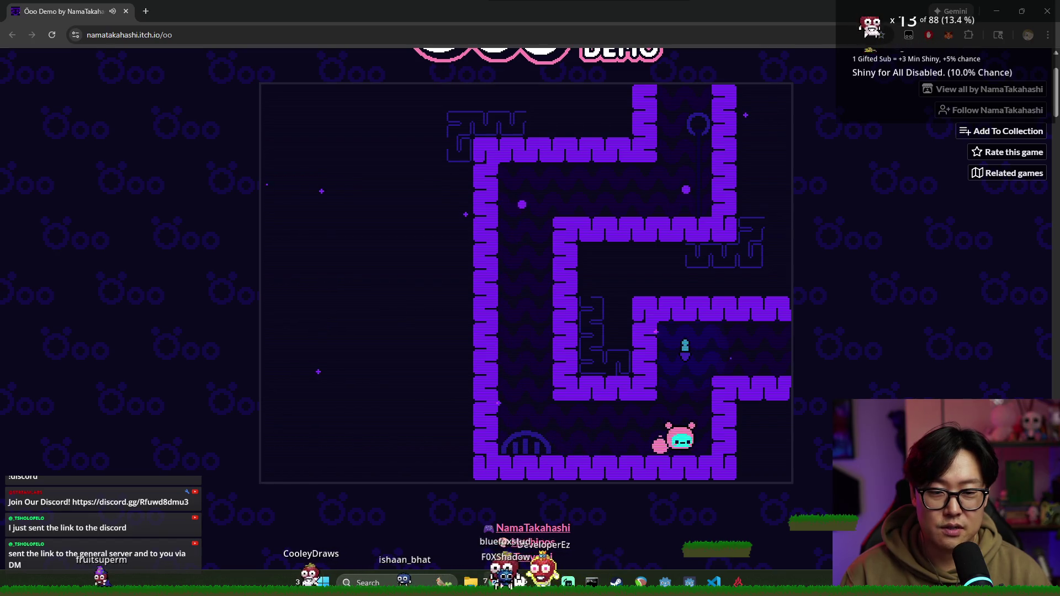
key(x)
key(Right)
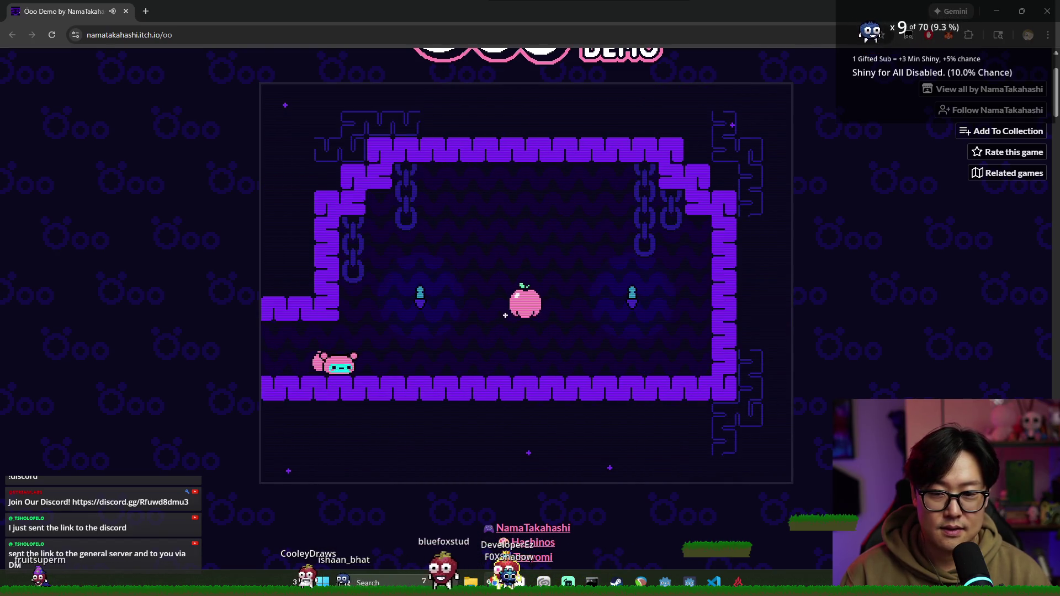
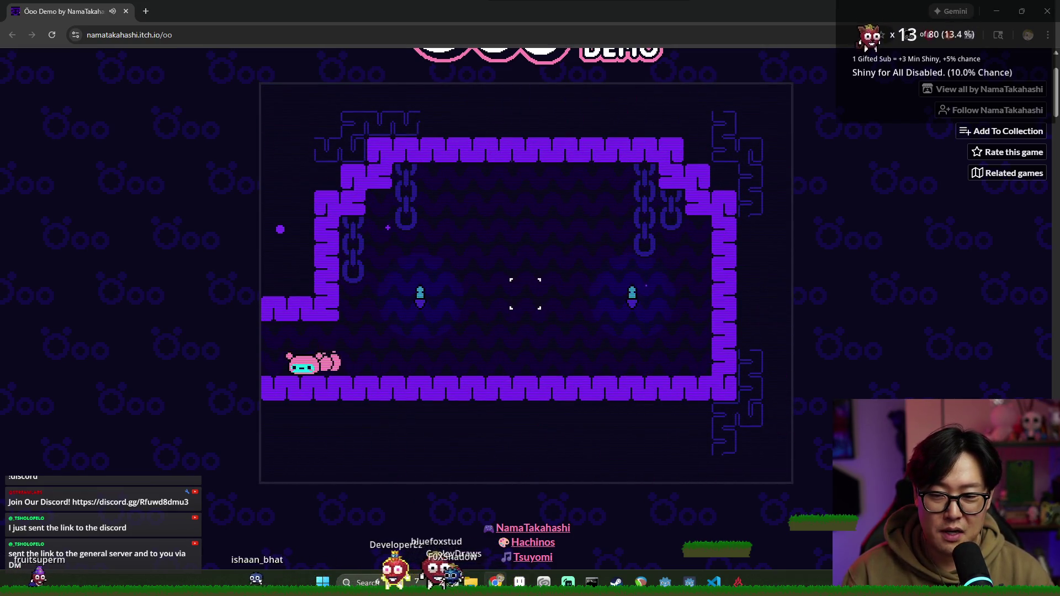
Bomb-jump through the rooms, pass the flag corridor and inflate a ball to stand on
key(Left)
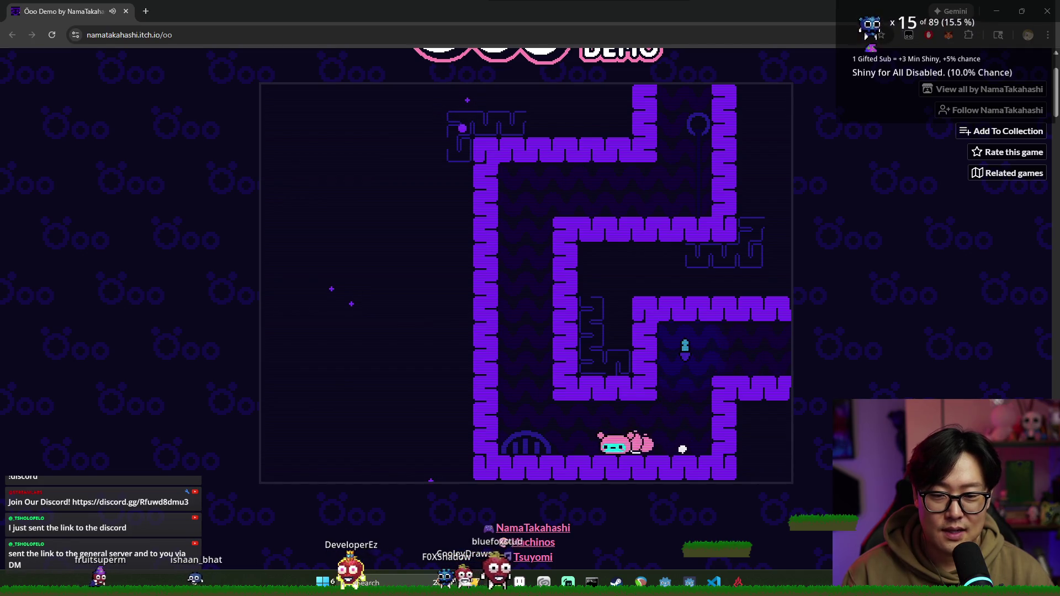
key(x)
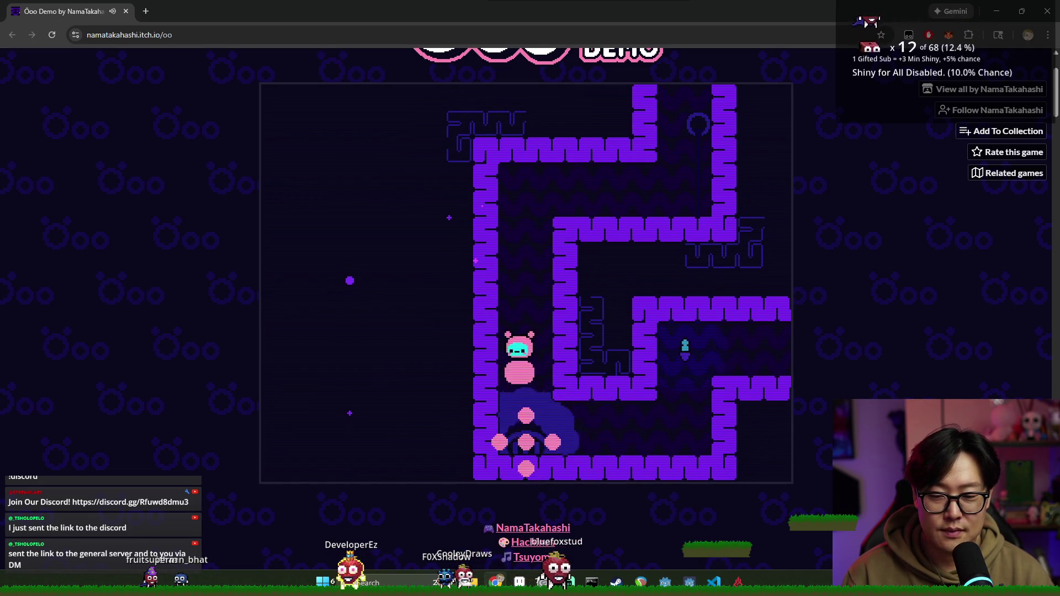
key(x)
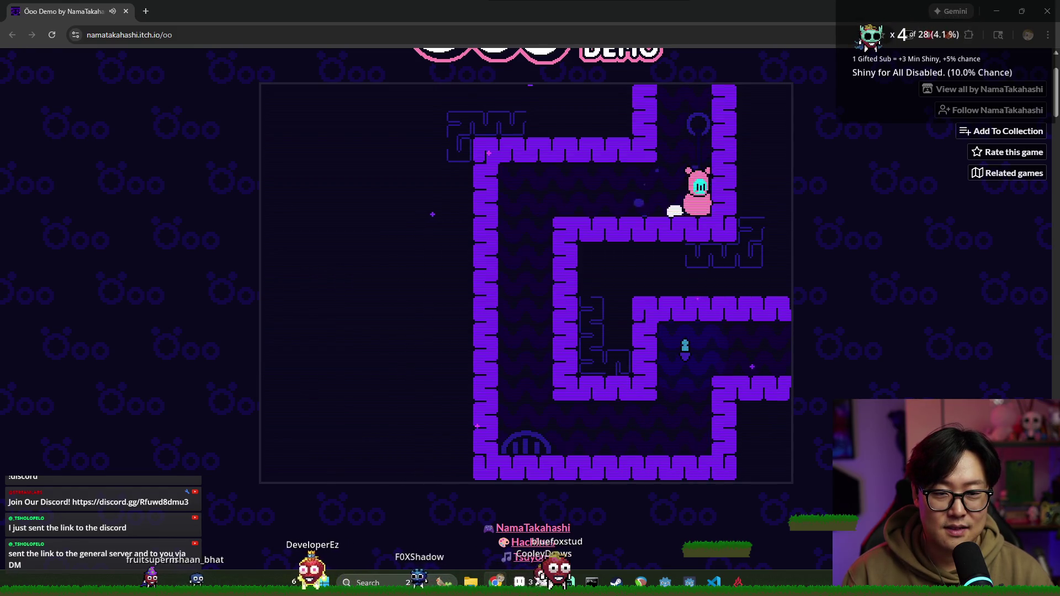
key(x)
key(Right)
key(x)
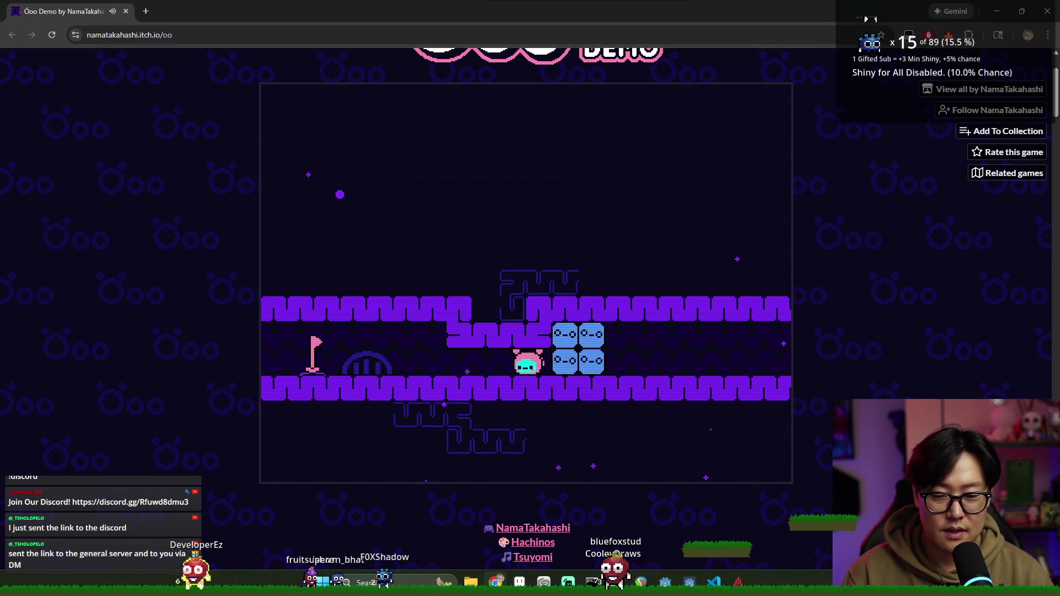
key(x)
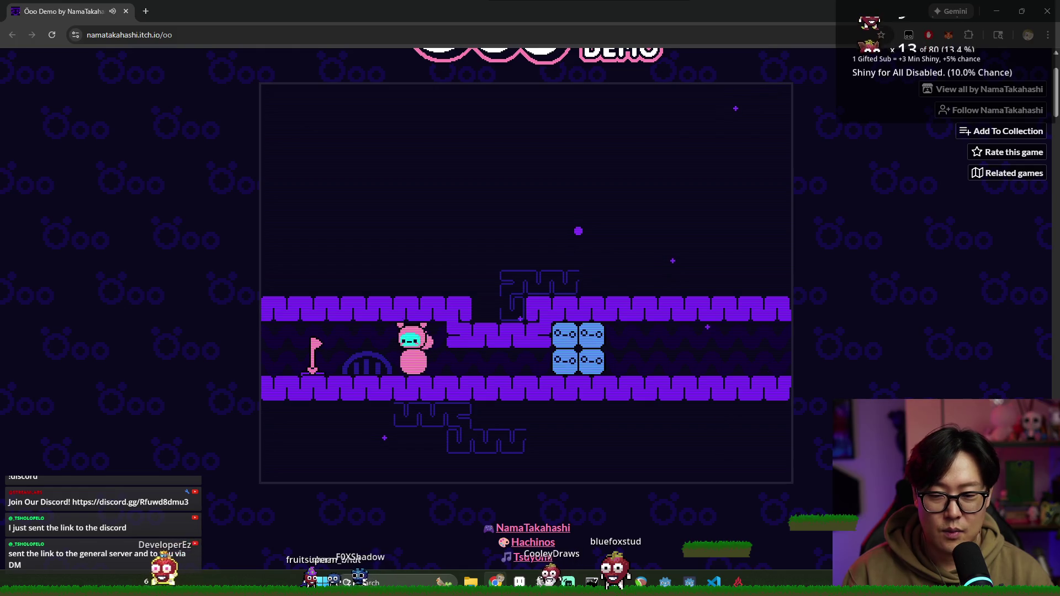
Blow the blue blocks out of the shaft and rise up it on bubble bursts
key(Left)
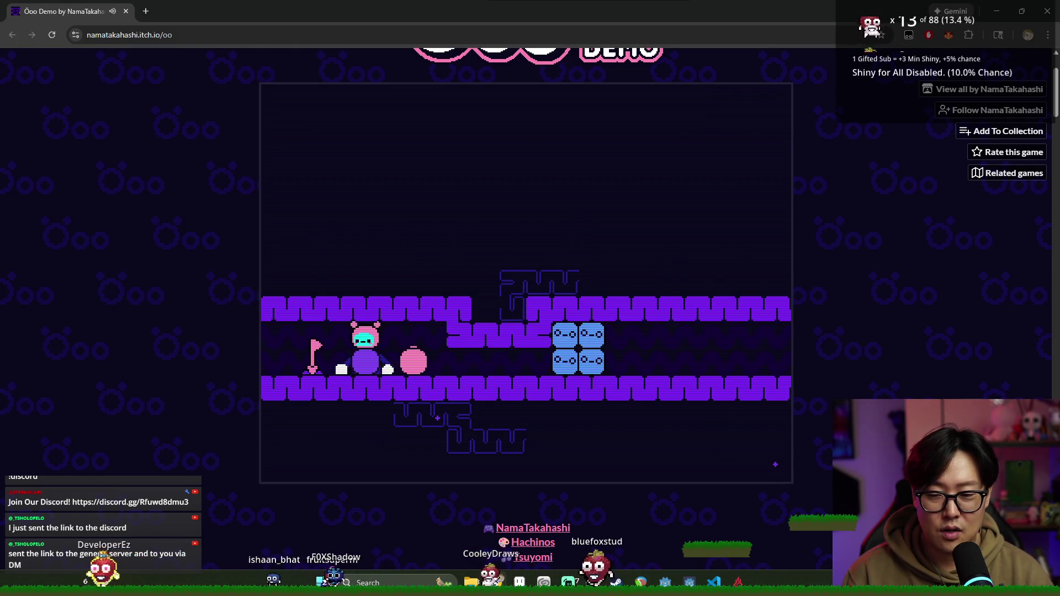
key(Right)
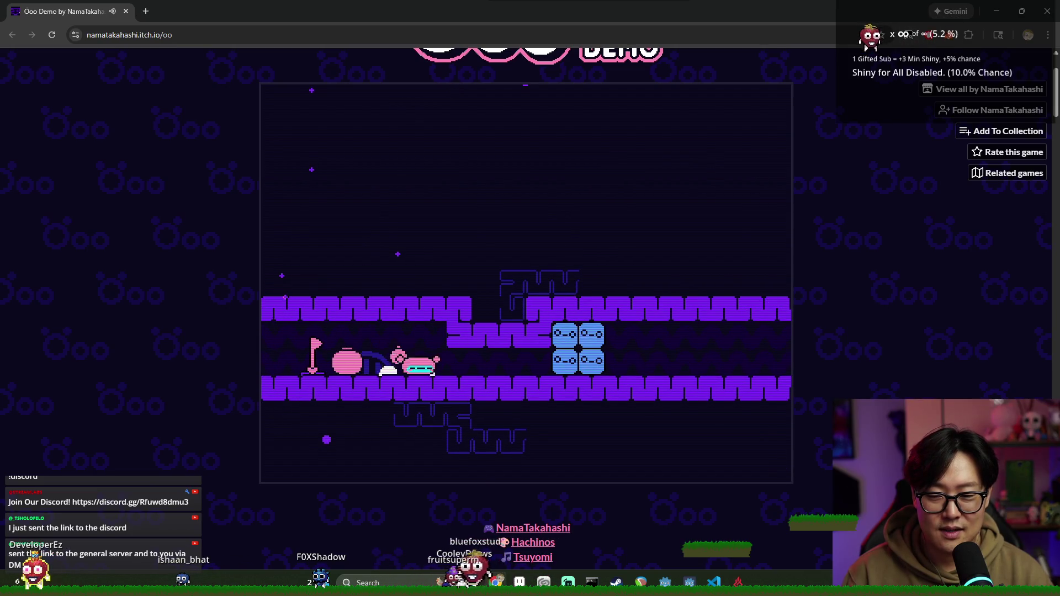
key(Right)
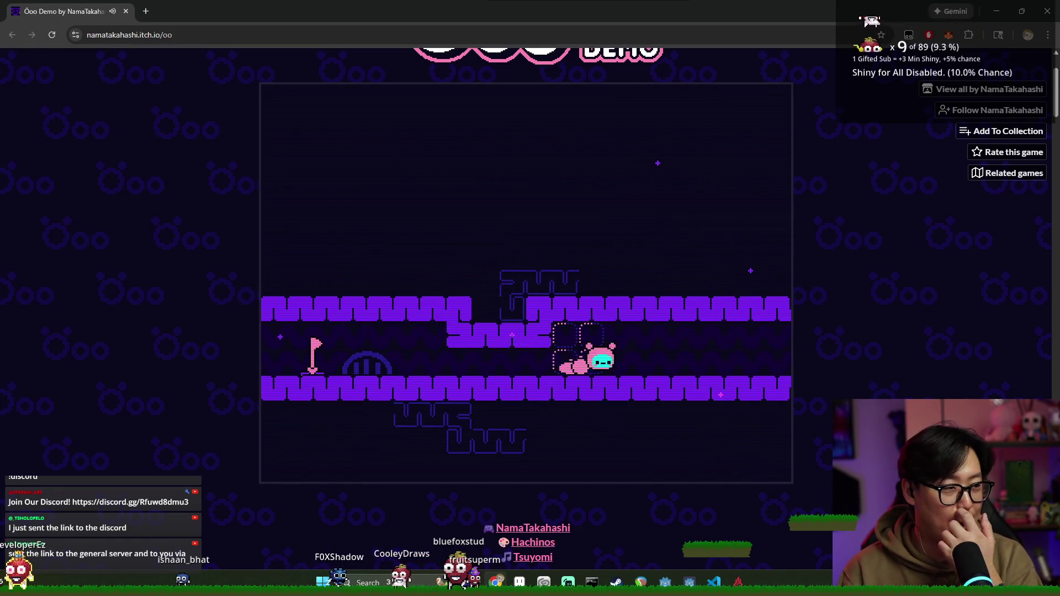
key(Right)
key(Right)
key(Right)
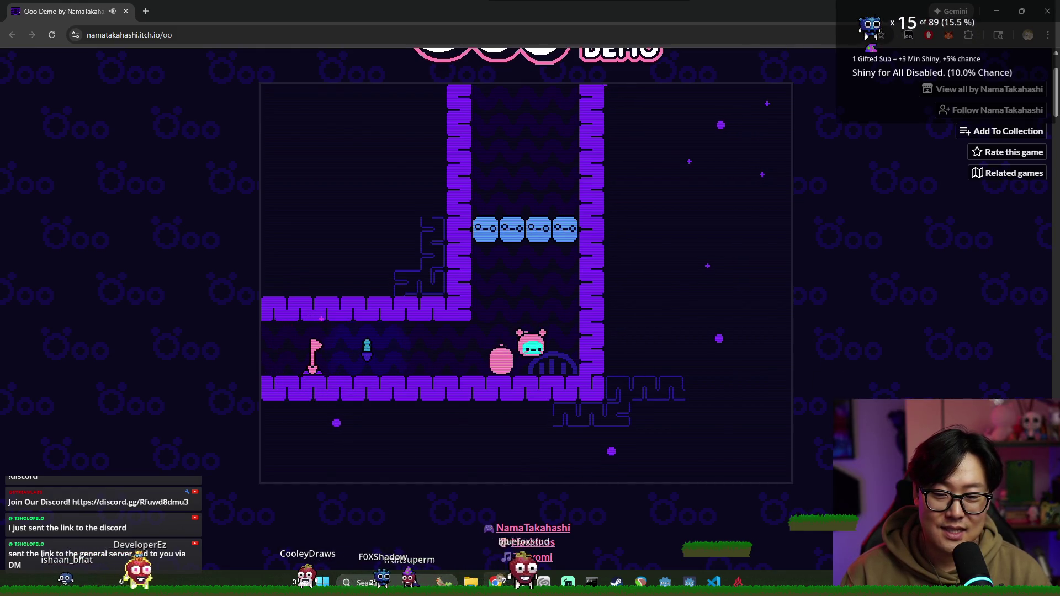
key(x)
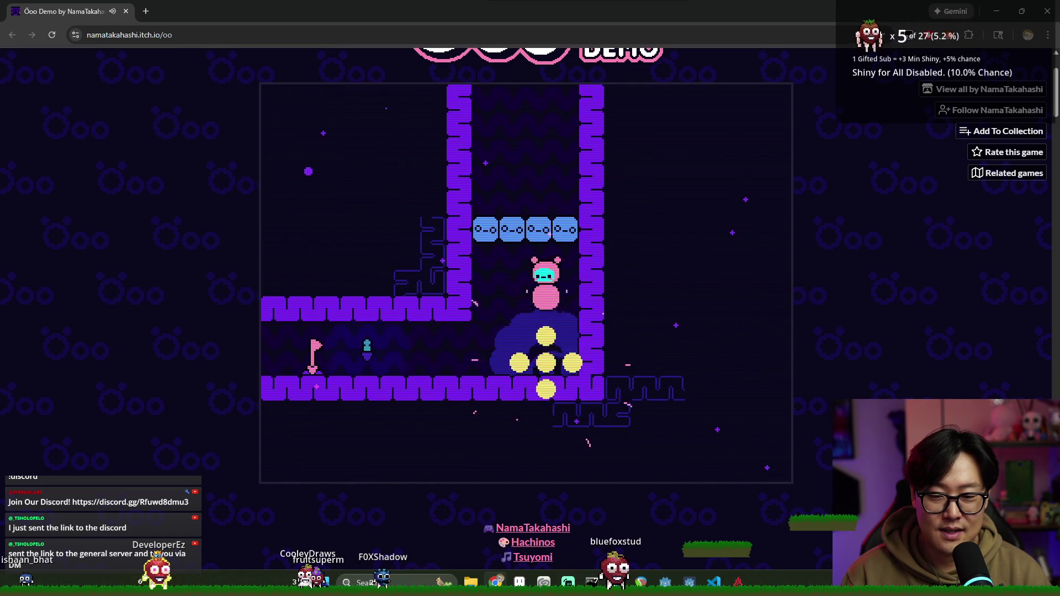
key(x)
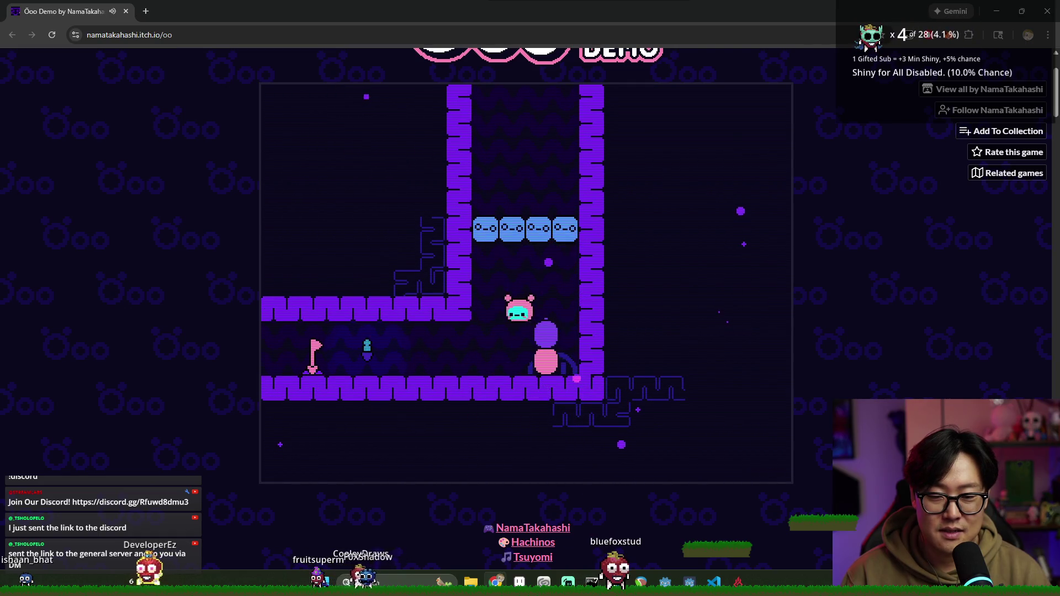
key(x)
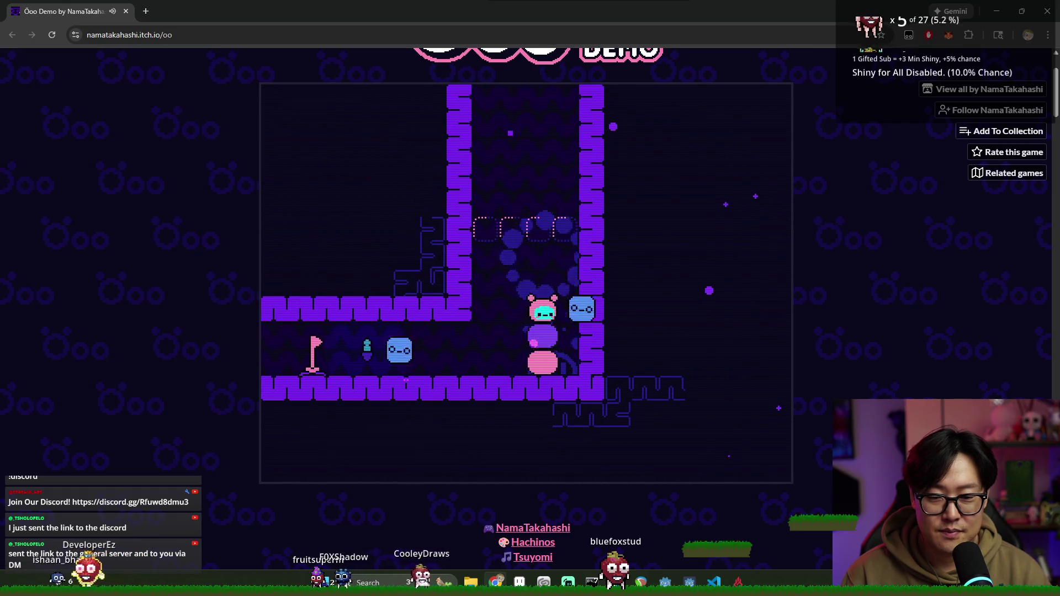
key(x)
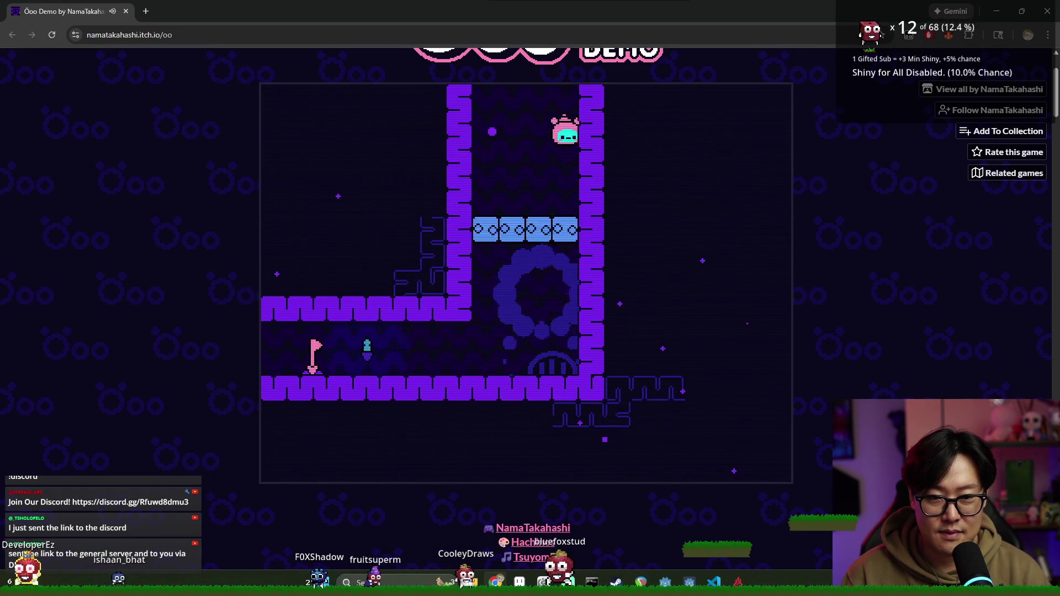
Blast the blue blocks again and fly up the shaft into the spike room
key(x)
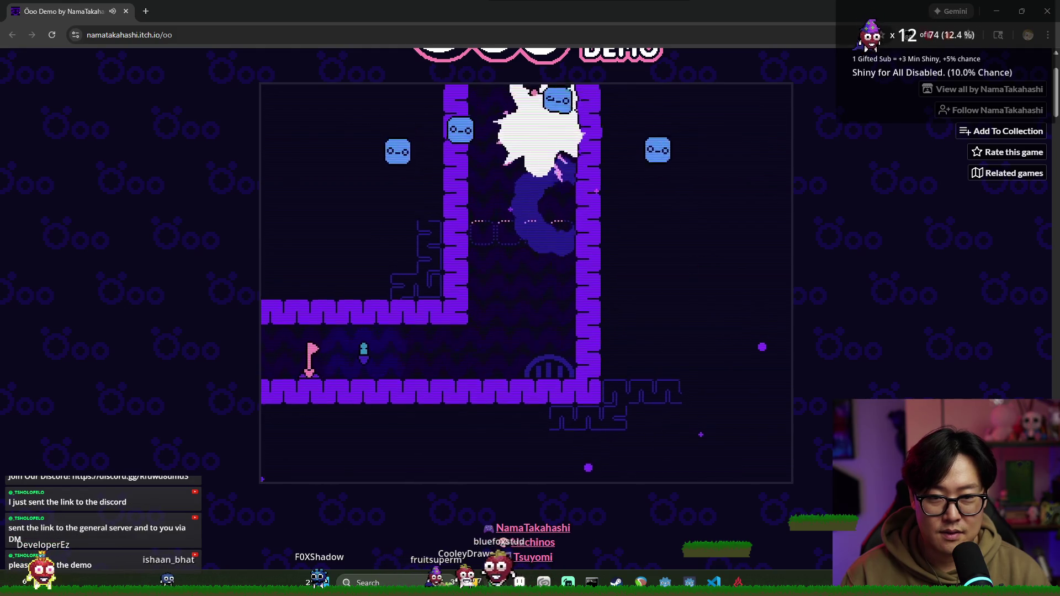
key(x)
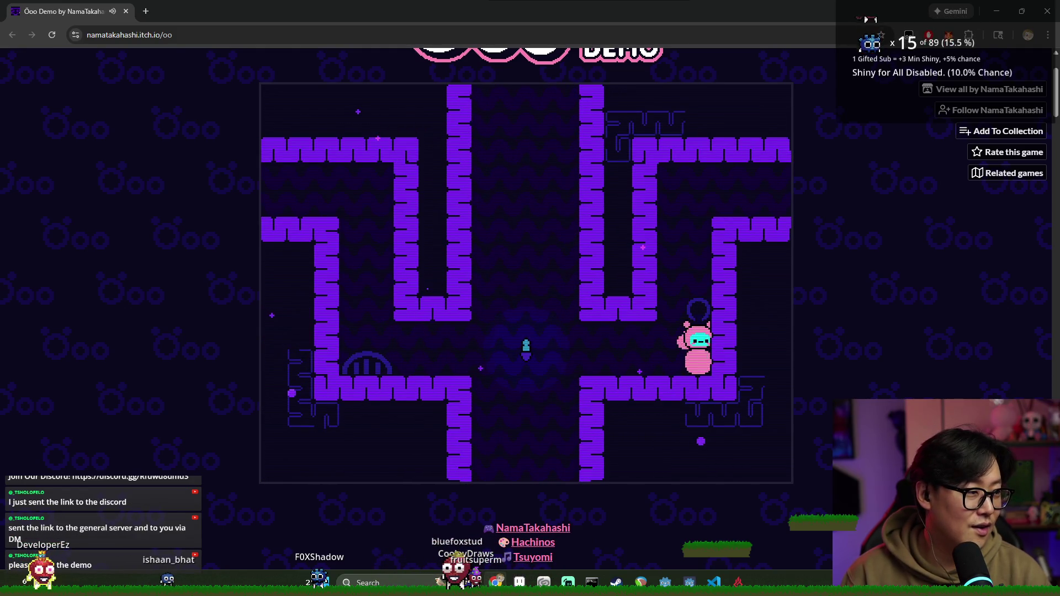
key(x)
key(Right)
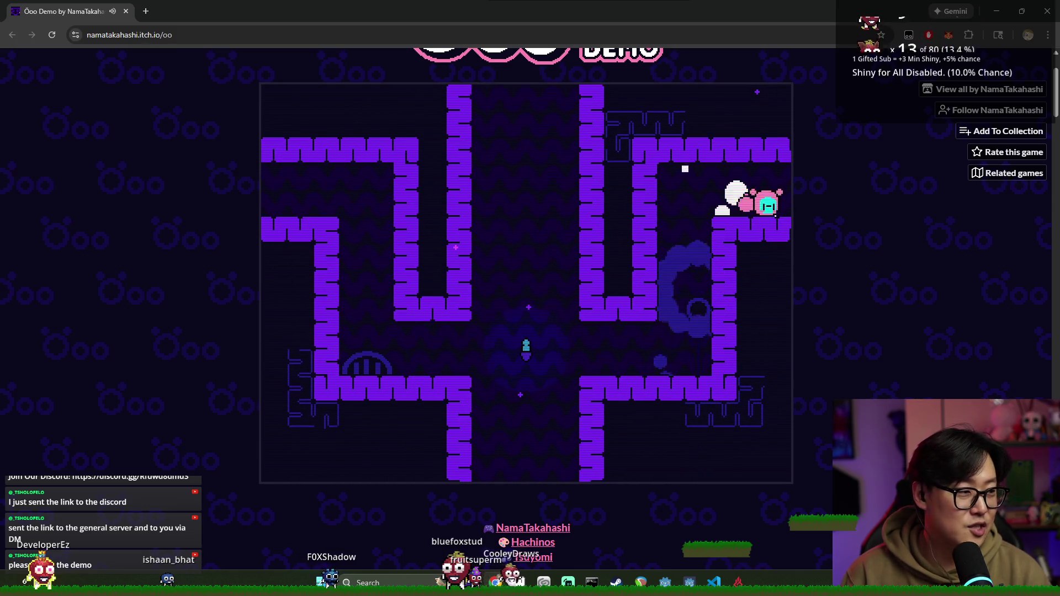
Burst purple bubbles to fly right over the spikes toward the right ledge
key(Right)
key(x)
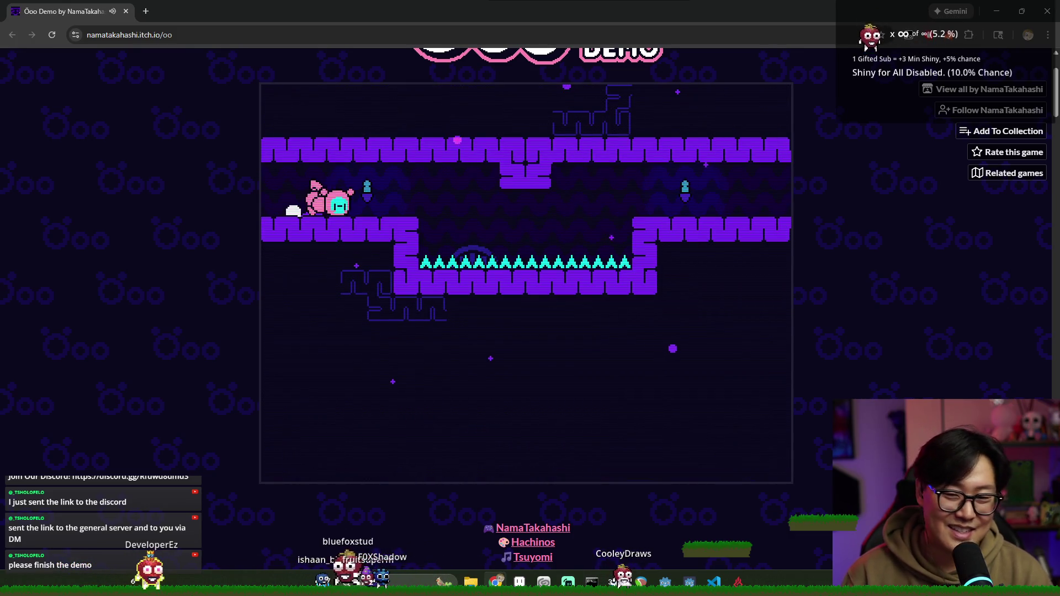
key(x)
key(Right)
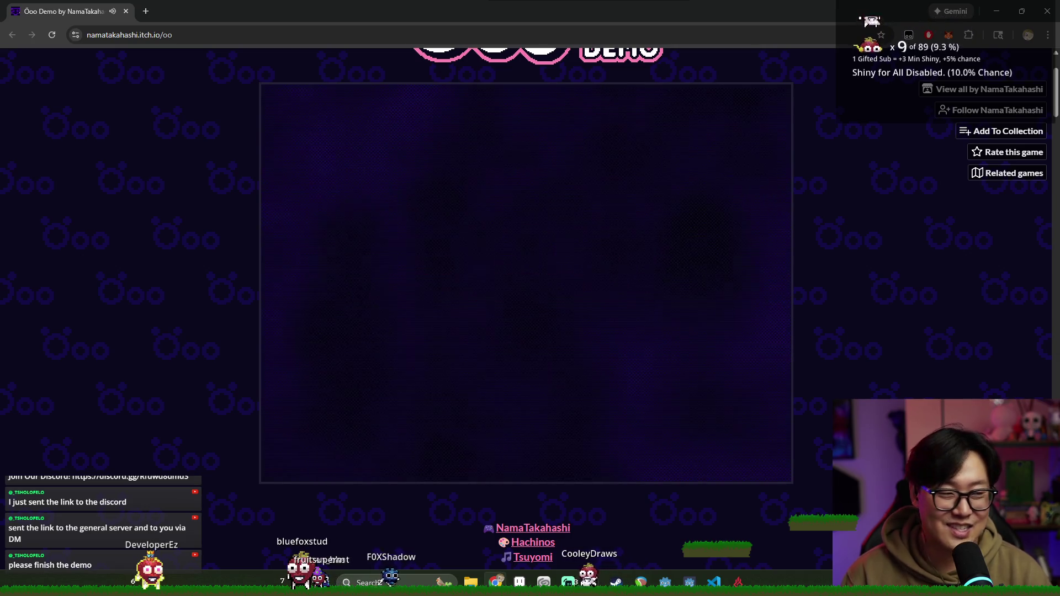
key(Right)
key(x)
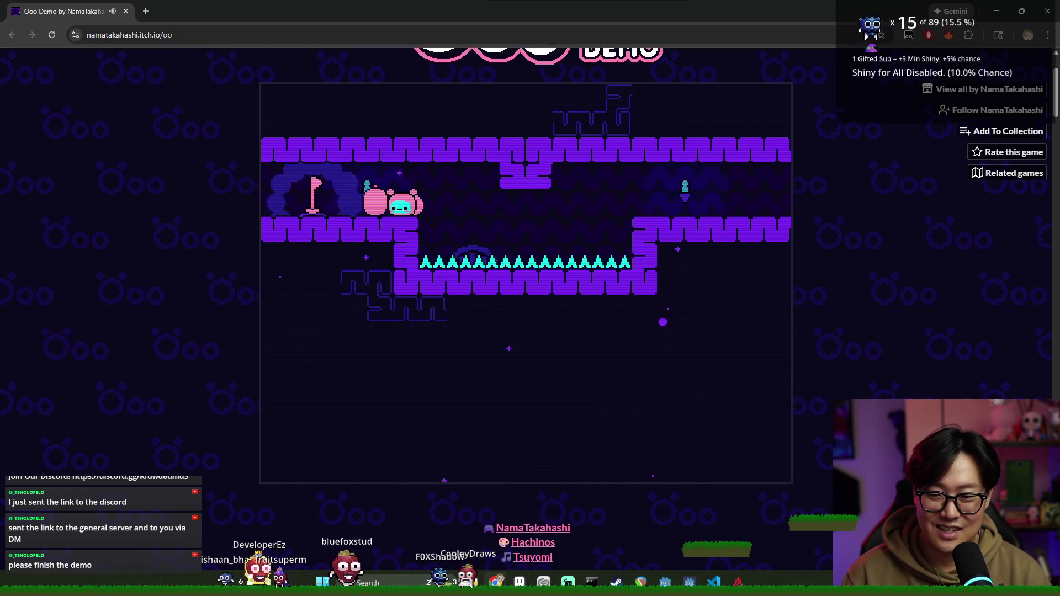
key(x)
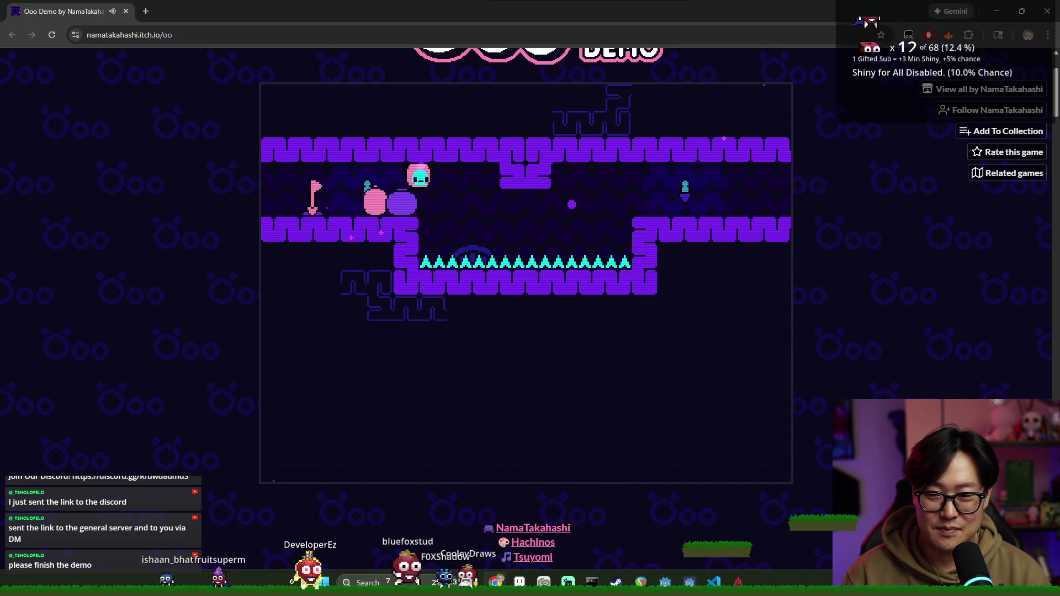
key(x)
key(Right)
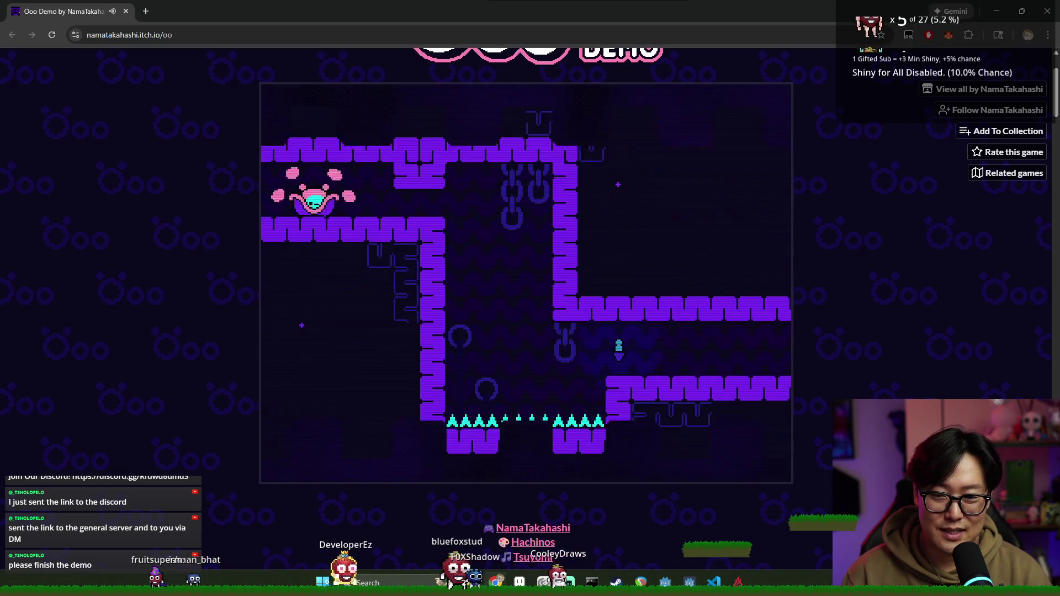
Place a bubble beside the pink ball, detonate it, then leave and re-enter to reset
key(x)
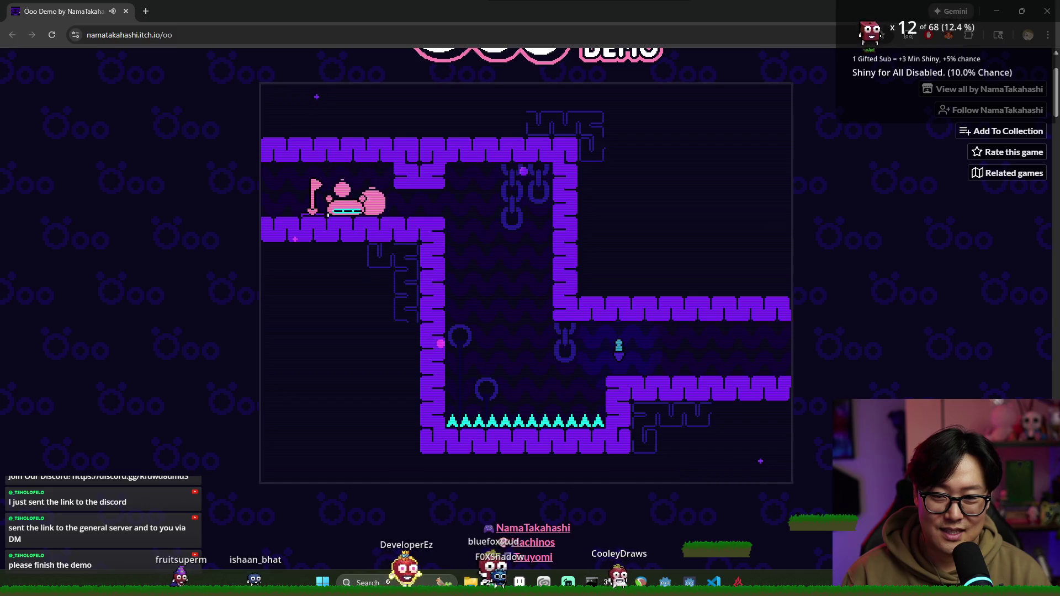
key(Left)
key(Right)
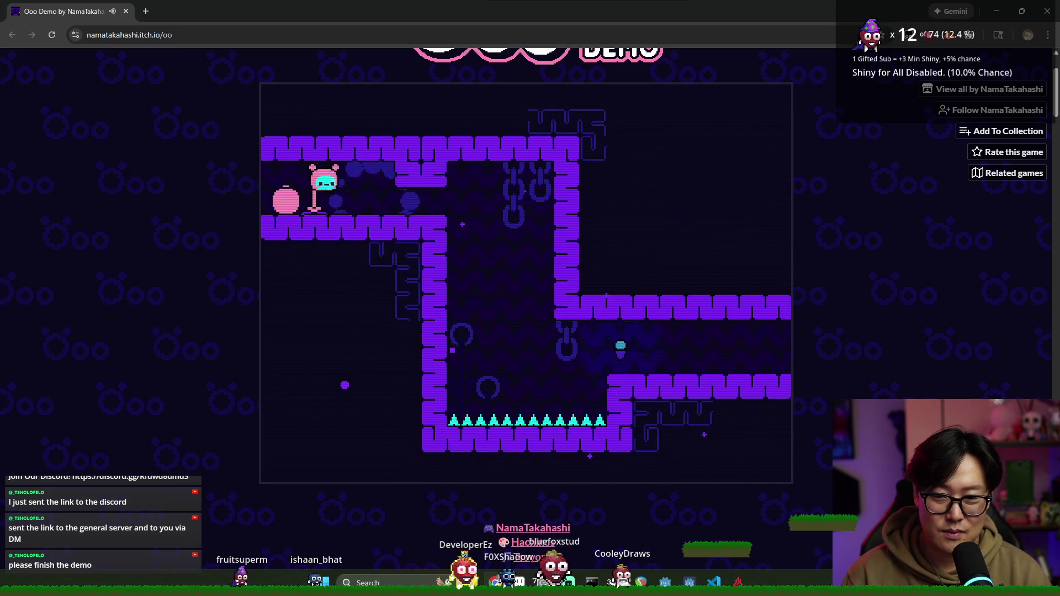
key(x)
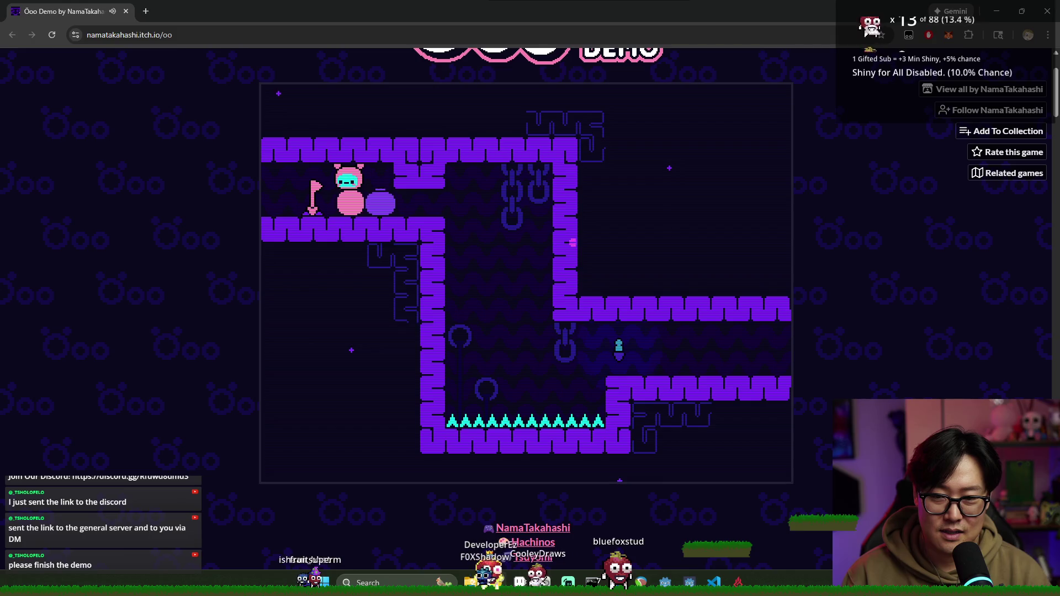
key(Left)
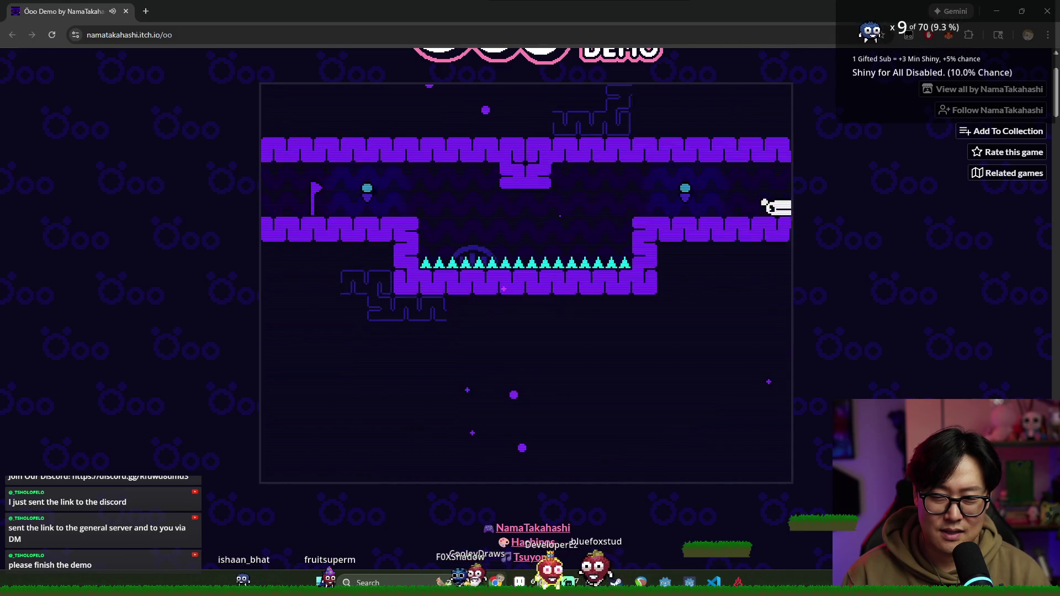
Return to the flag and detonate the pink bombs to blast into the next room
key(Right)
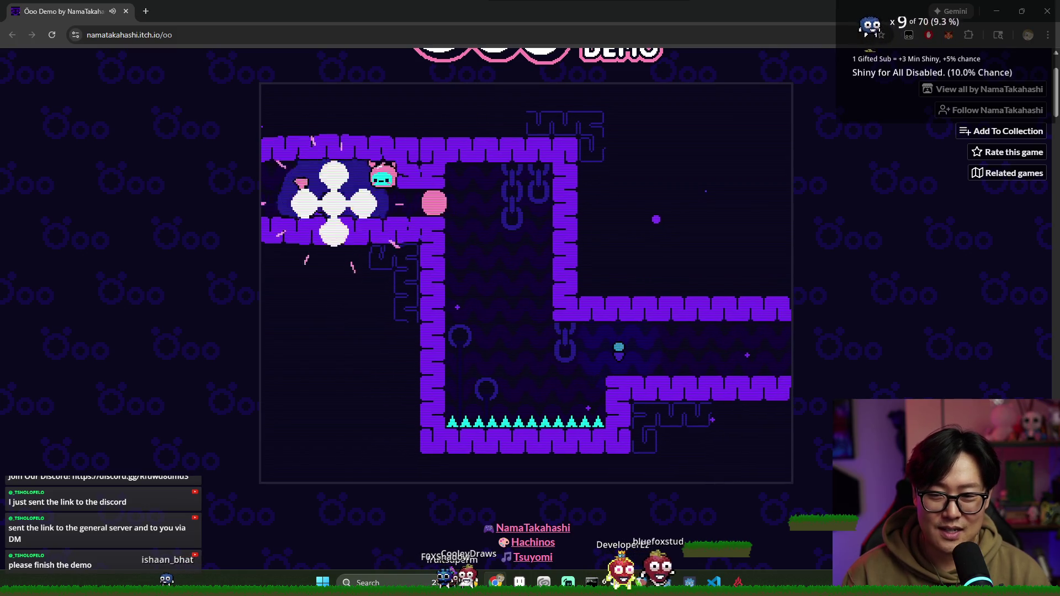
key(x)
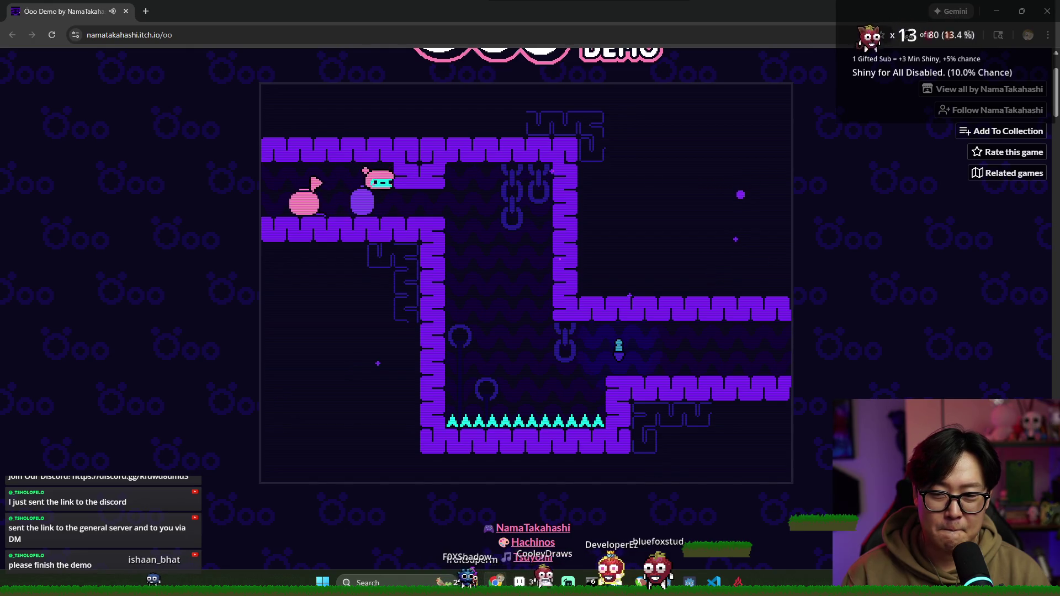
key(x)
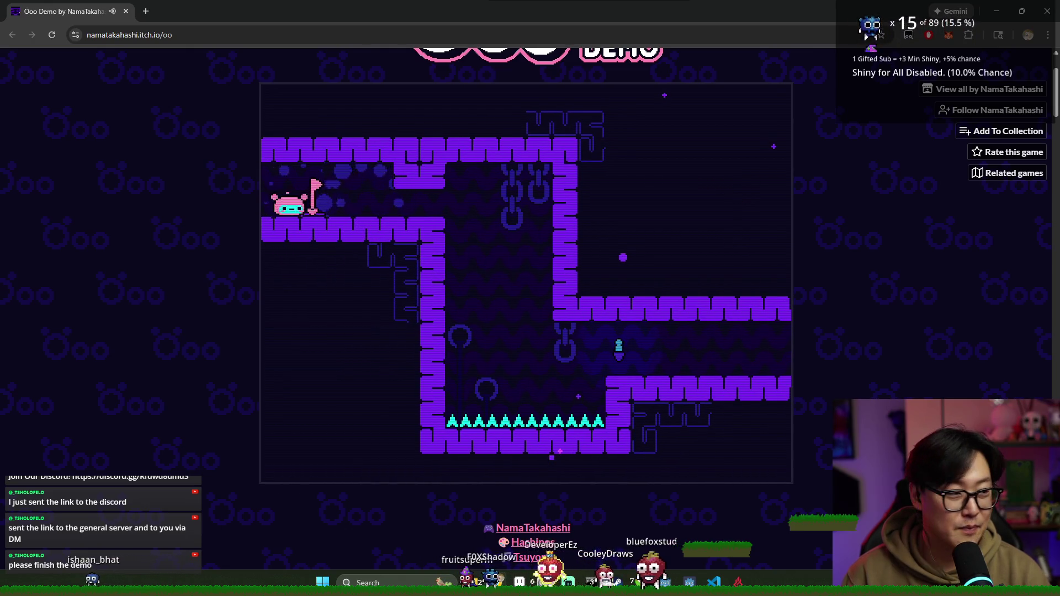
key(Left)
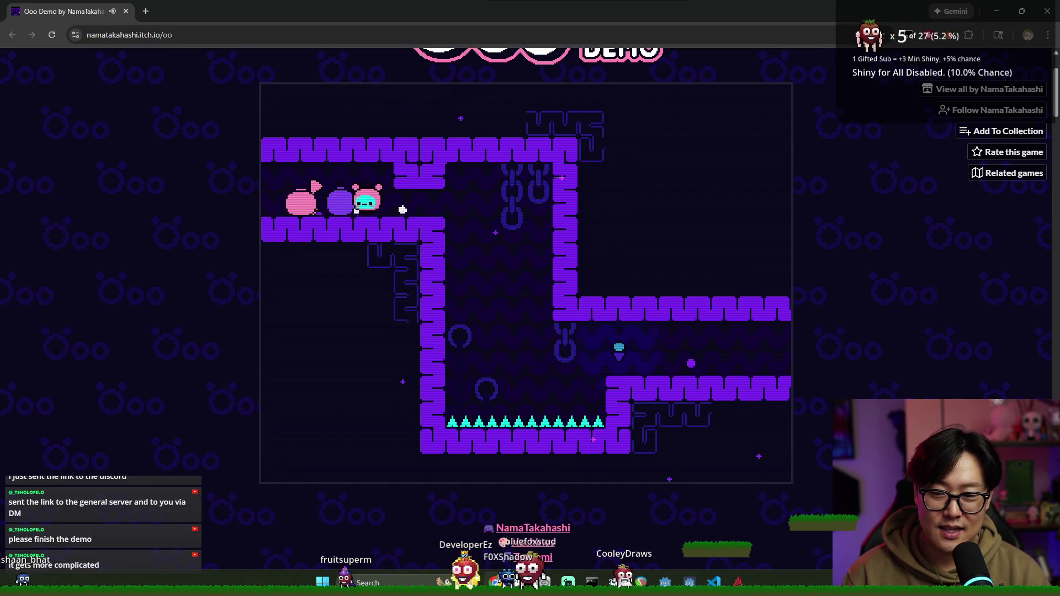
key(x)
key(x)
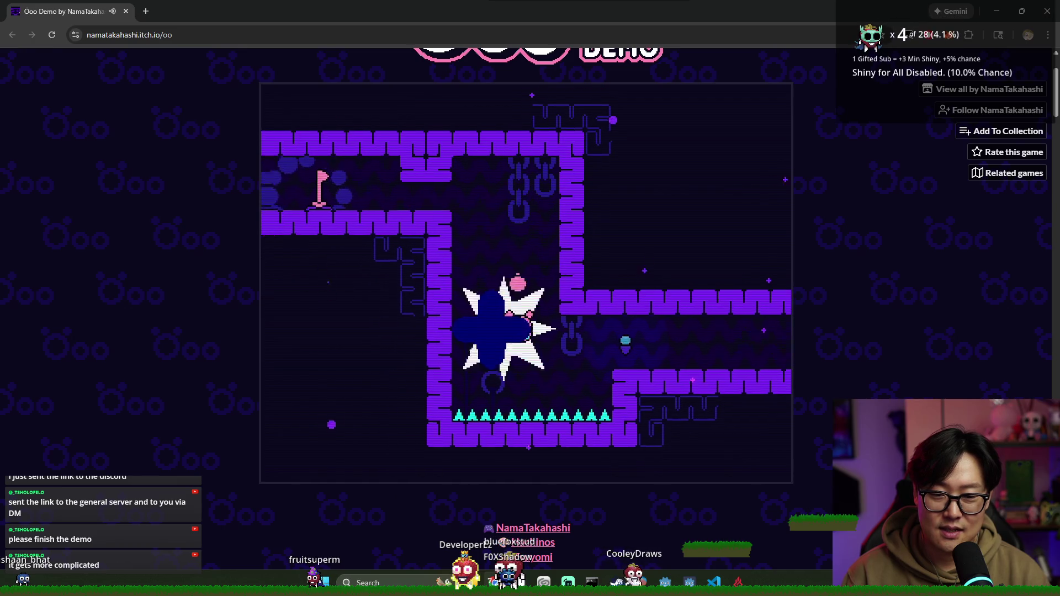
key(Right)
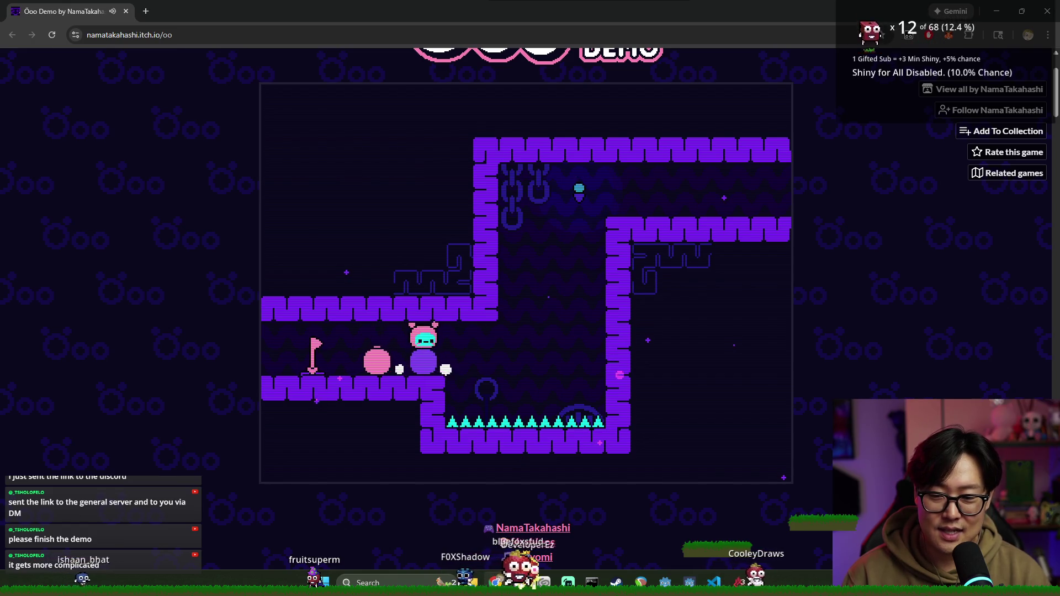
Chain bomb detonations on the ledges to launch the character right
key(x)
key(x)
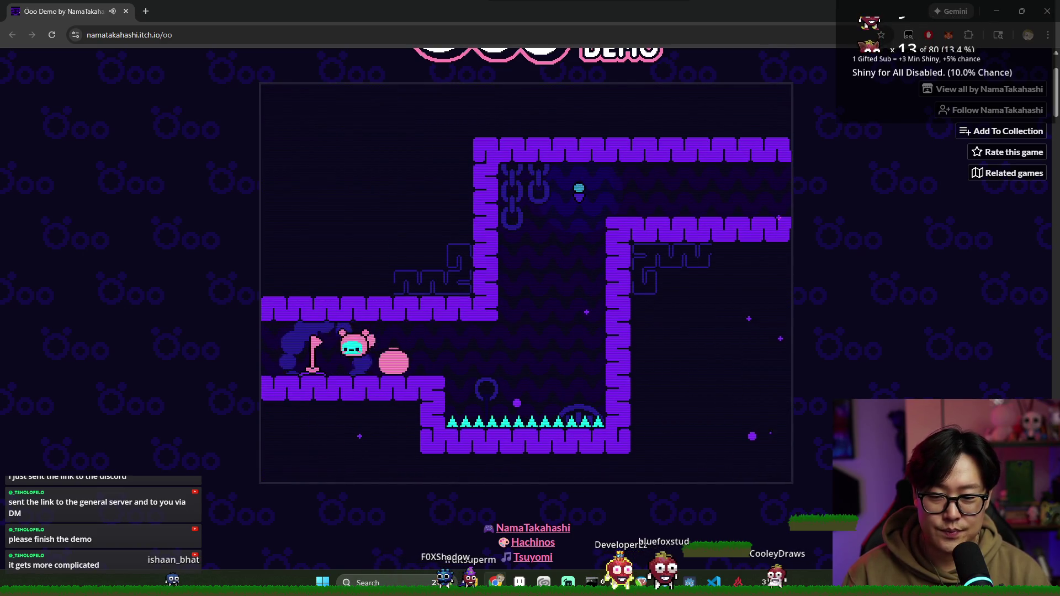
key(x)
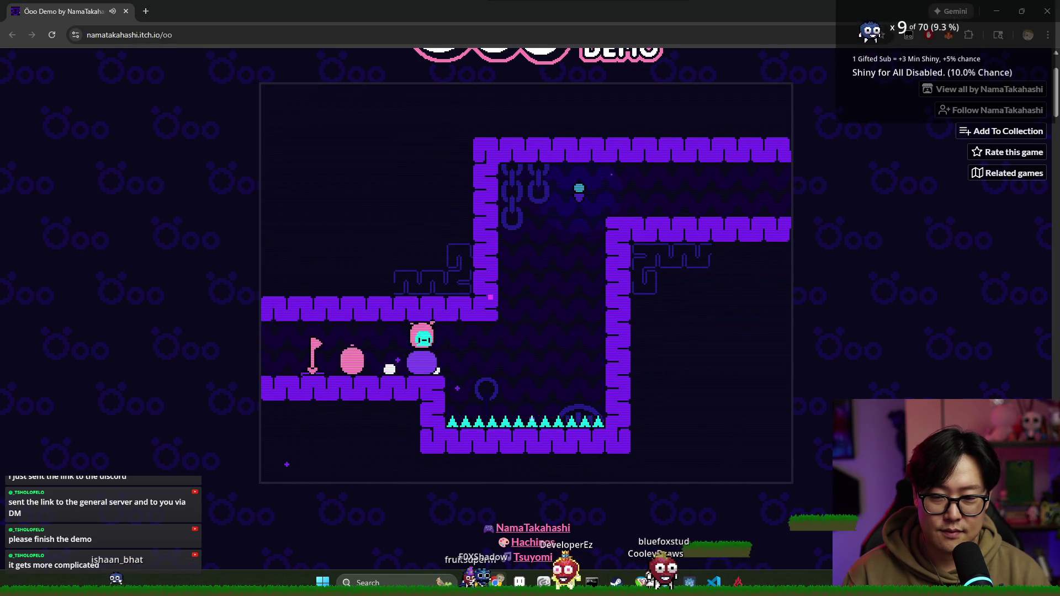
key(x)
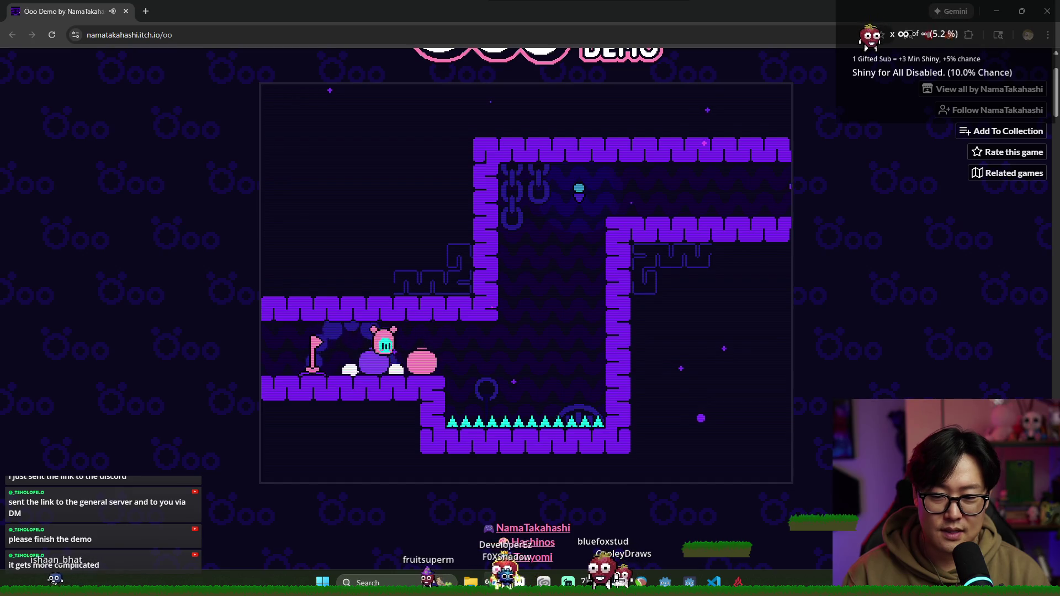
key(x)
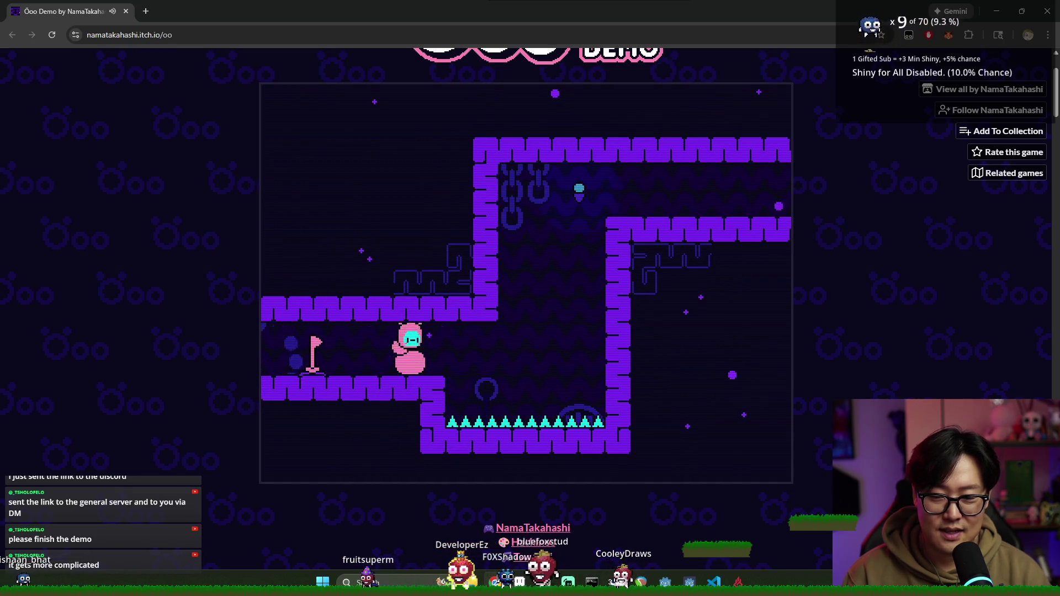
key(x)
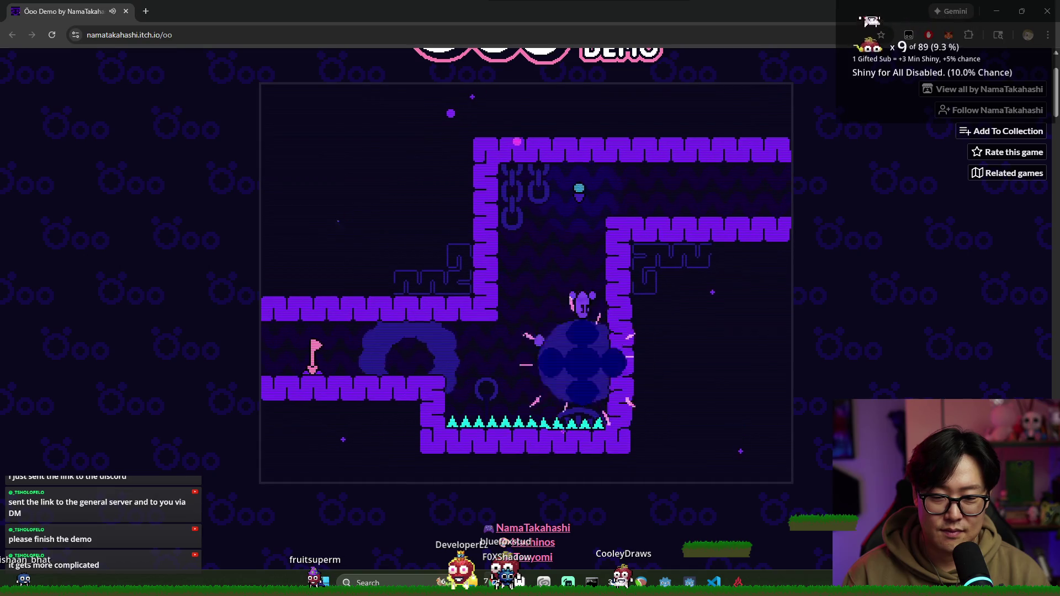
key(Right)
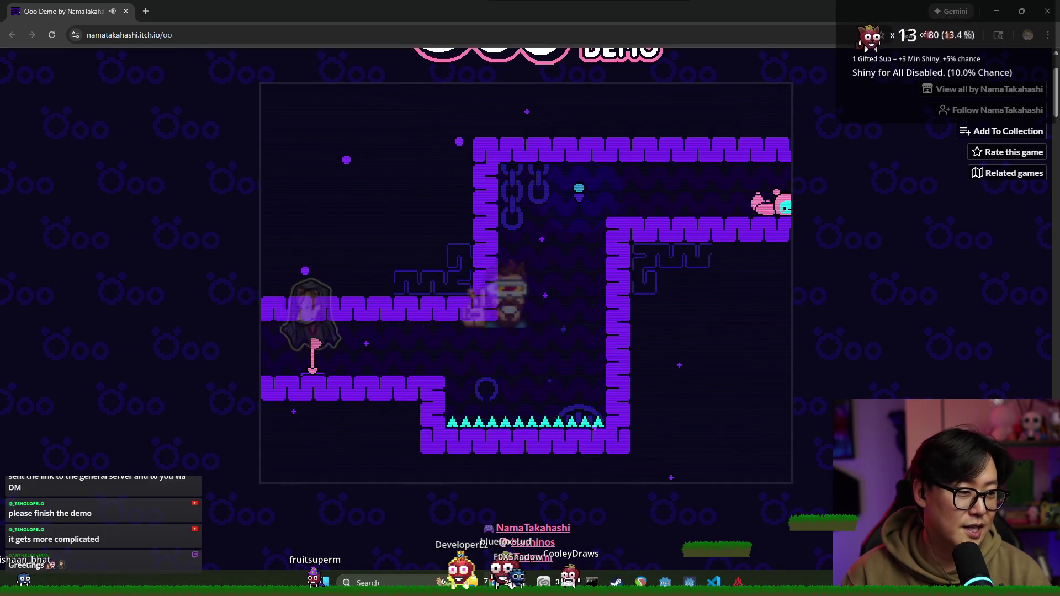
Inflate the character into a bomb and blast it toward the right shaft
key(Right)
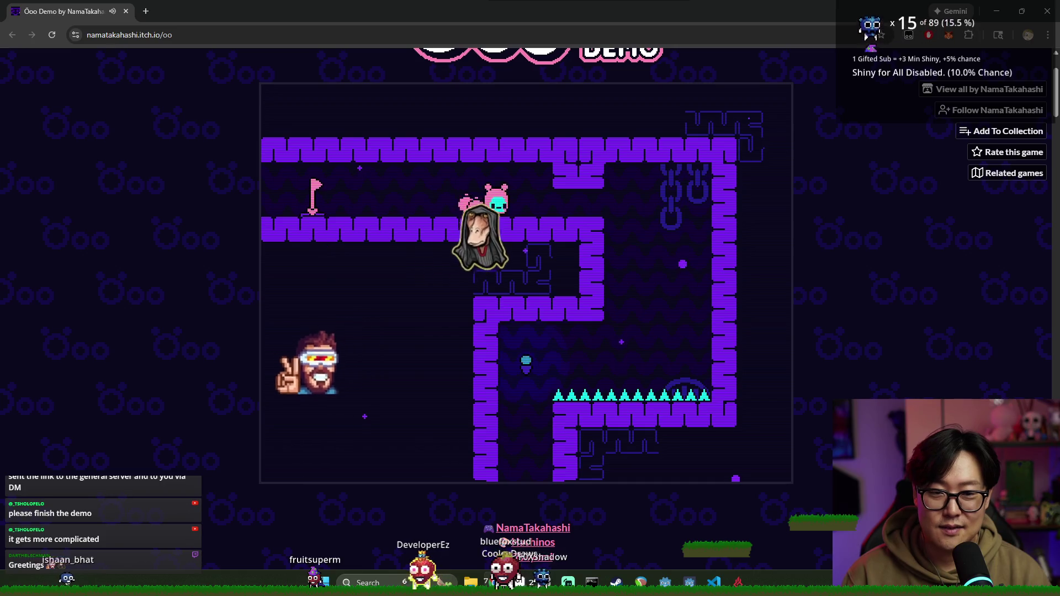
key(x)
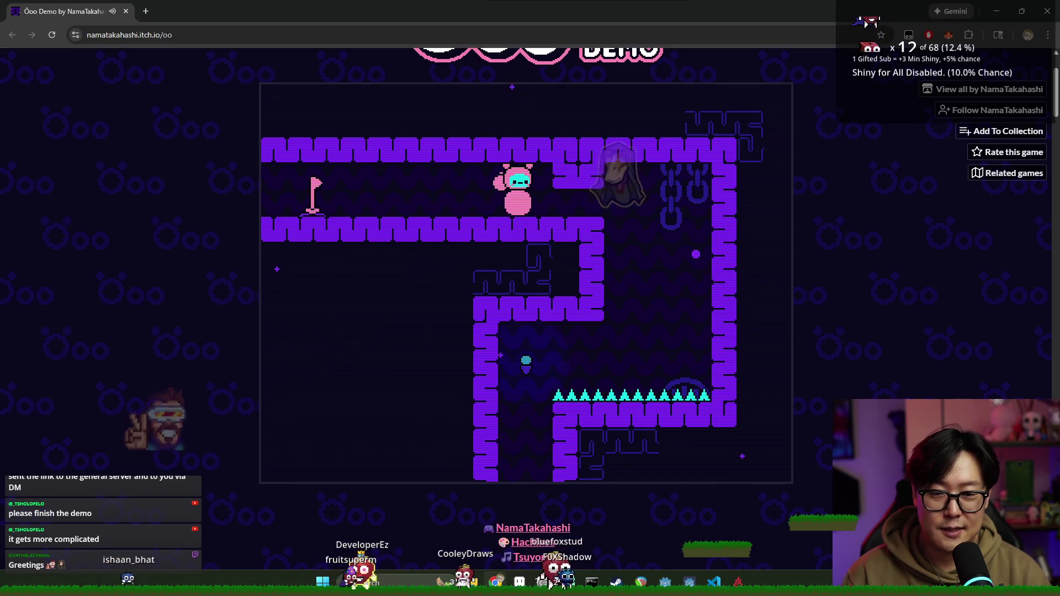
key(x)
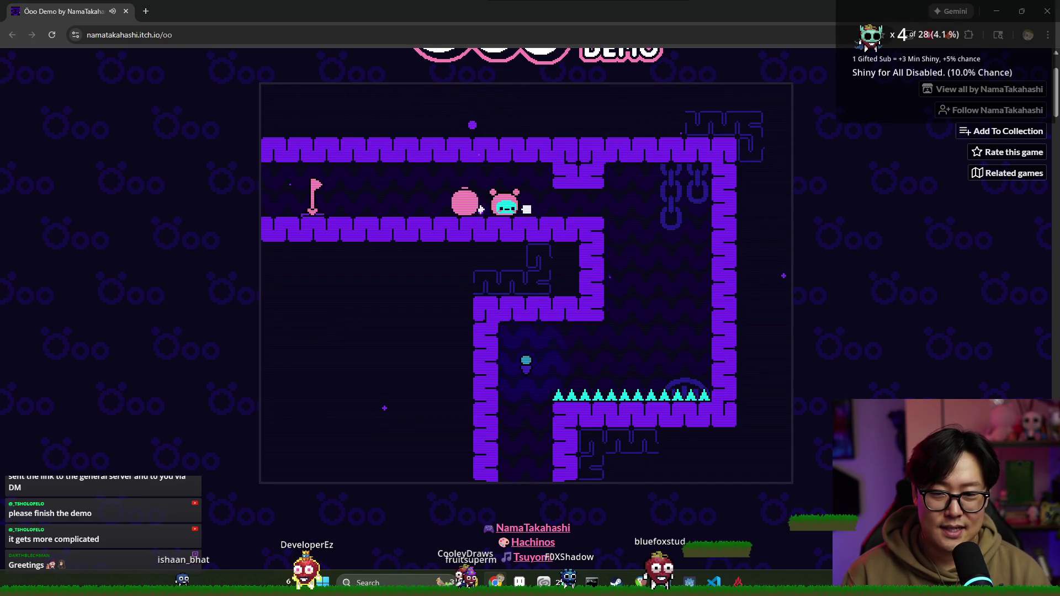
key(x)
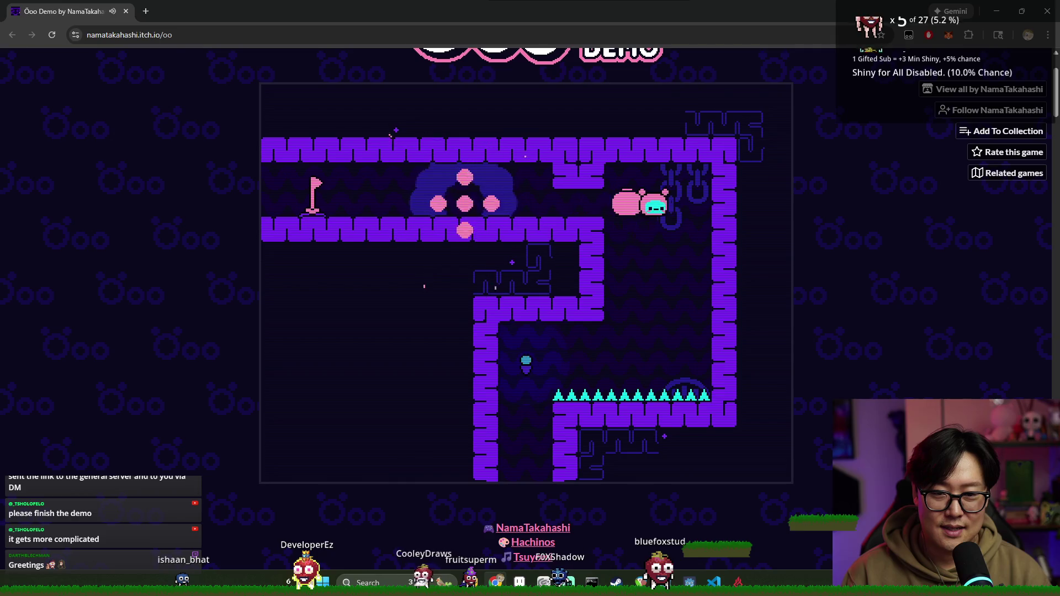
key(x)
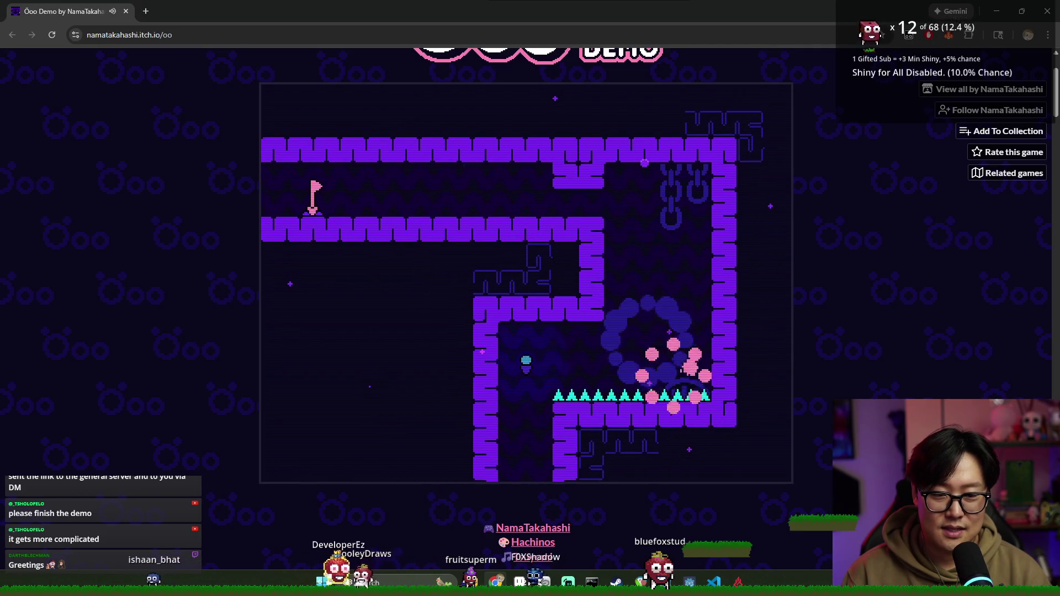
key(Right)
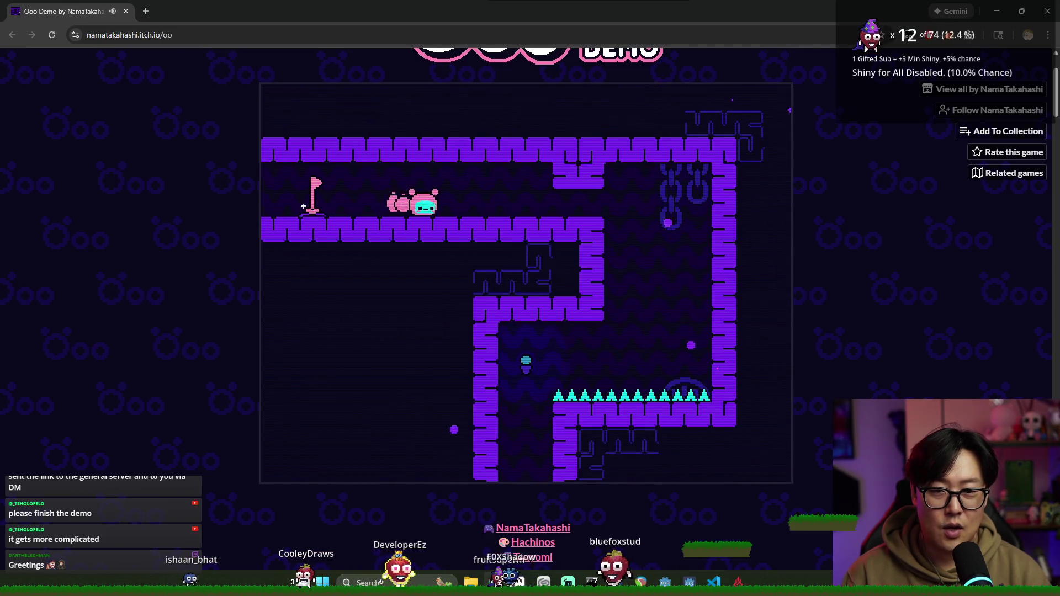
key(x)
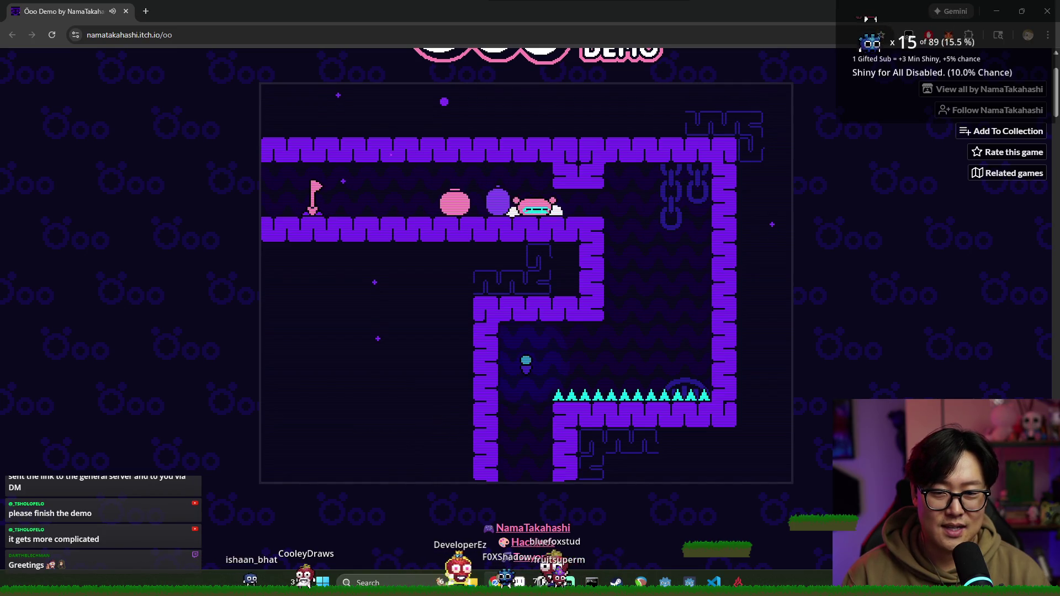
key(x)
key(x)
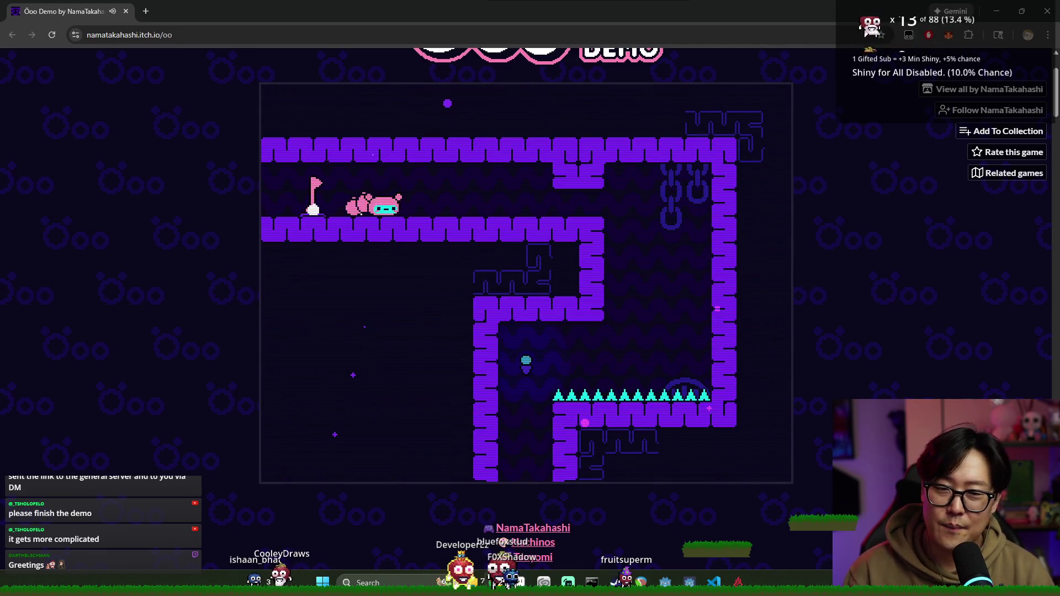
Retry from the flag, leaving a bomb on the ledge and detonating it to drop into the shaft
key(Right)
key(x)
key(Right)
key(Right)
key(x)
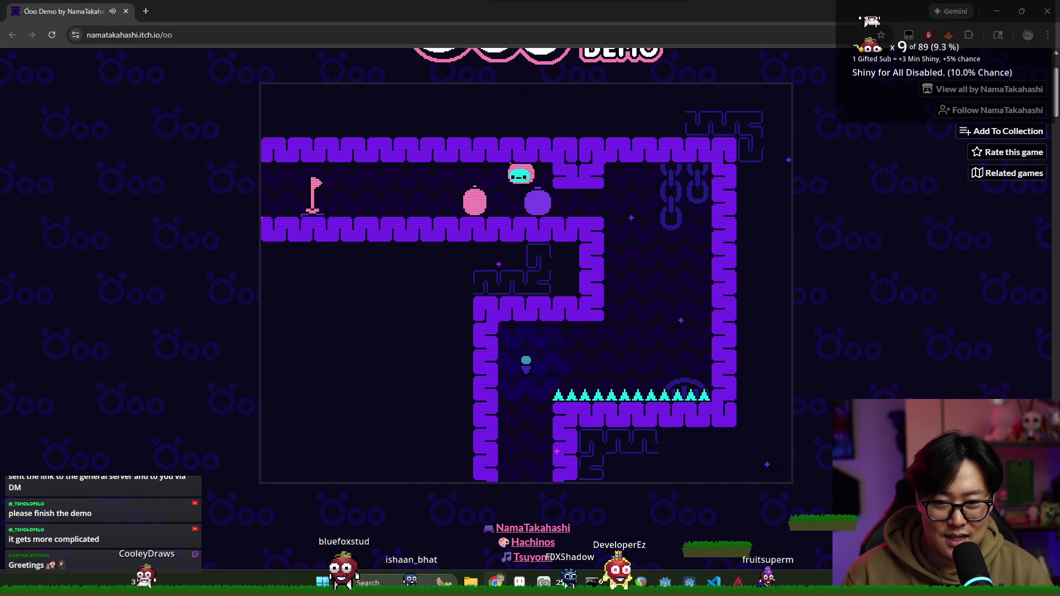
key(Right)
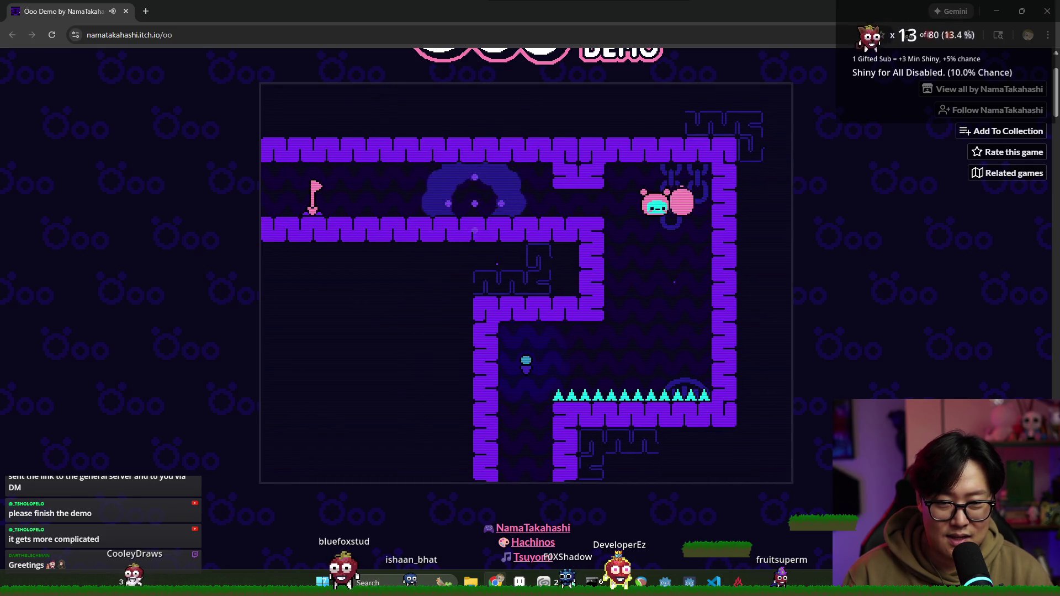
key(Right)
key(Right)
key(x)
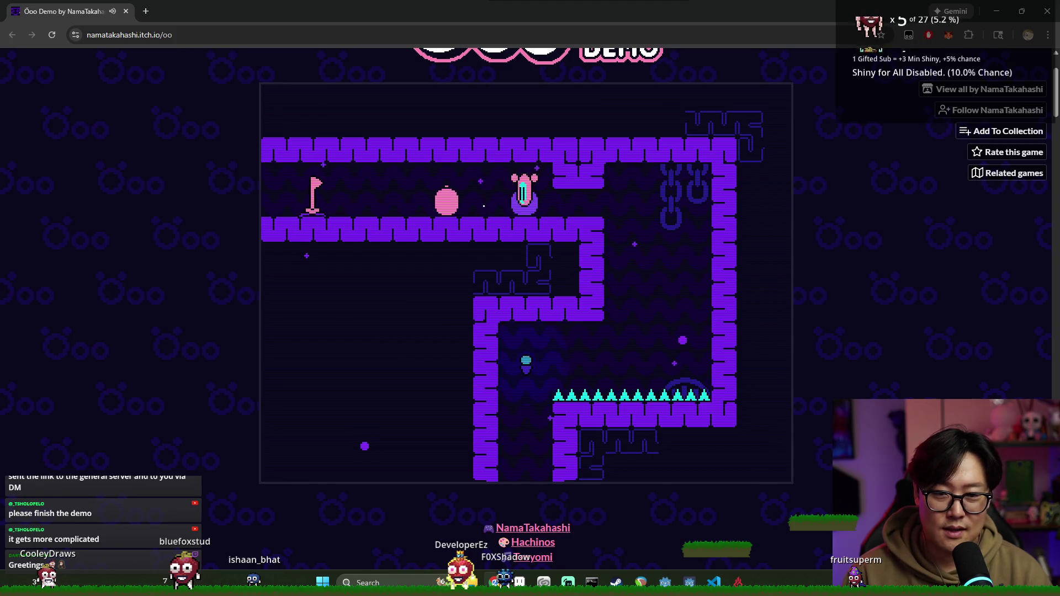
key(Right)
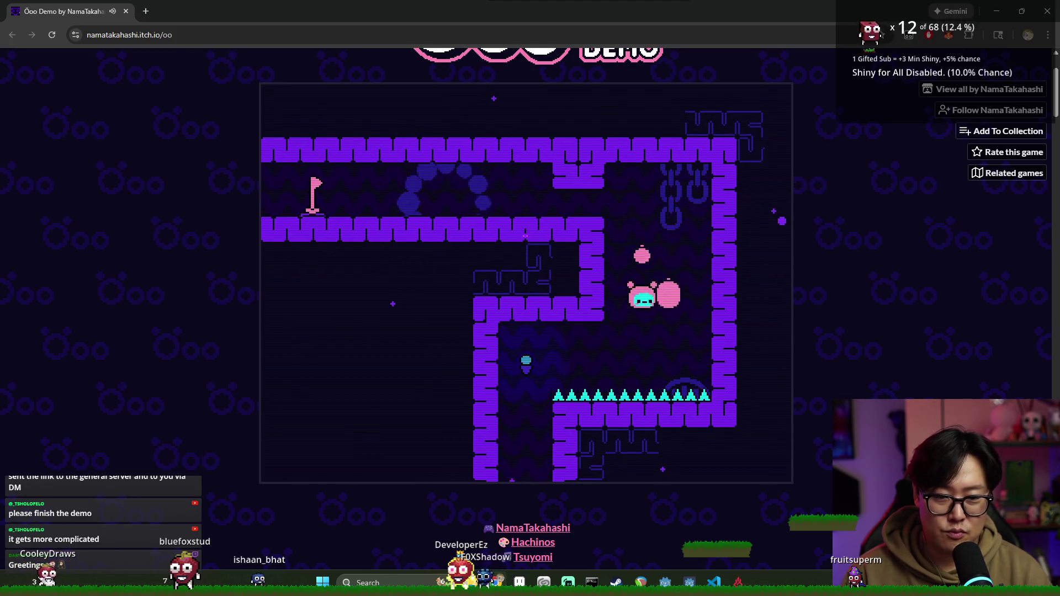
key(Left)
key(Left)
Drop to the lower floor and bomb-jump up onto the upper-right ledge
key(x)
key(x)
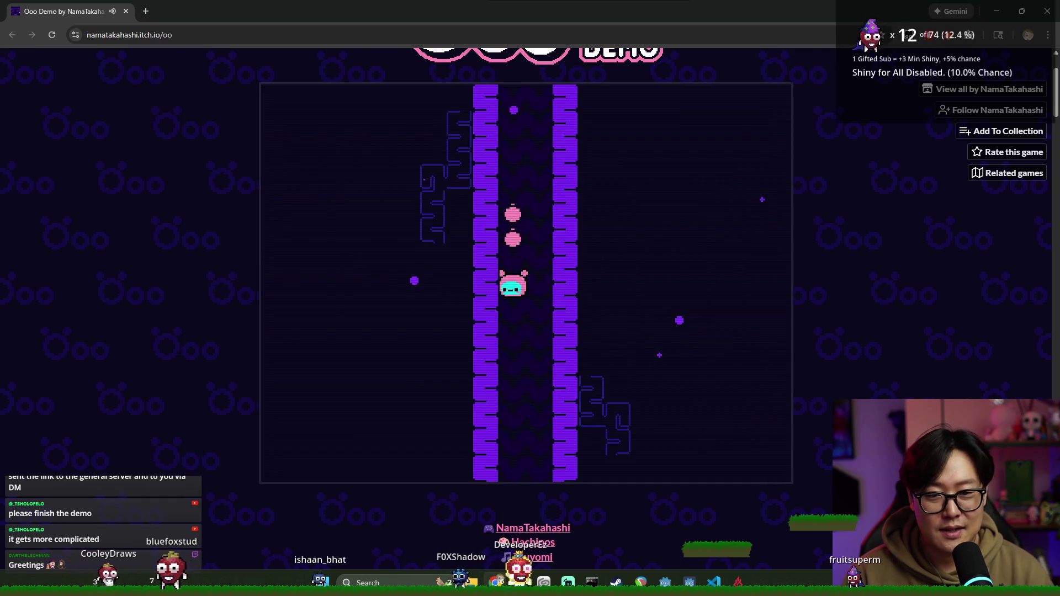
key(Left)
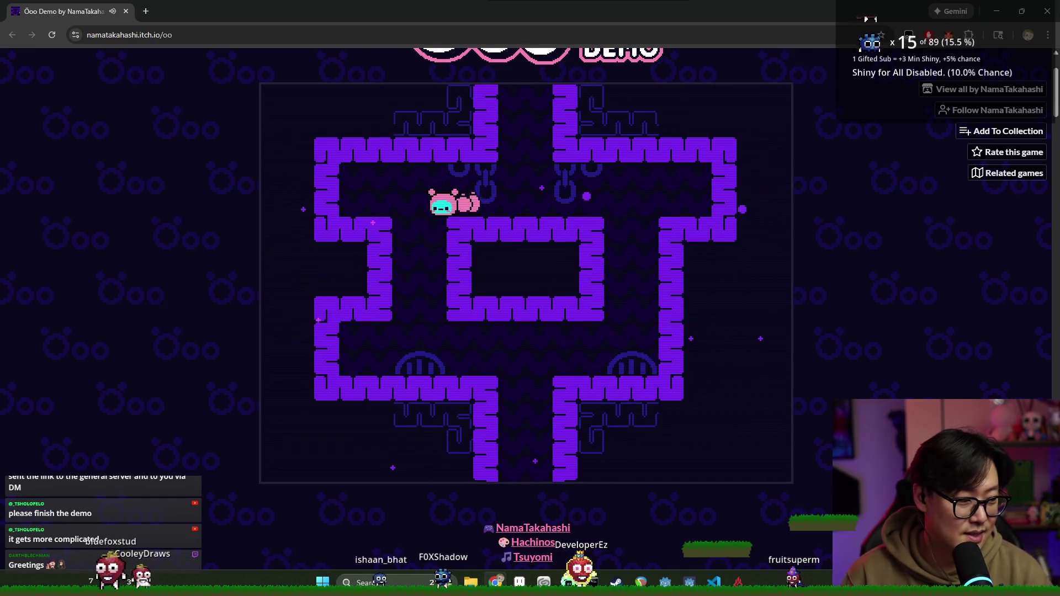
key(Right)
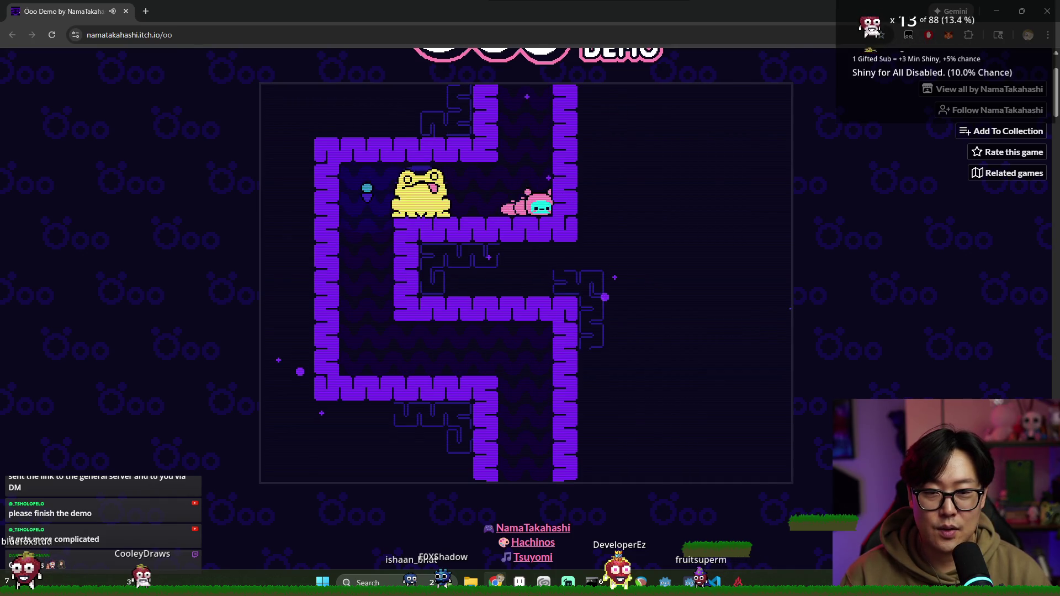
key(x)
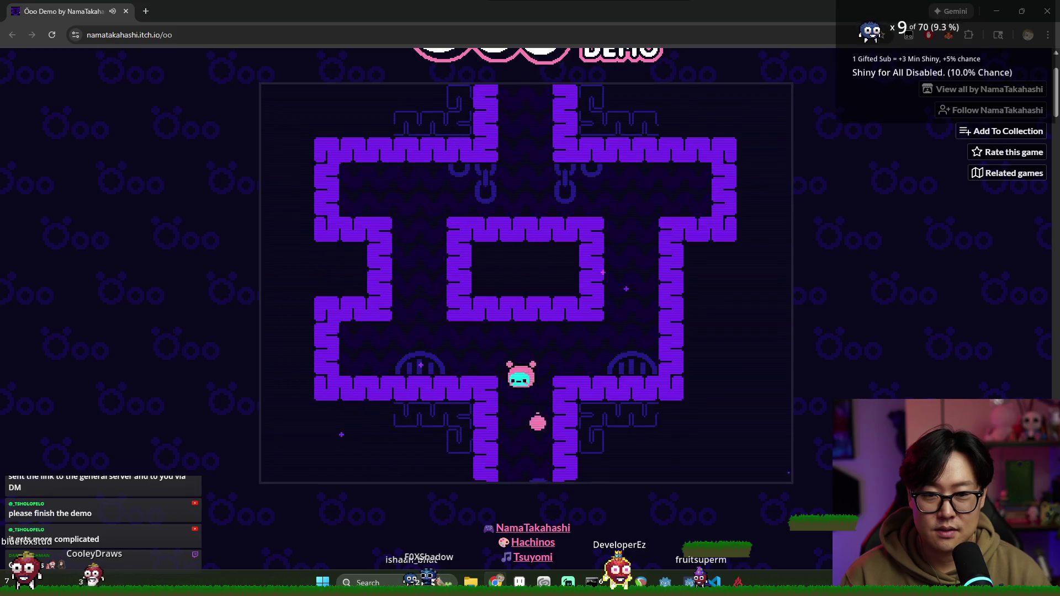
key(Left)
key(x)
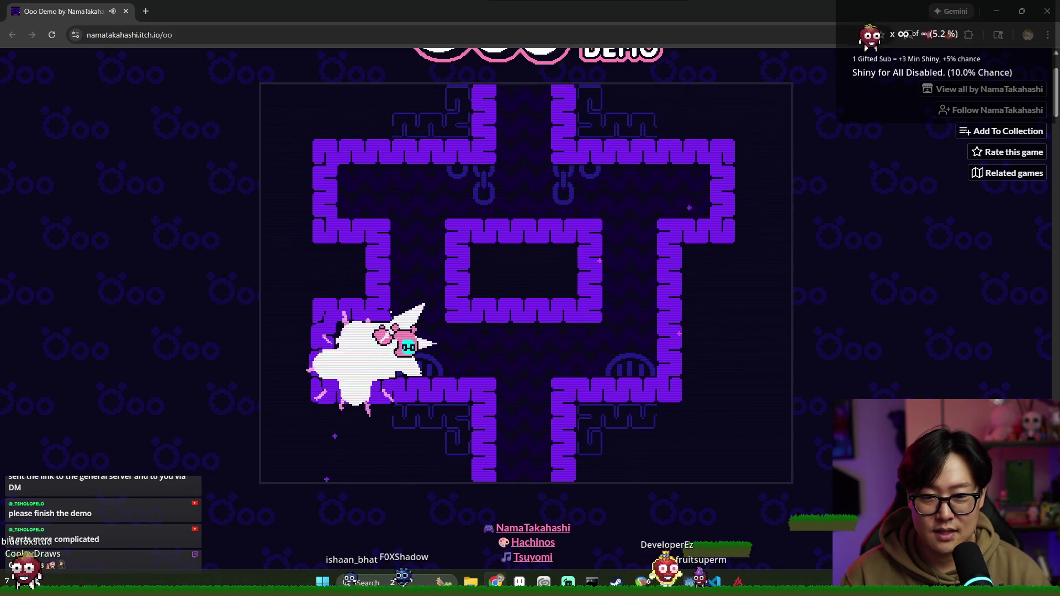
key(Right)
key(x)
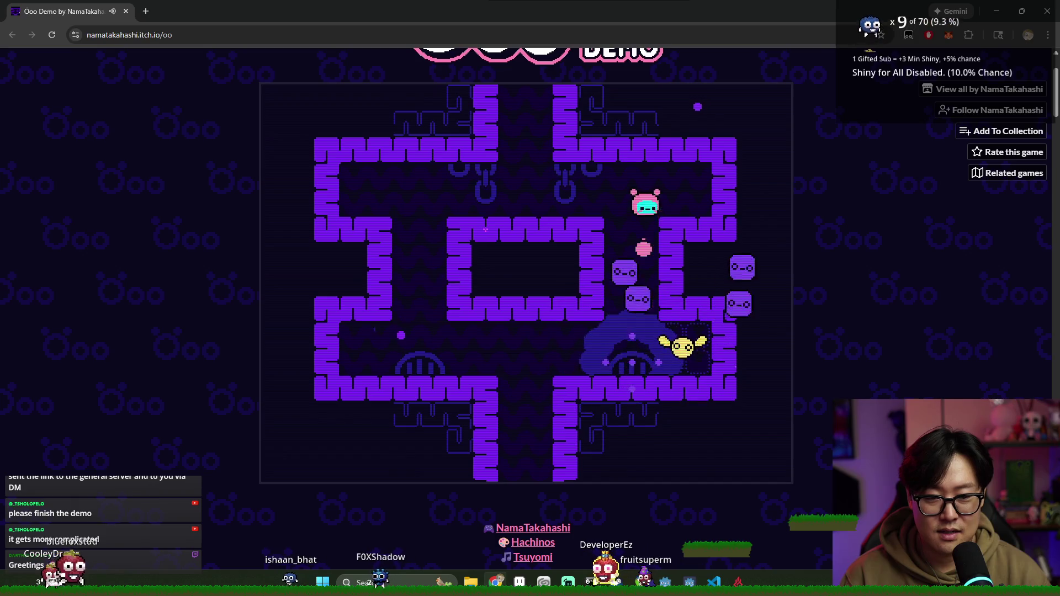
Push left through the floor gap and defeat the frog
key(Left)
key(x)
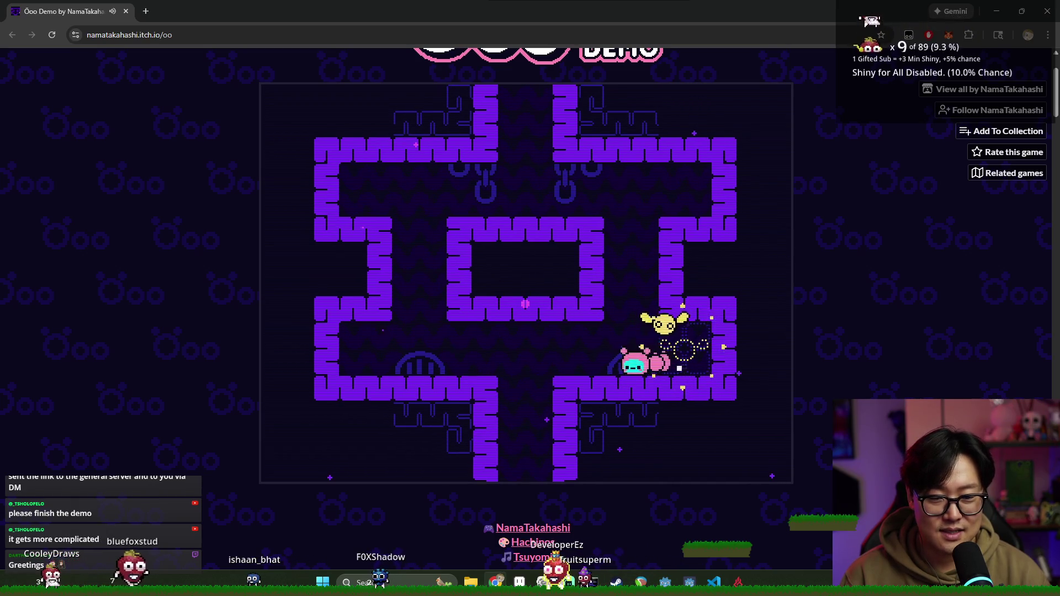
key(Left)
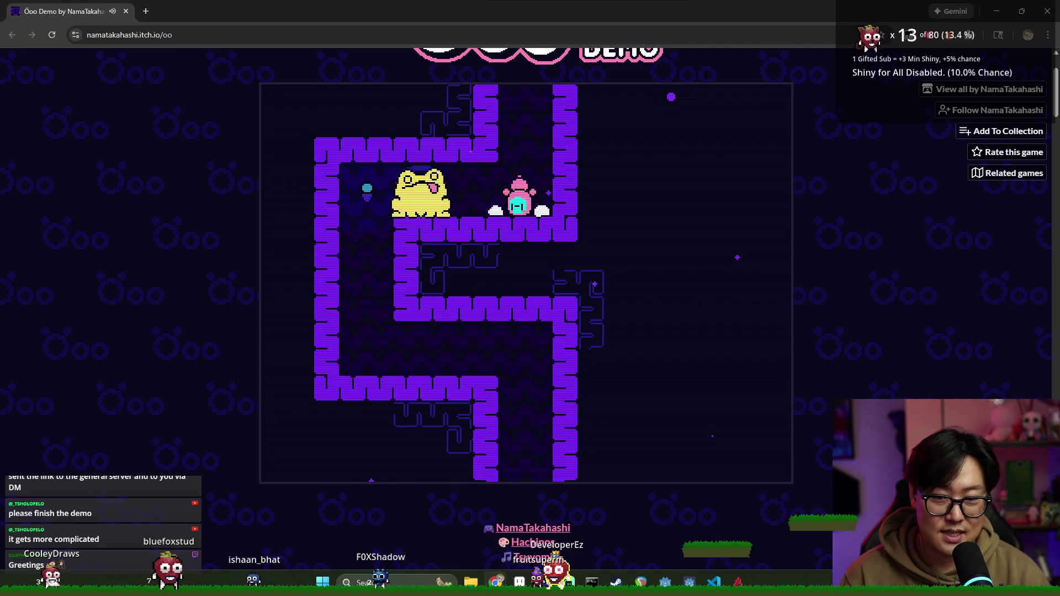
key(Left)
key(Right)
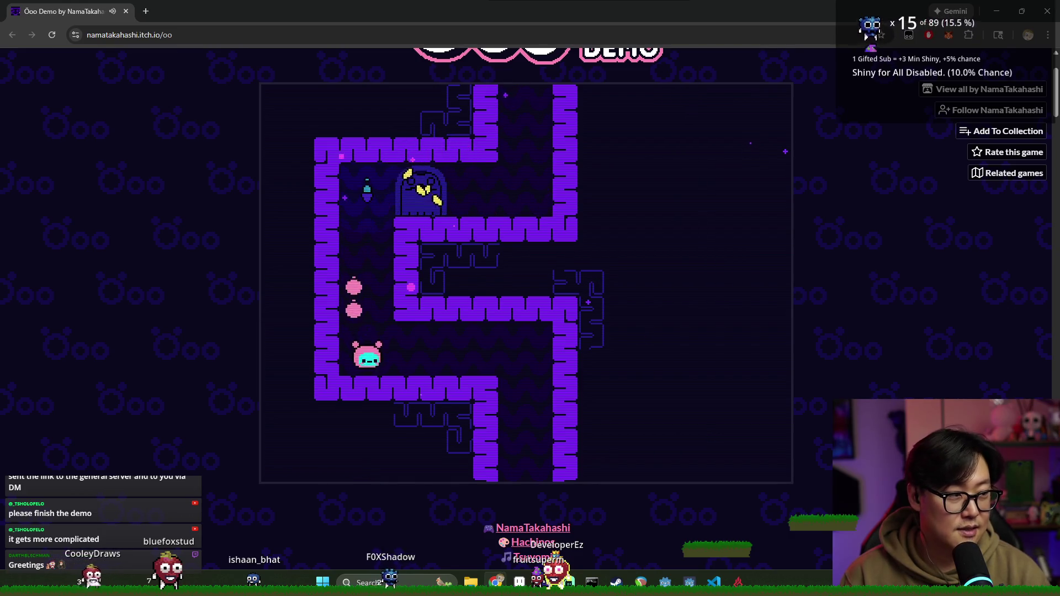
Drop down the shaft, walk right and bomb-jump up into the cross-shaped room
key(Left)
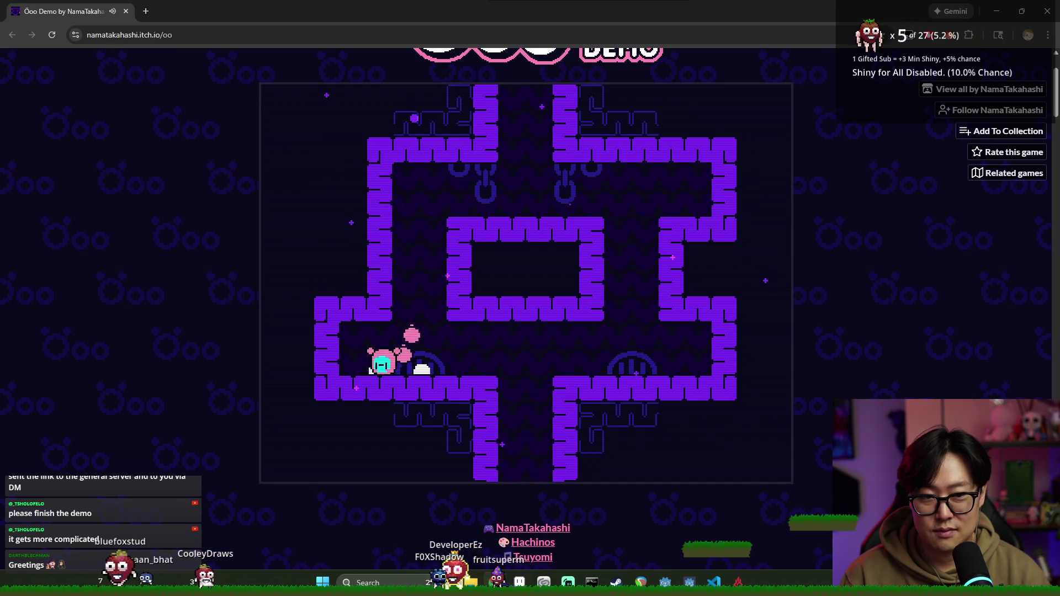
key(Right)
key(Right)
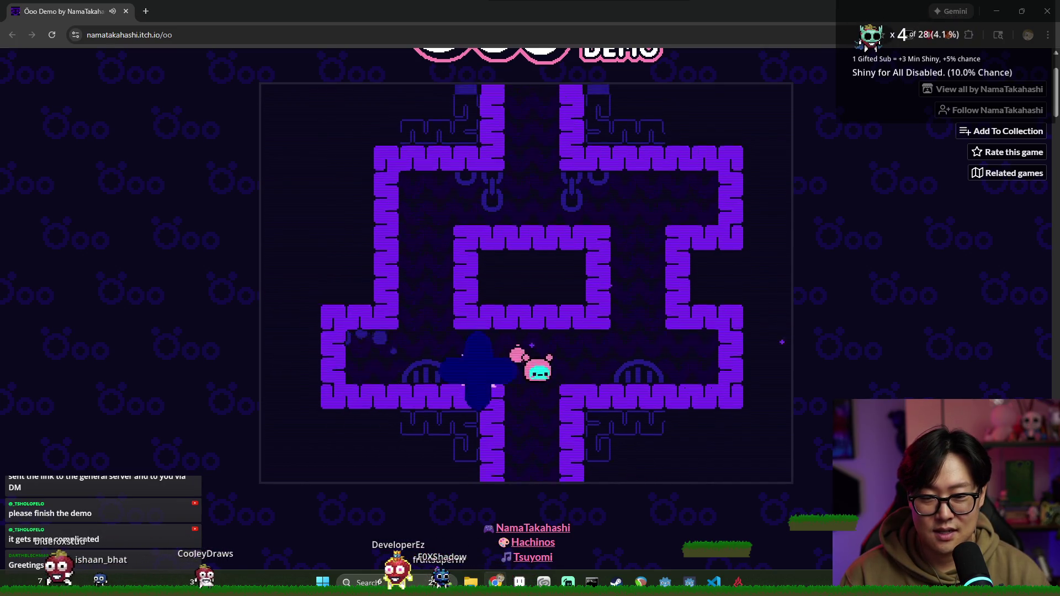
key(x)
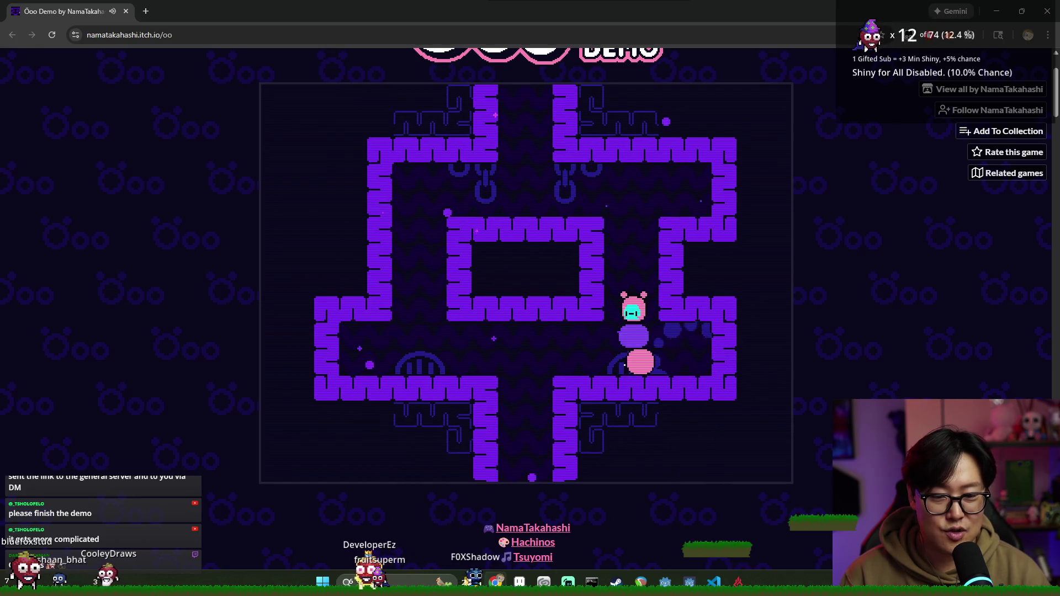
right_click(795, 243)
Refocus the game and chain bomb jumps up through the upper rooms
click(679, 243)
key(x)
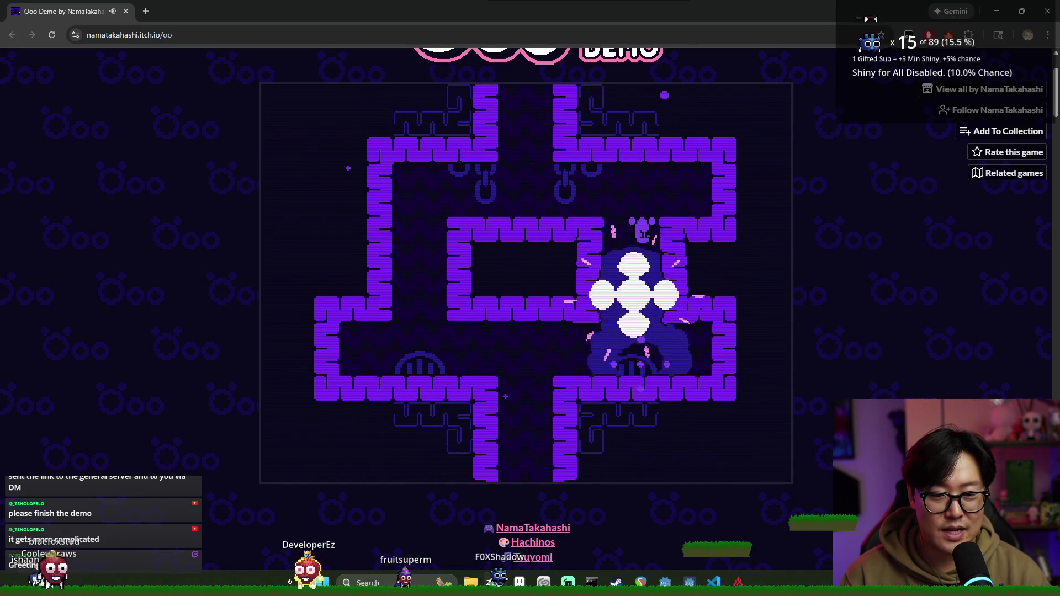
key(x)
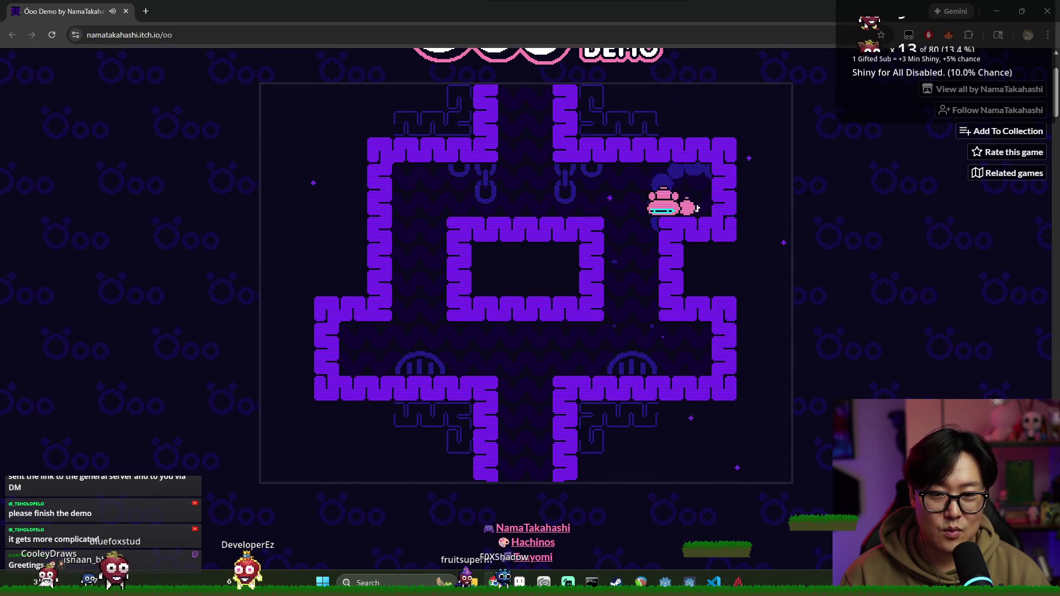
key(x)
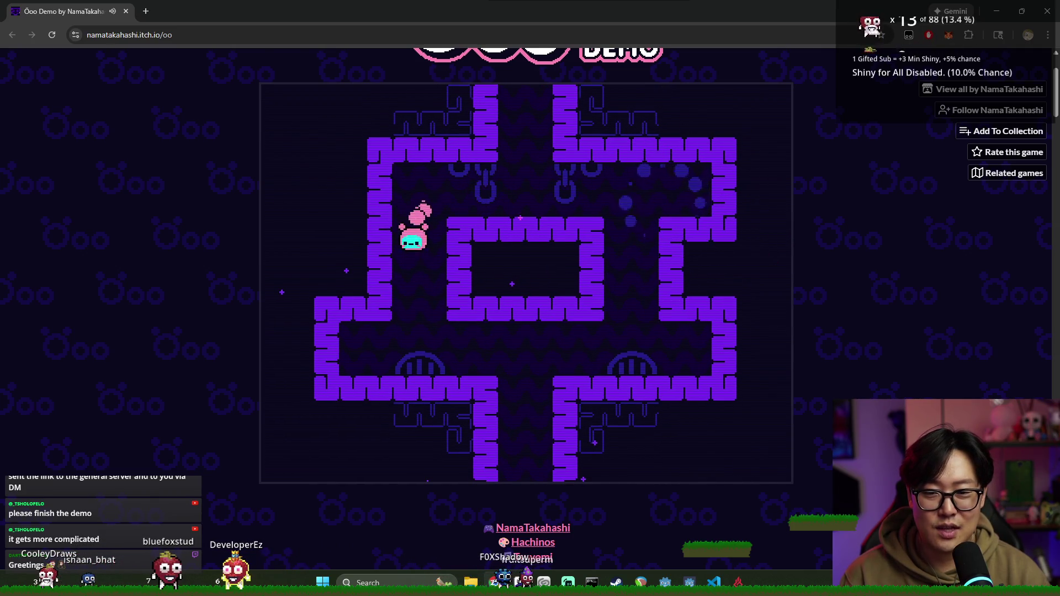
key(x)
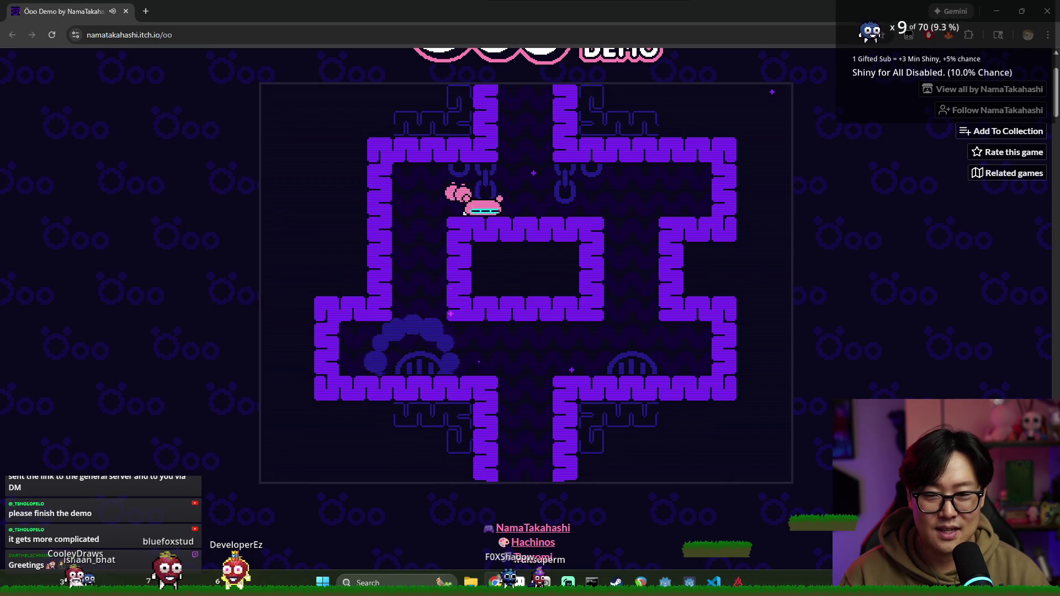
key(Up)
key(Left)
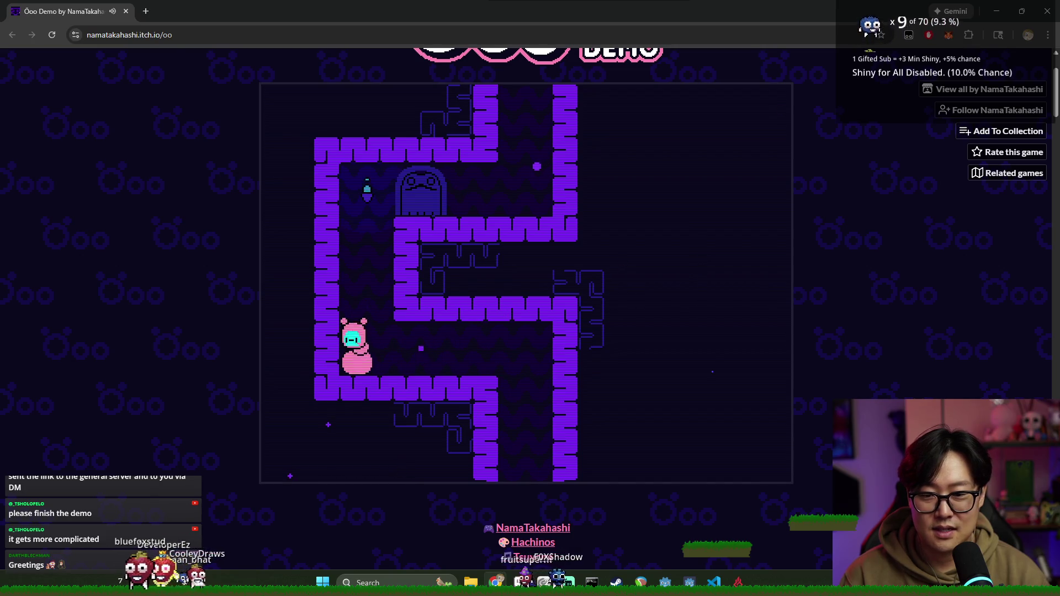
key(x)
Blow up the breakable blocks and double-blast the character up-left
key(Right)
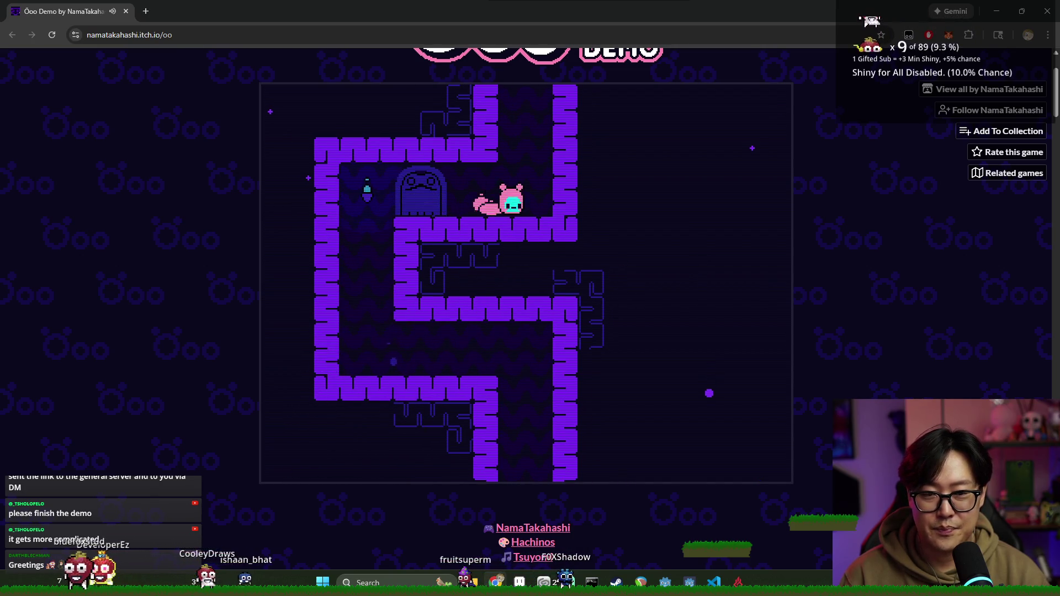
key(x)
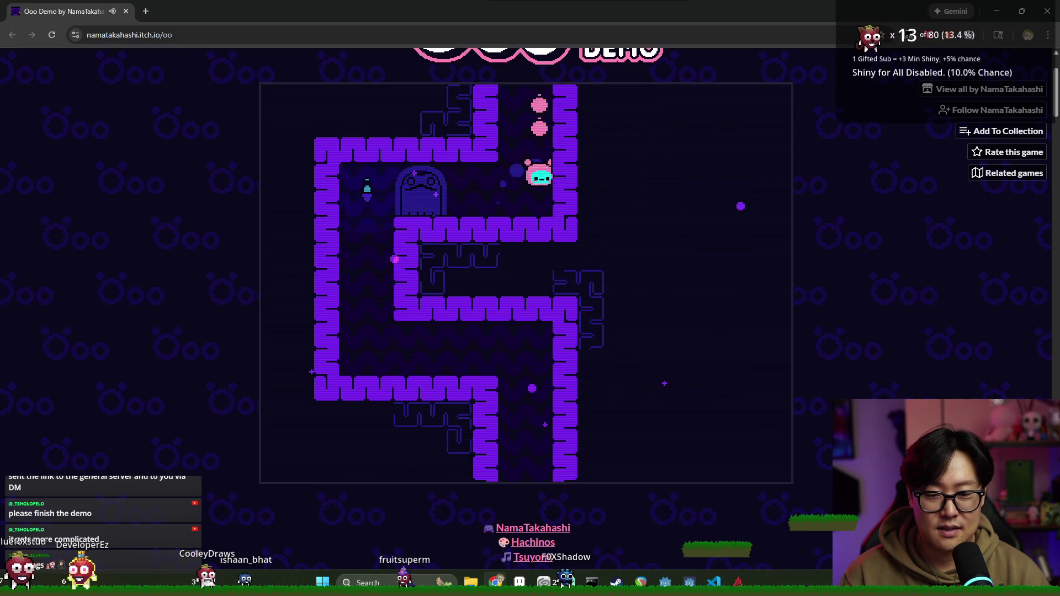
key(x)
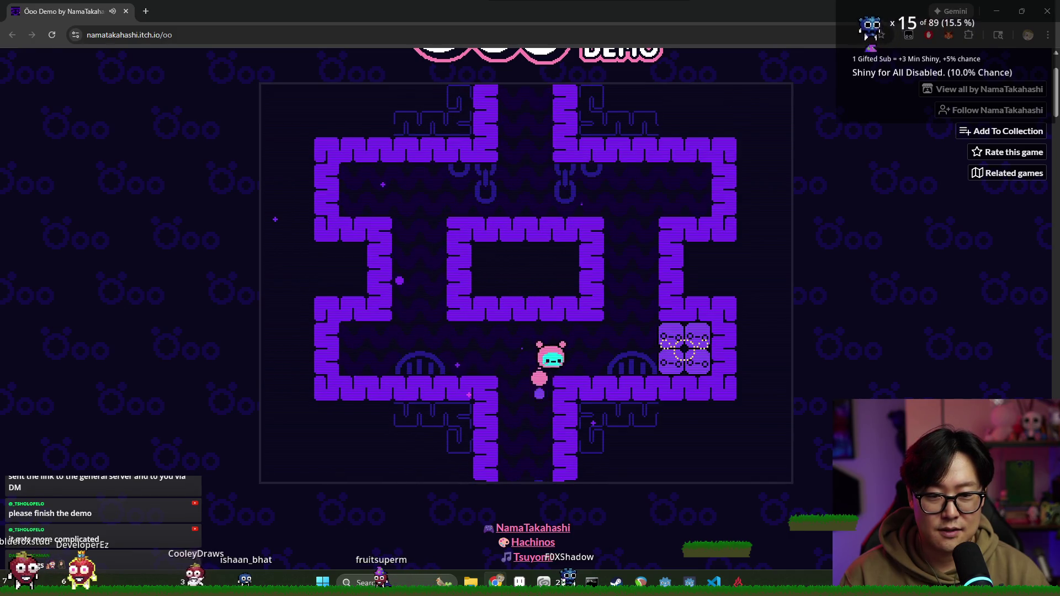
key(x)
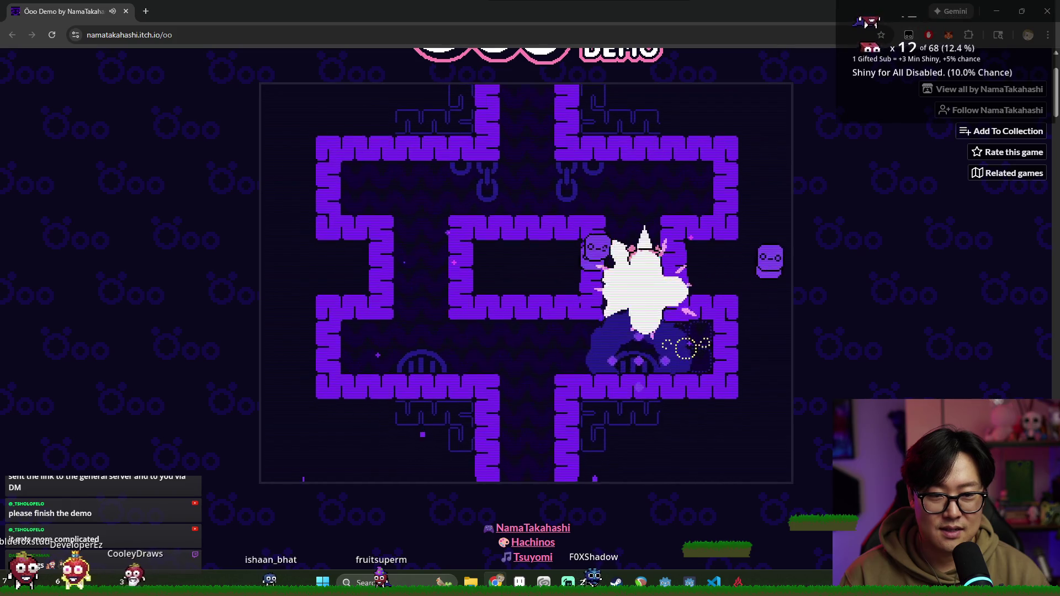
key(Down)
key(Left)
key(x)
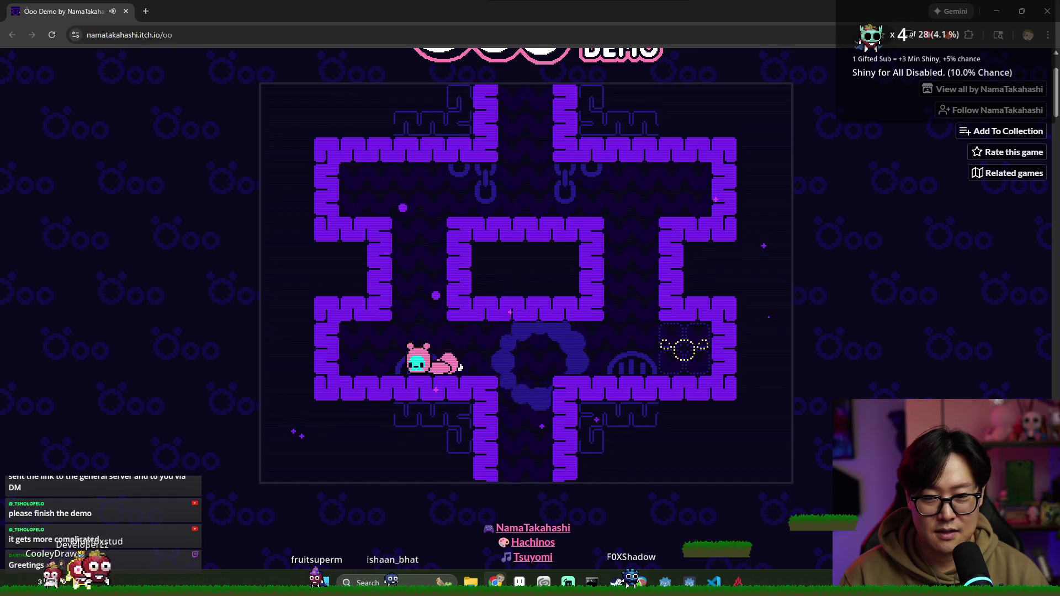
key(x)
key(x)
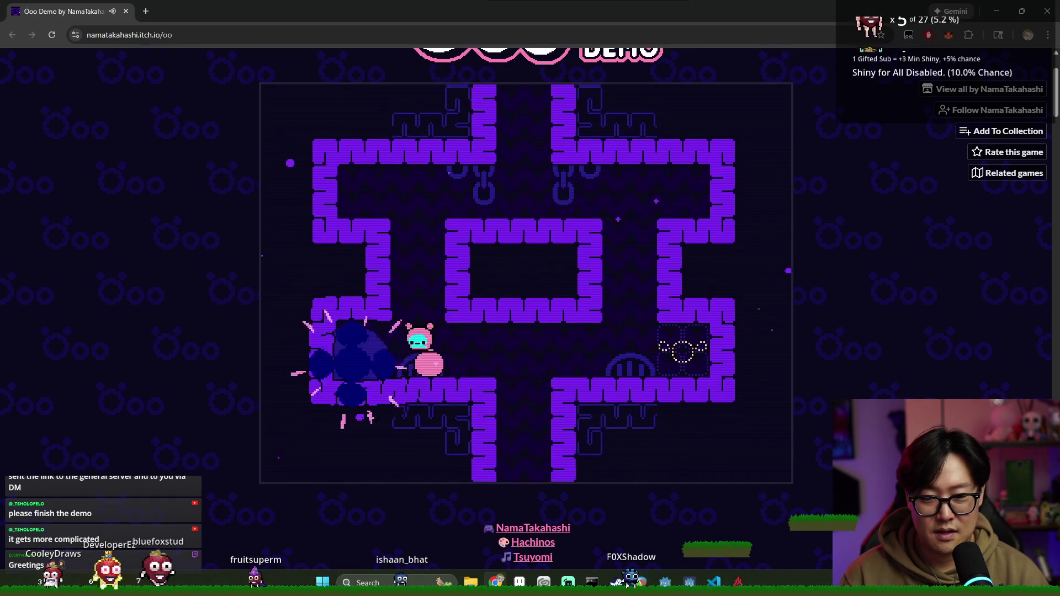
key(x)
key(x)
key(x)
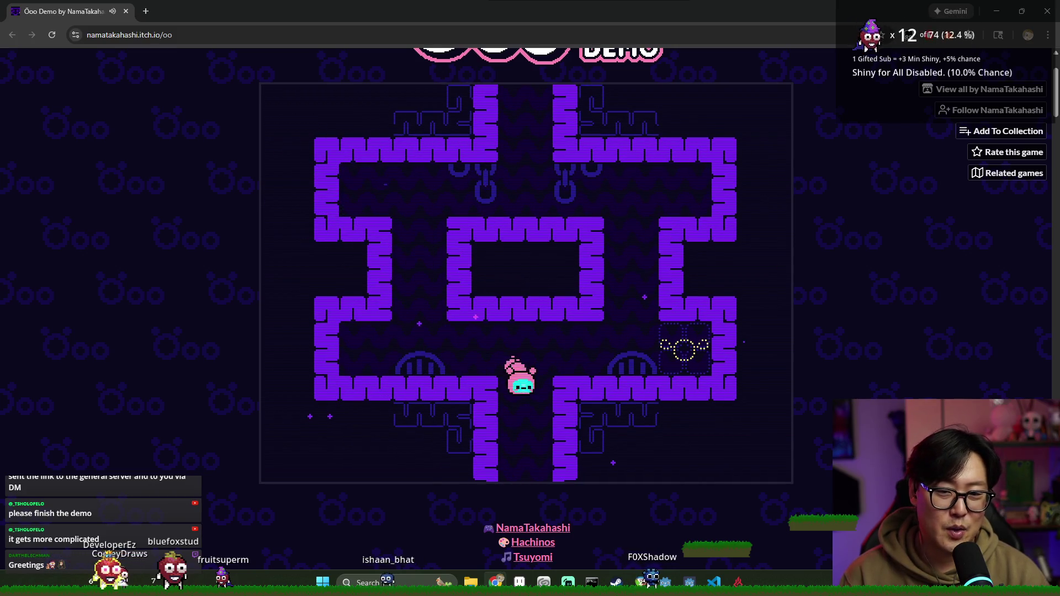
Drop into the lower-left room and bomb-jump back up to the room above
key(Down)
key(x)
key(x)
key(Down)
key(x)
key(x)
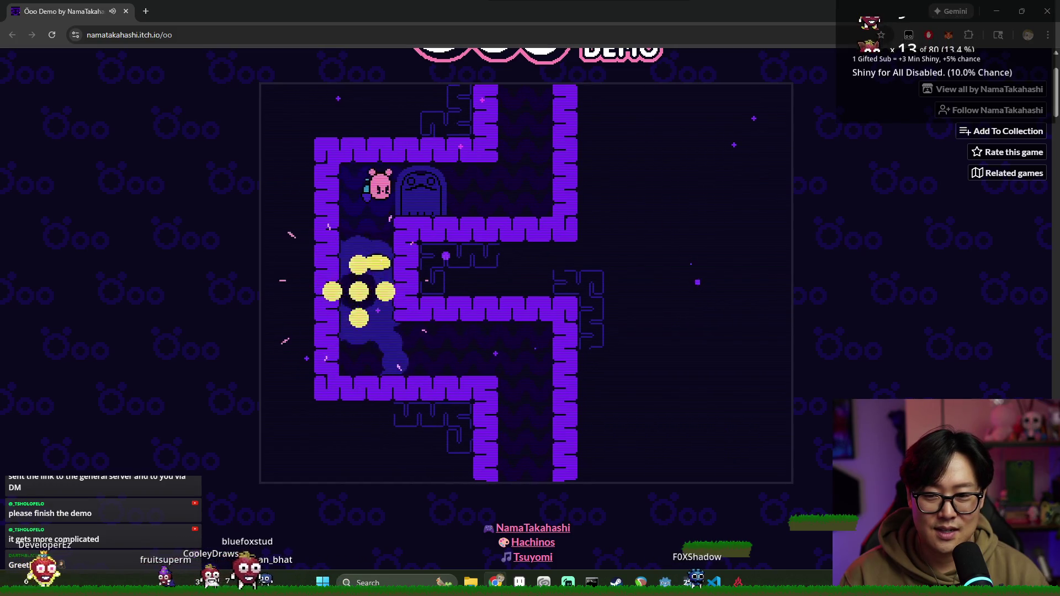
key(x)
key(x)
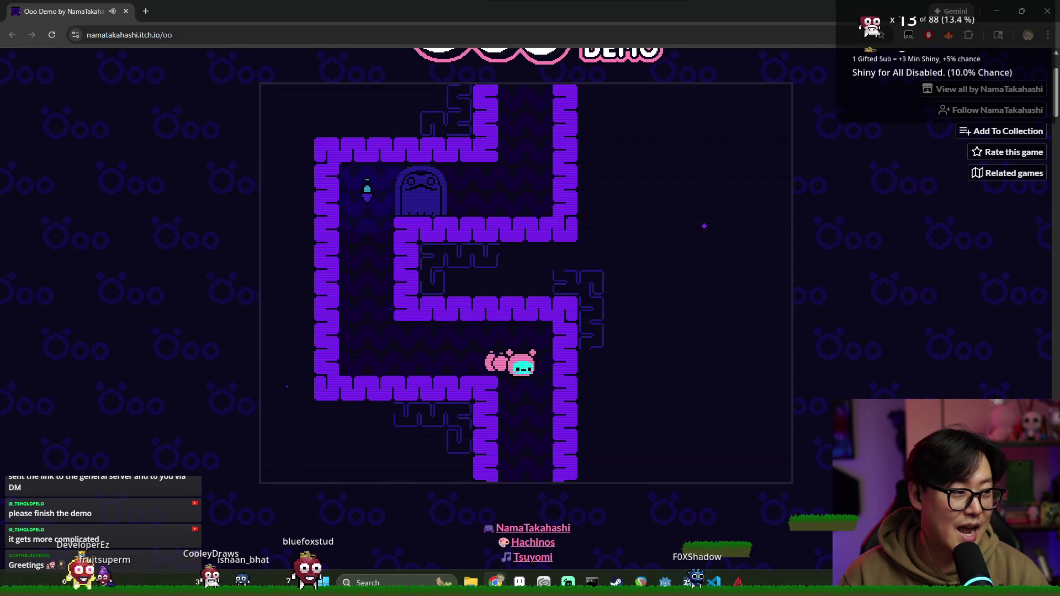
key(x)
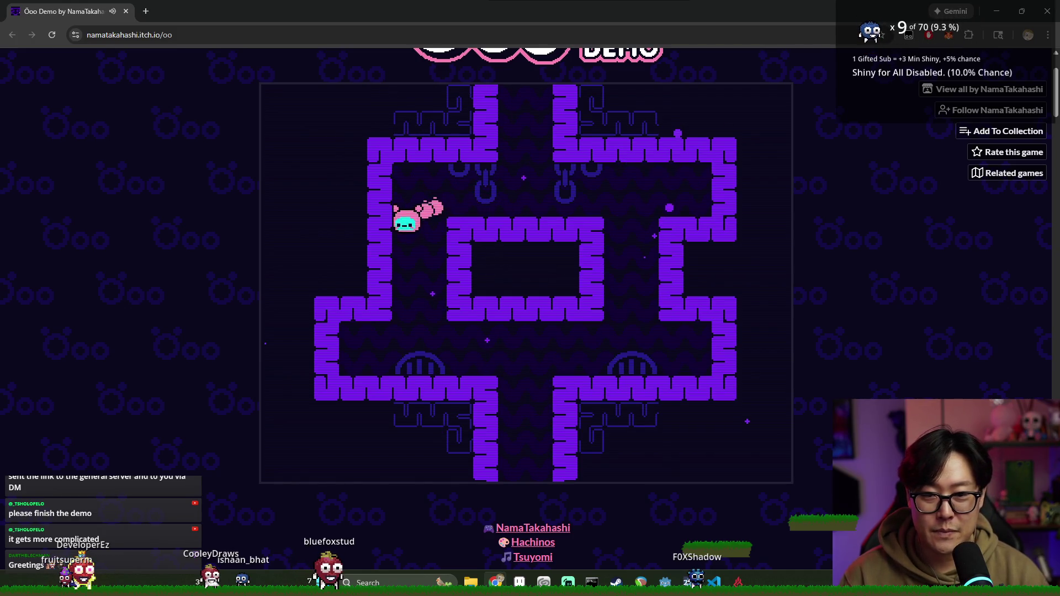
key(x)
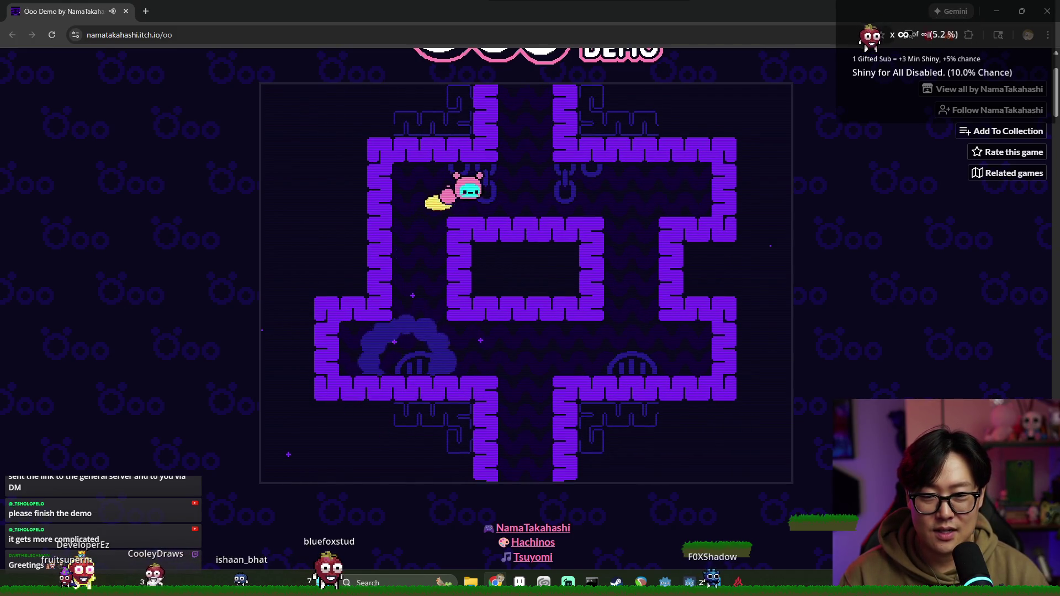
Blast up by the yellow creature, fall to the lower corridor and walk right past the flag
key(z)
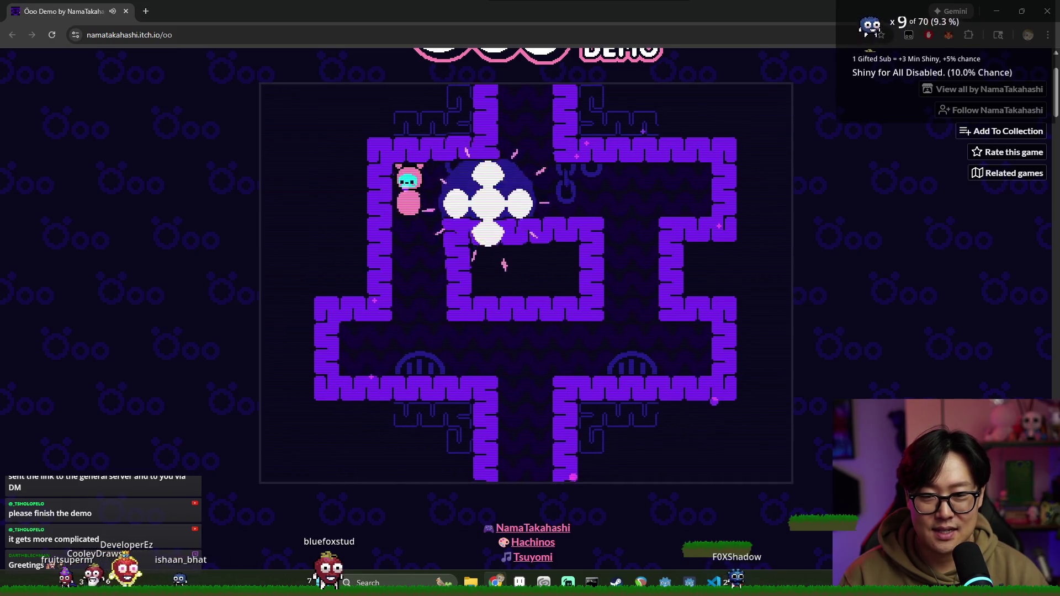
key(z)
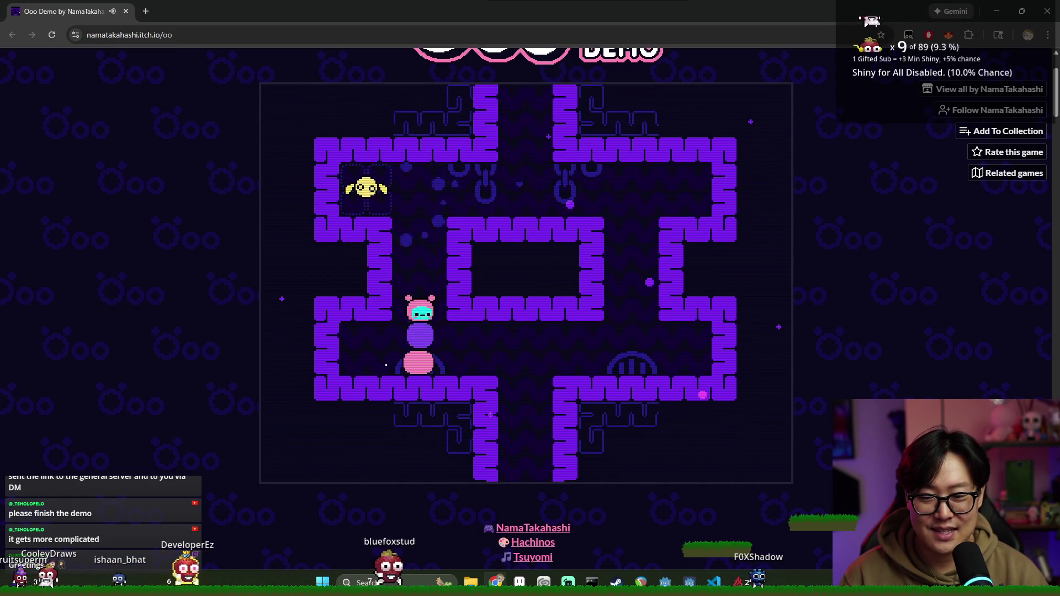
key(z)
key(Right)
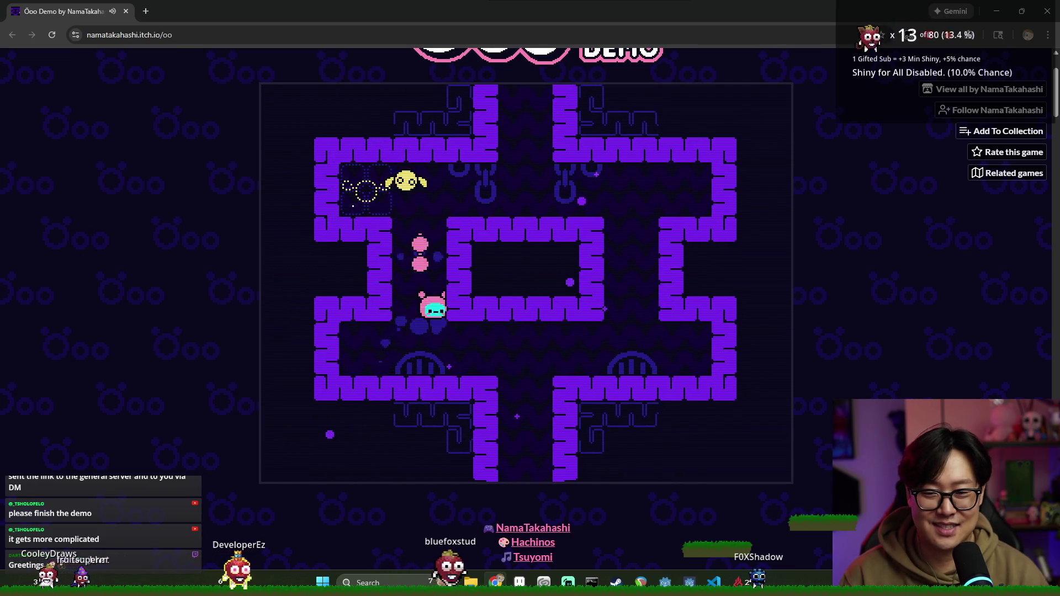
key(Left)
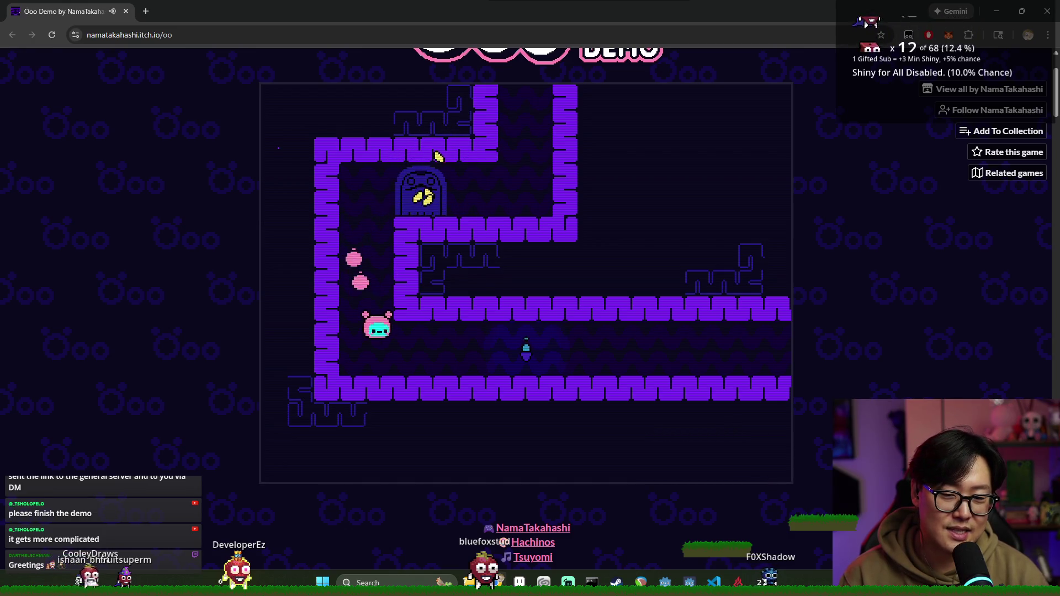
key(Right)
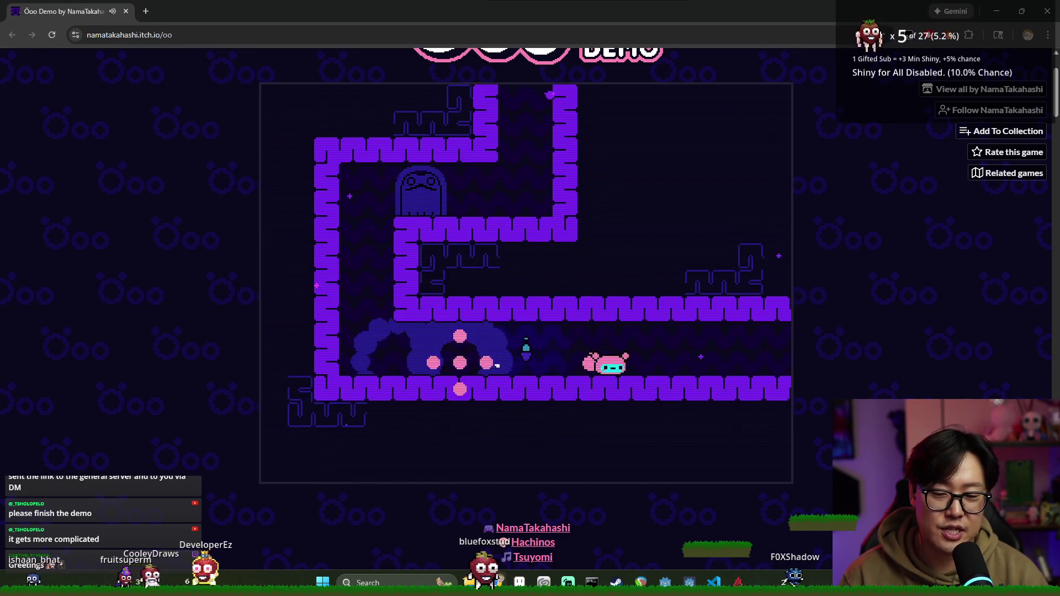
key(Right)
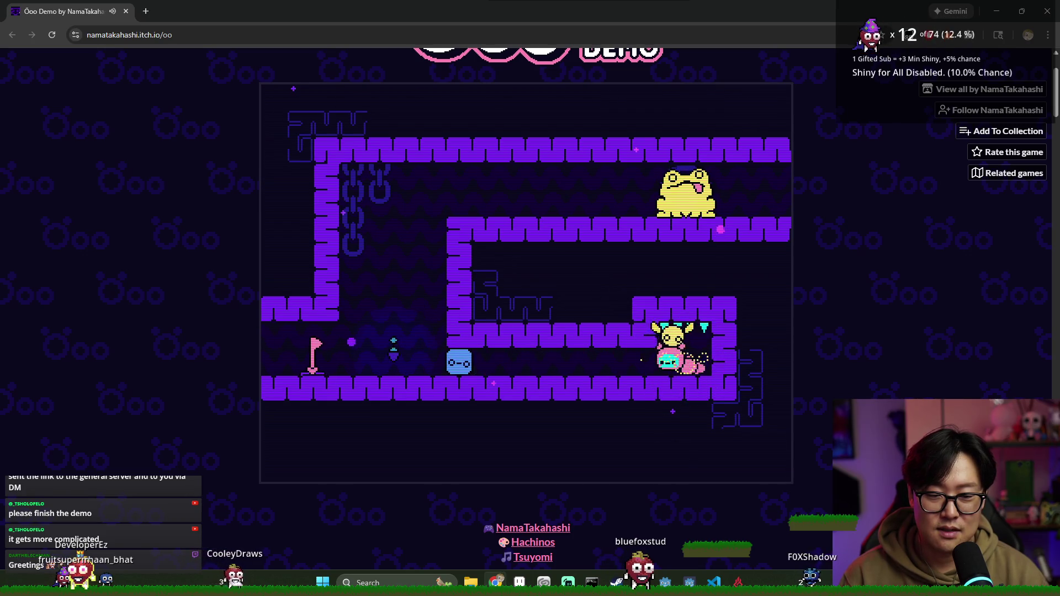
Bomb-jump onto the upper ledge right of the flag, then walk back left
key(Right)
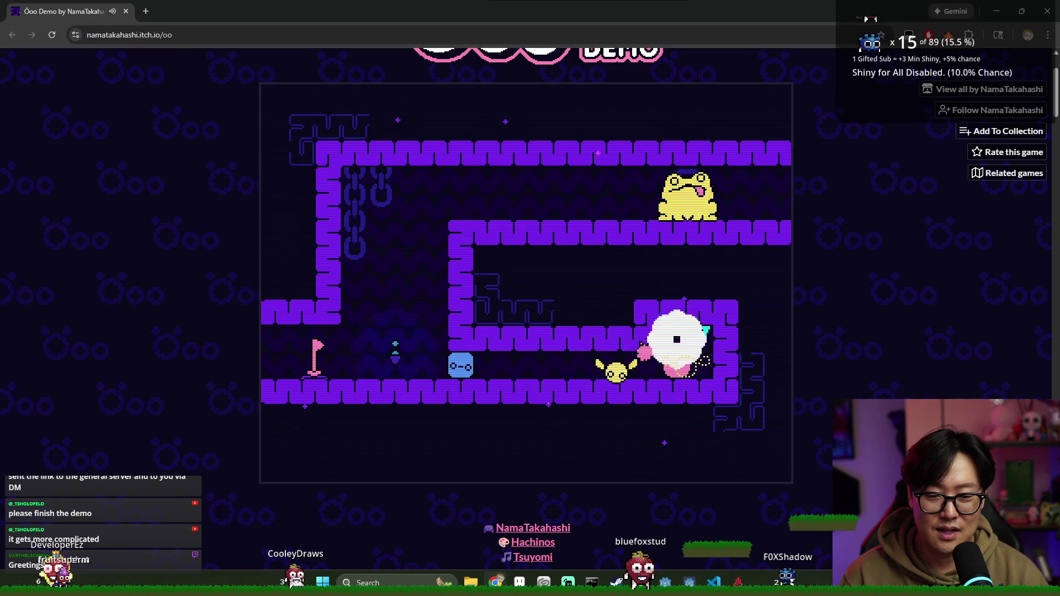
key(Right)
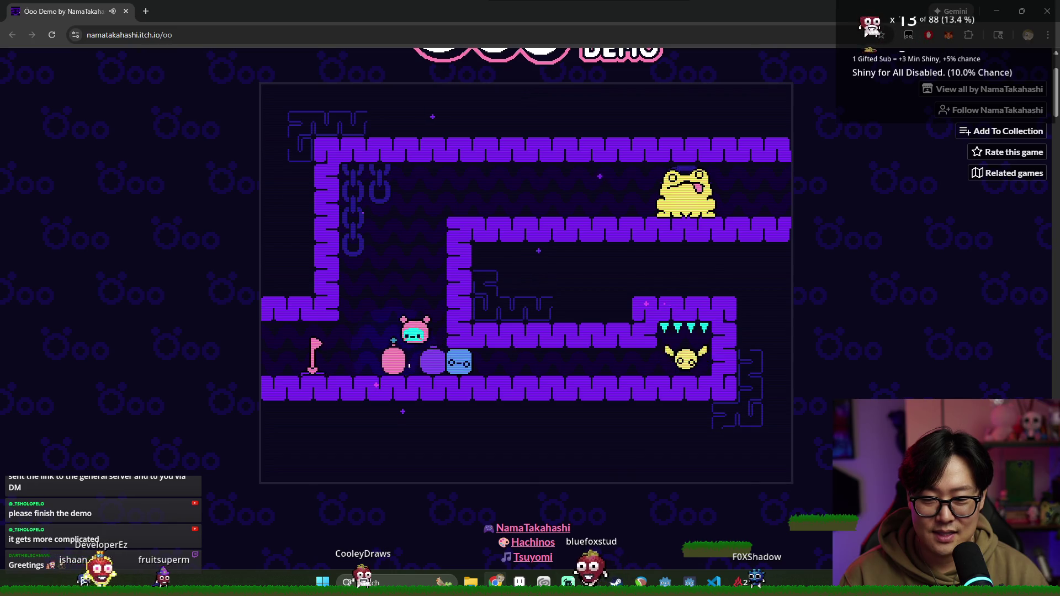
key(x)
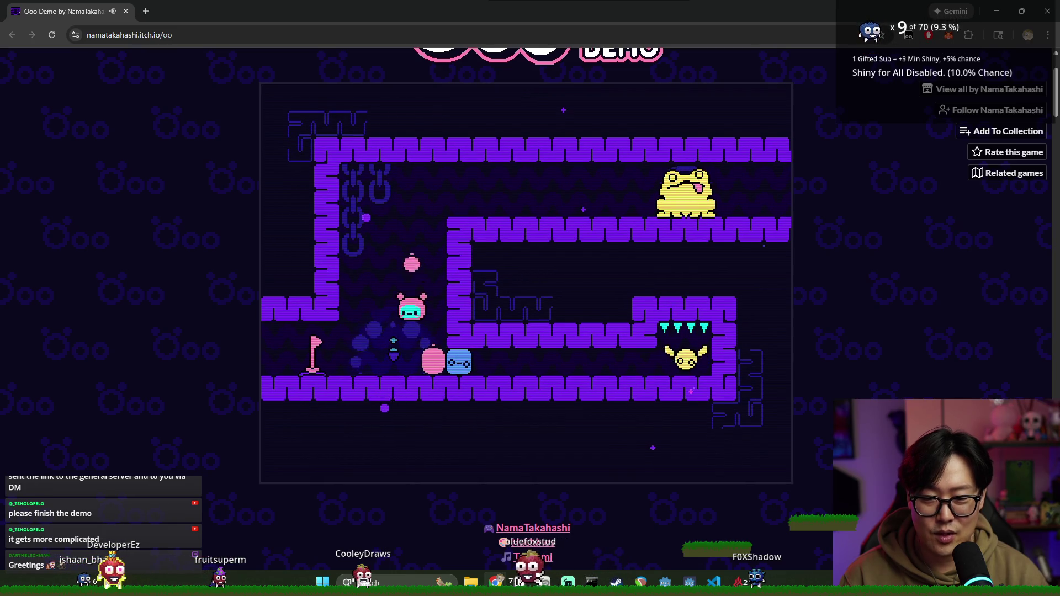
key(x)
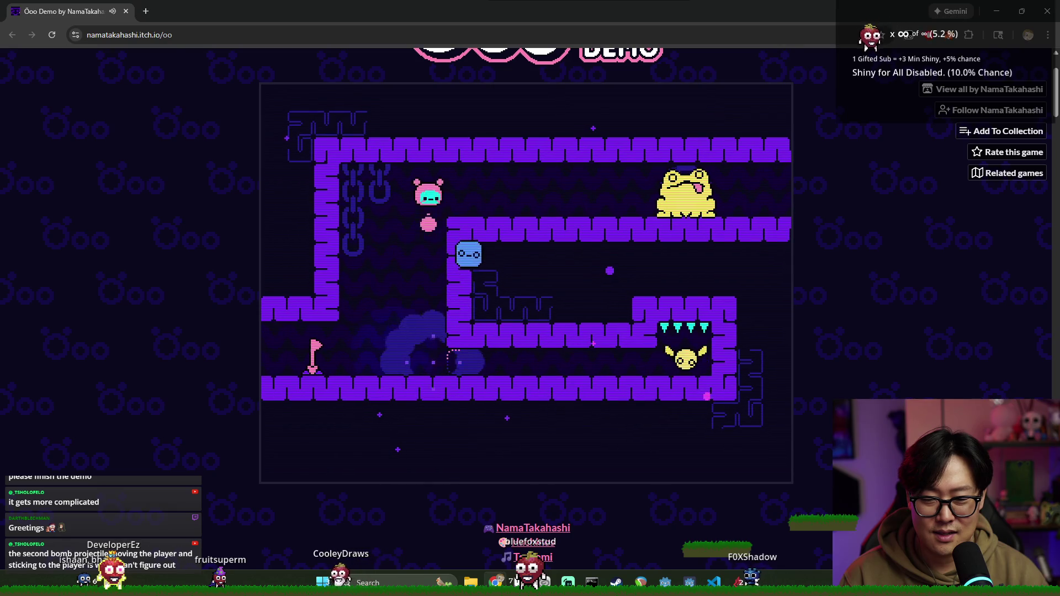
key(Left)
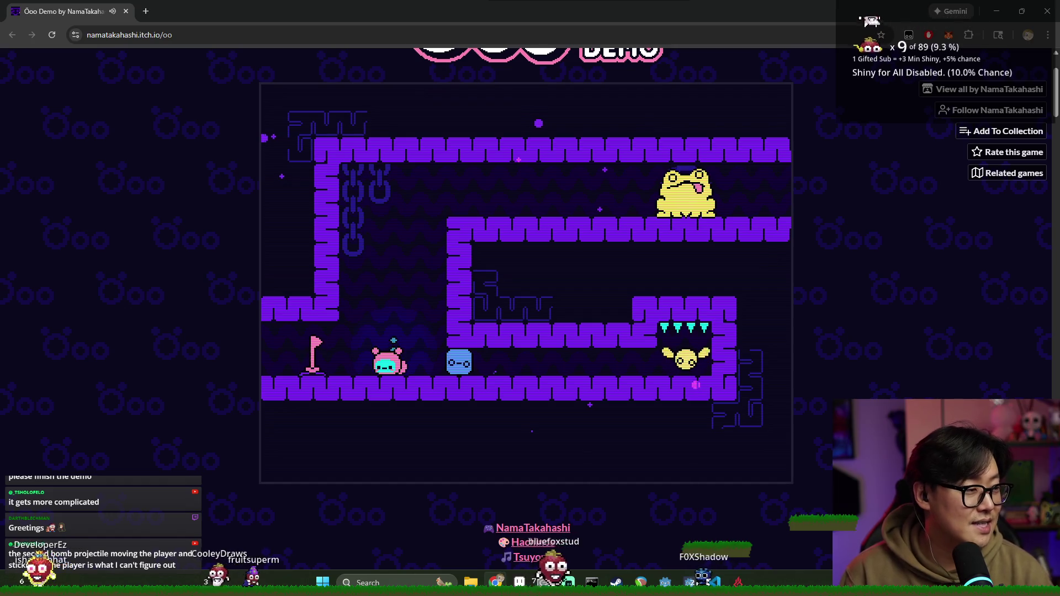
key(Left)
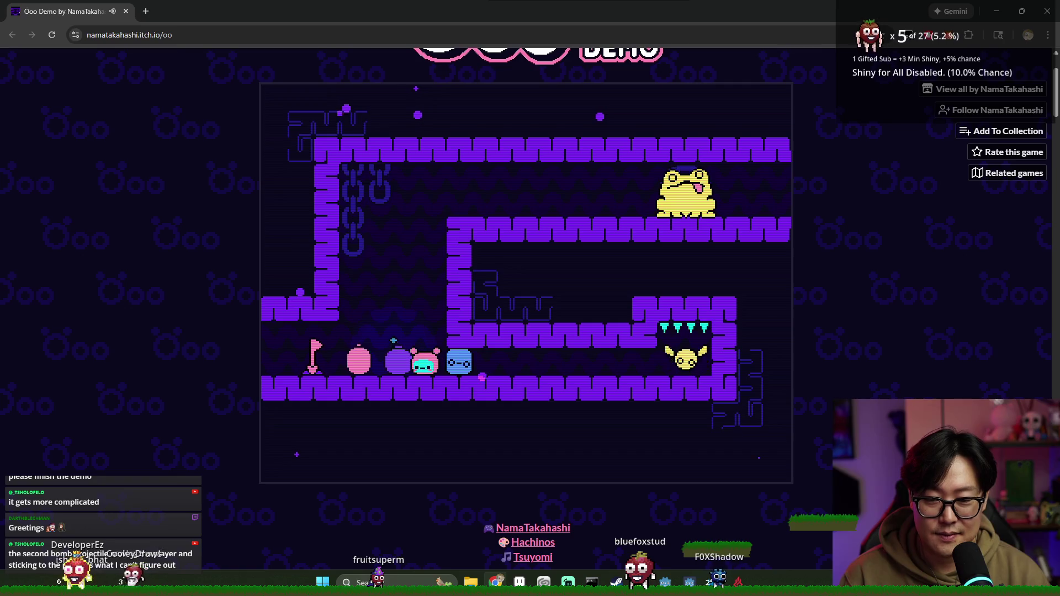
Detonate the bombs beside the flag to fling the blue block into the air
key(Left)
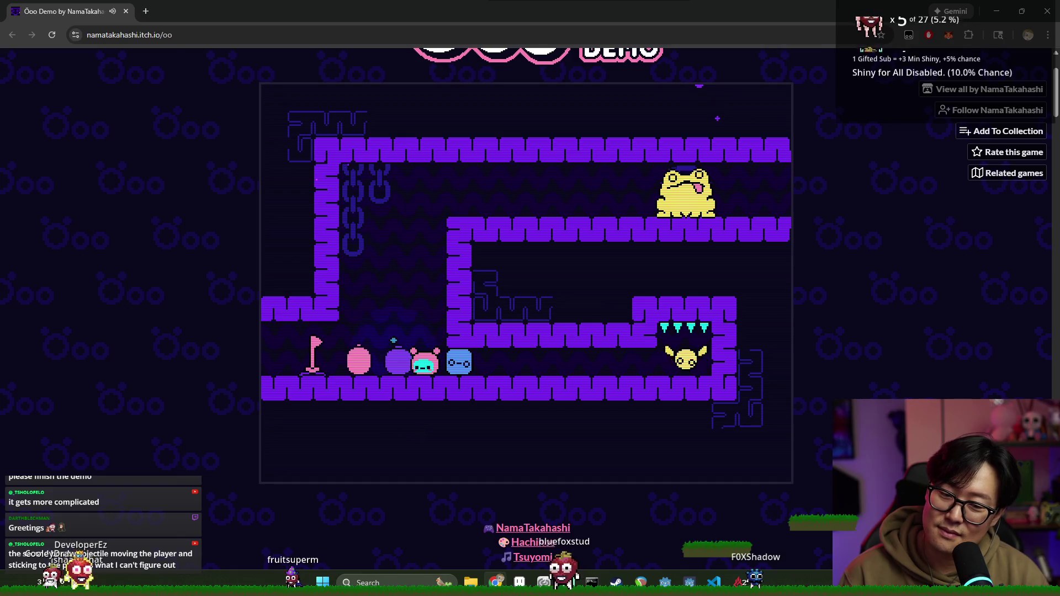
key(x)
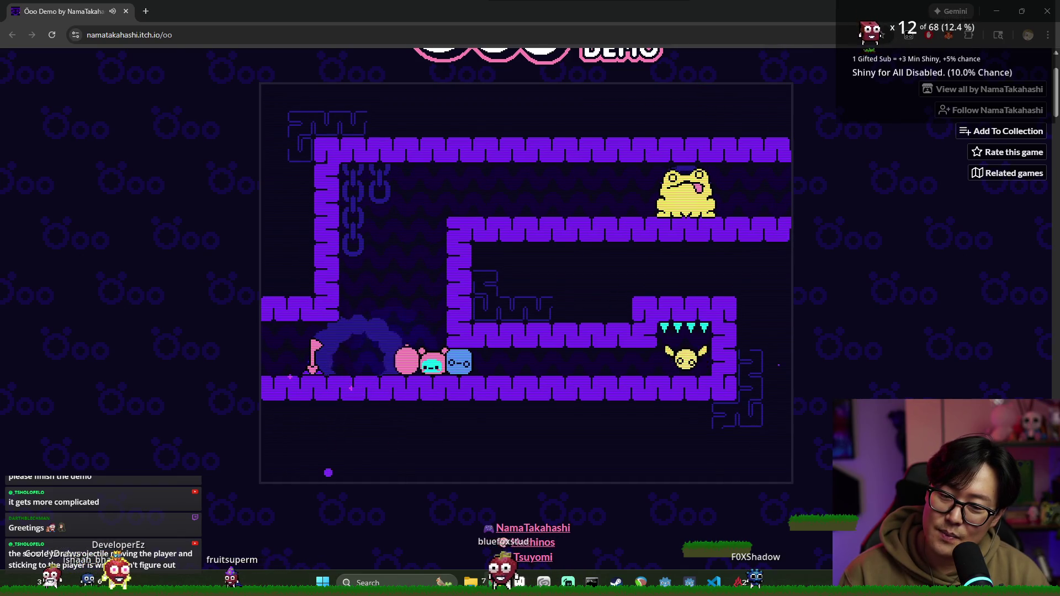
key(x)
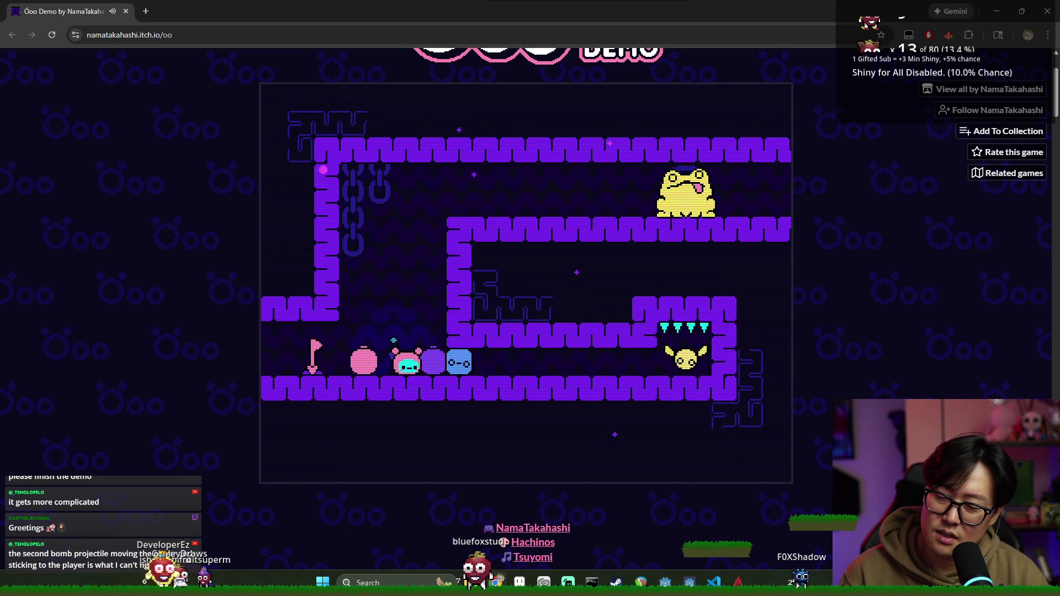
key(x)
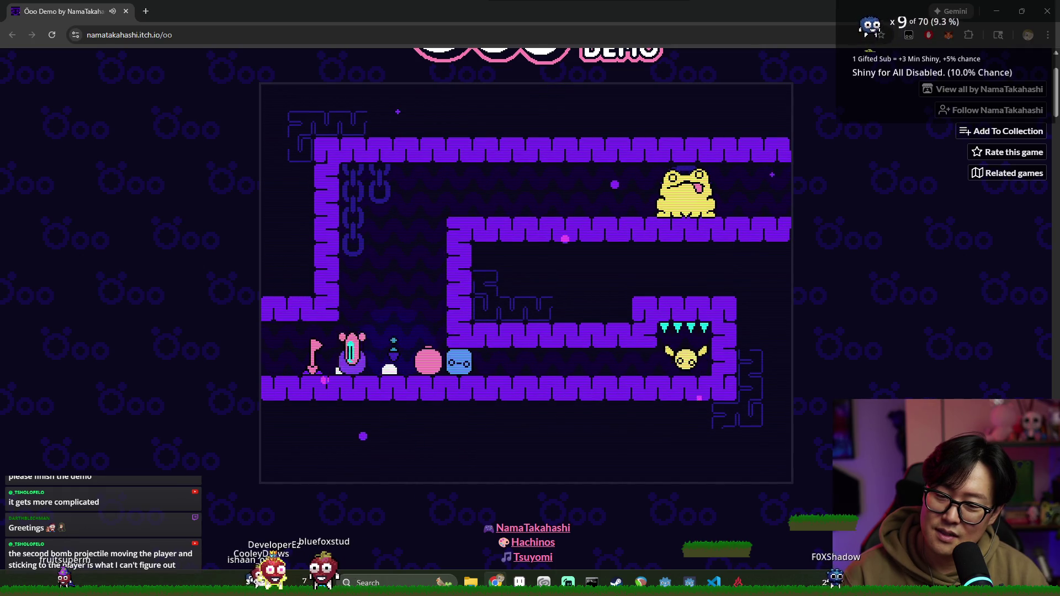
key(x)
key(Right)
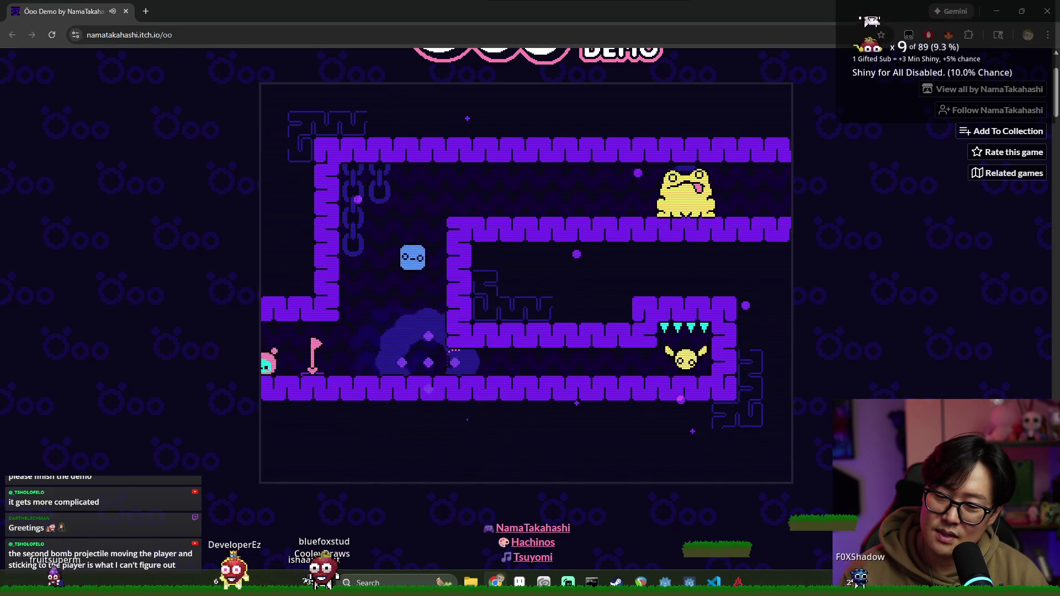
Walk right toward the blue block, set off a bomb, then restart the room
key(Right)
key(x)
key(x)
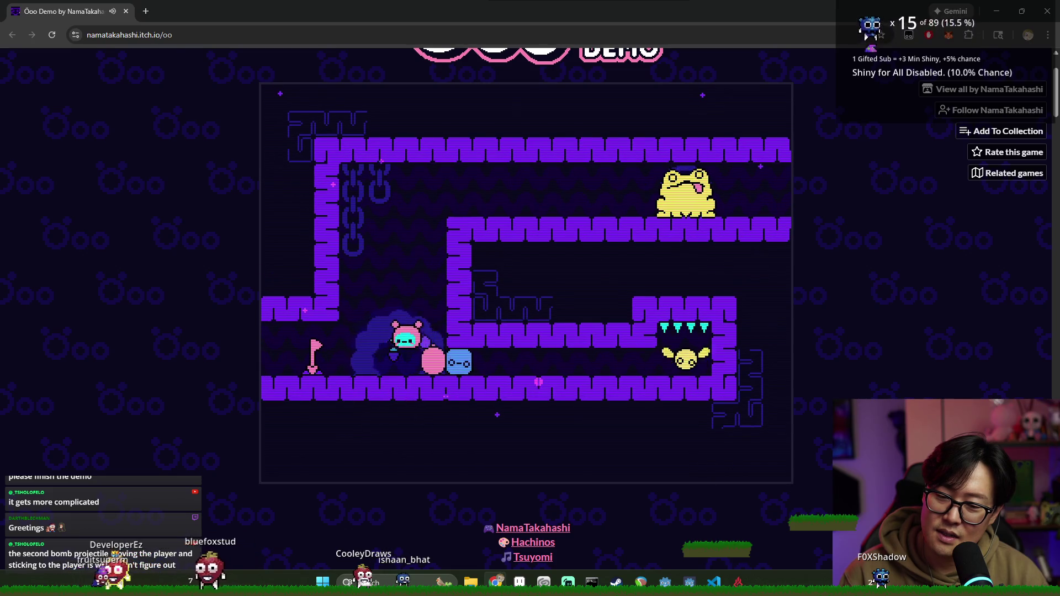
key(x)
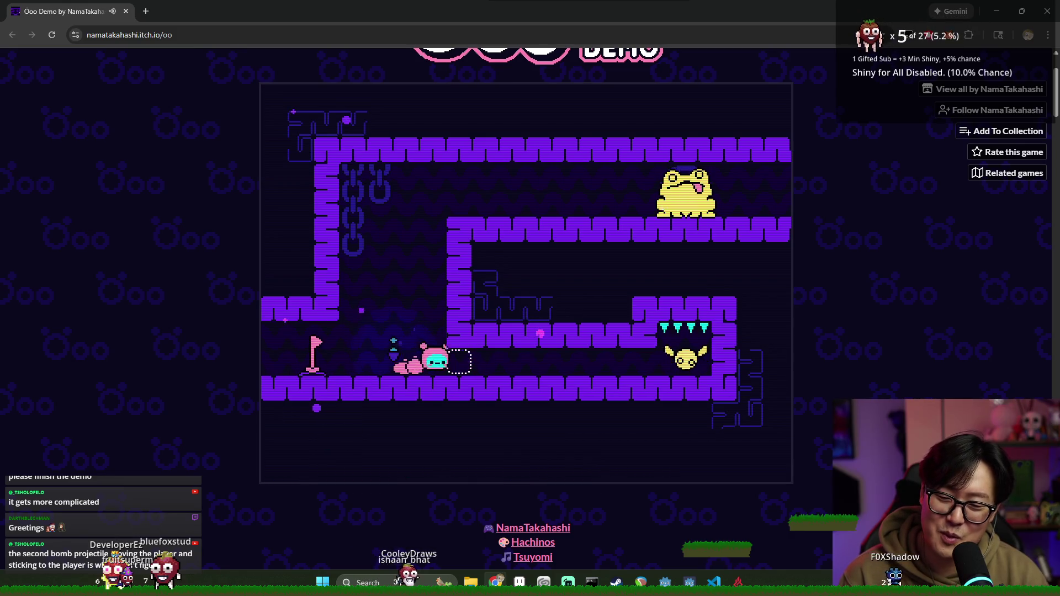
key(r)
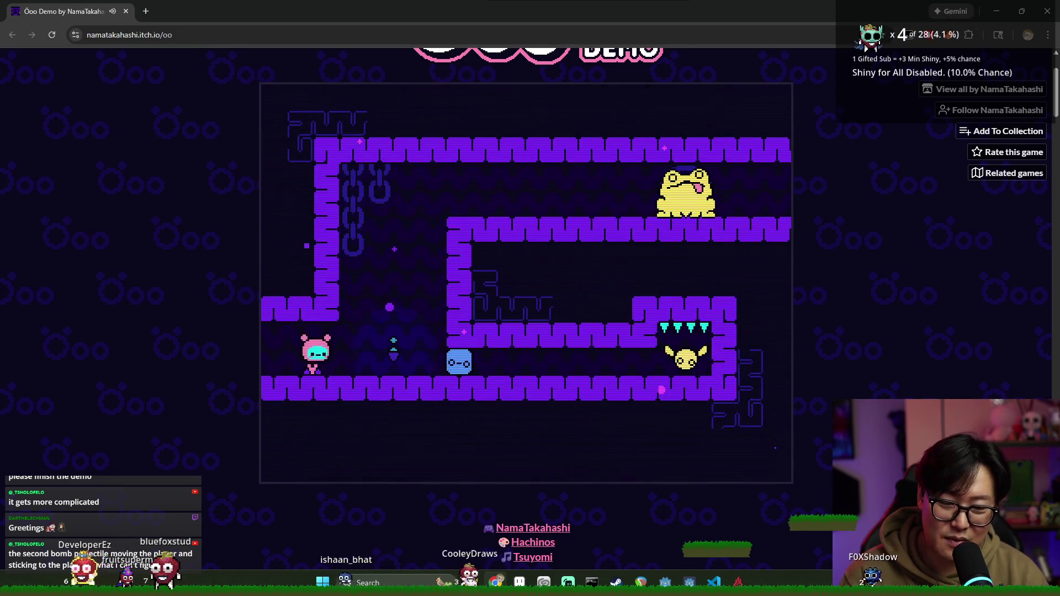
Walk to the blue block, step into the next room and back, then return beside the block
key(Right)
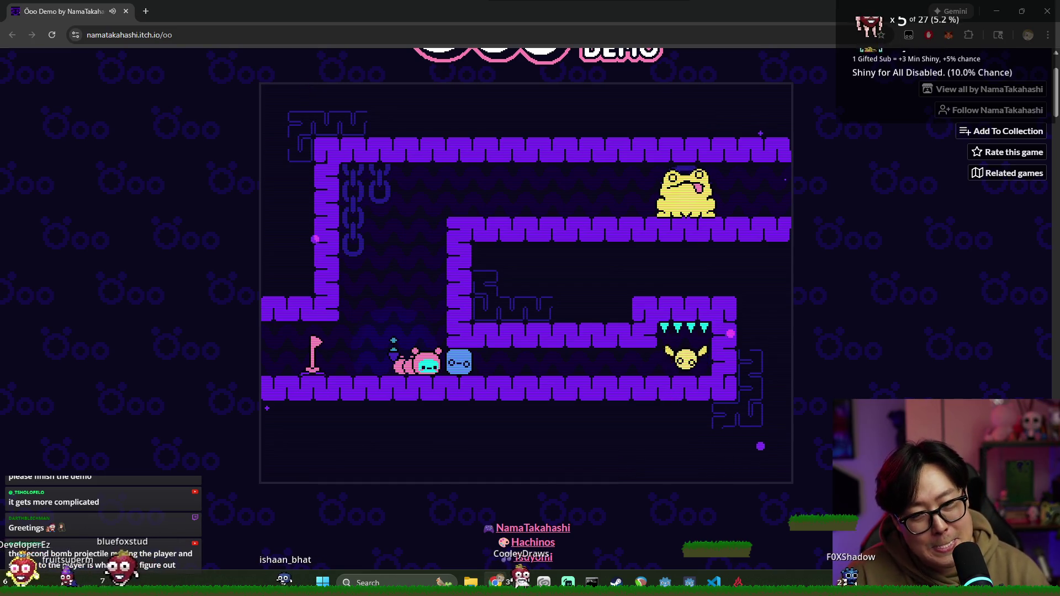
key(Right)
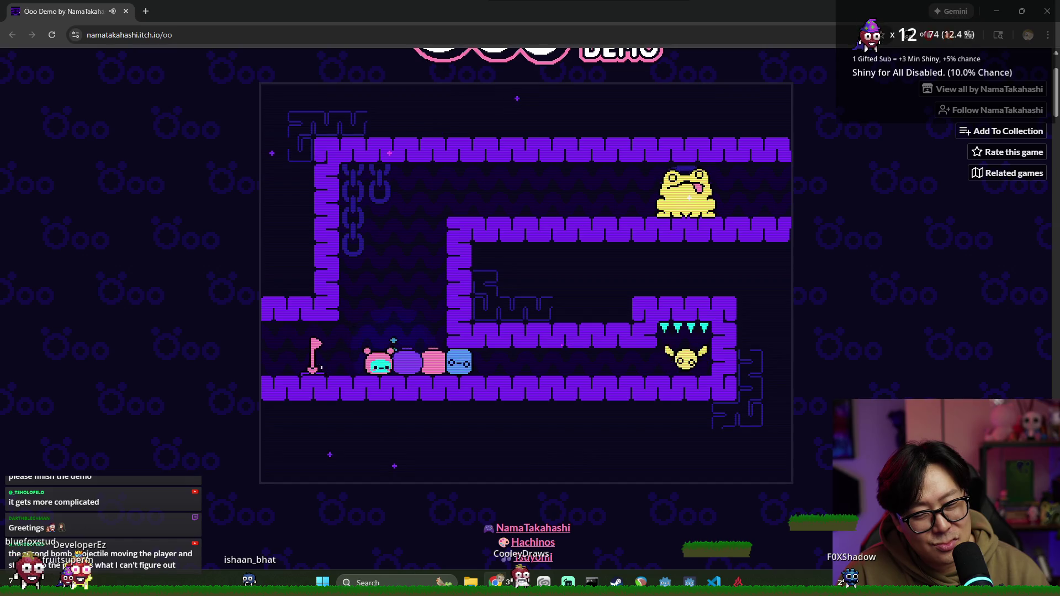
key(Right)
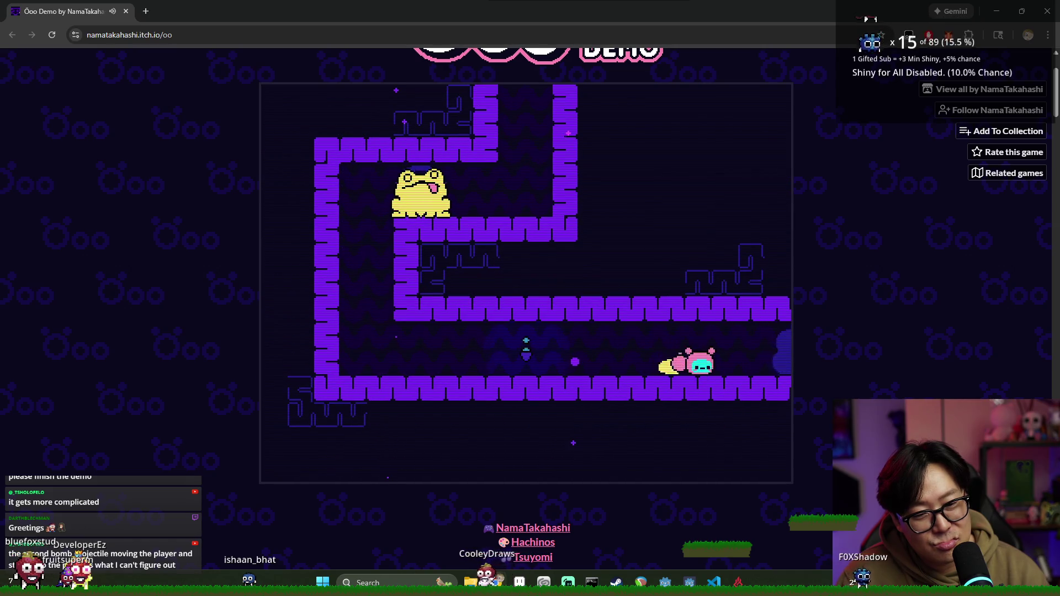
key(Right)
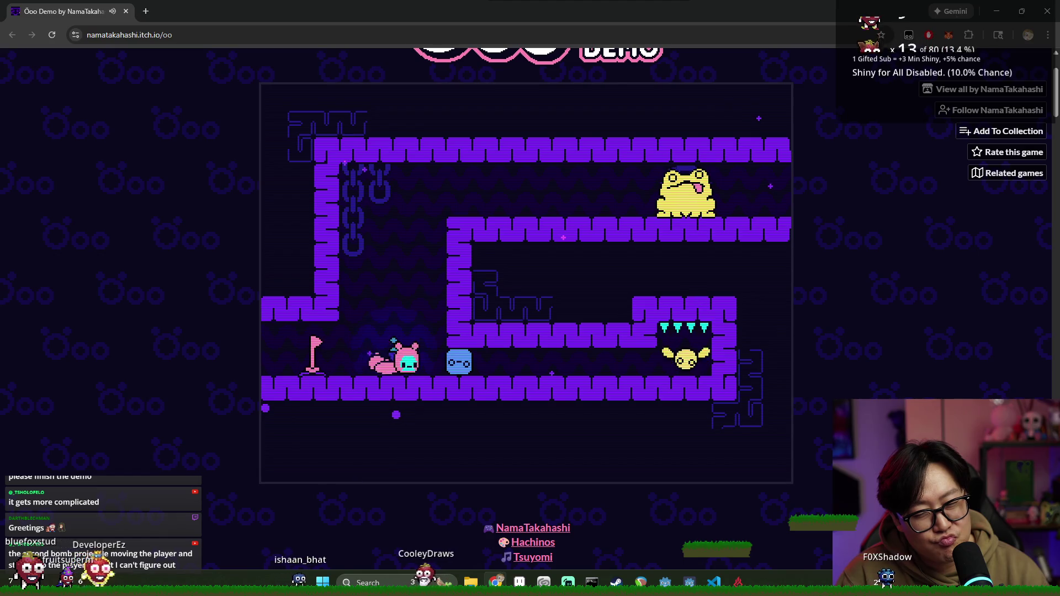
key(Left)
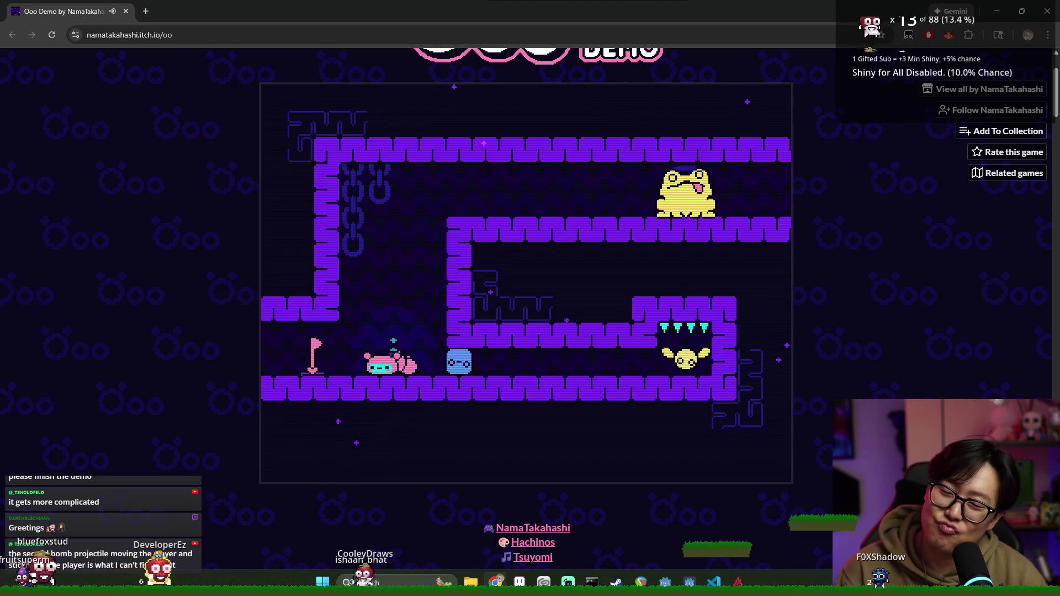
key(Right)
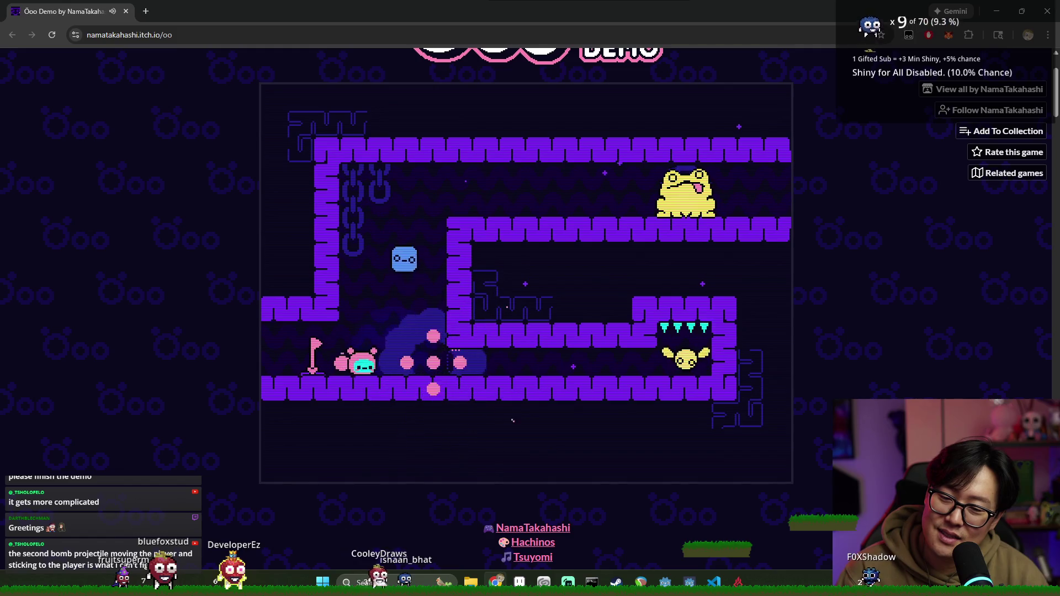
Detonate a bomb beside the player, reposition next to the blue block and drop another bomb
key(x)
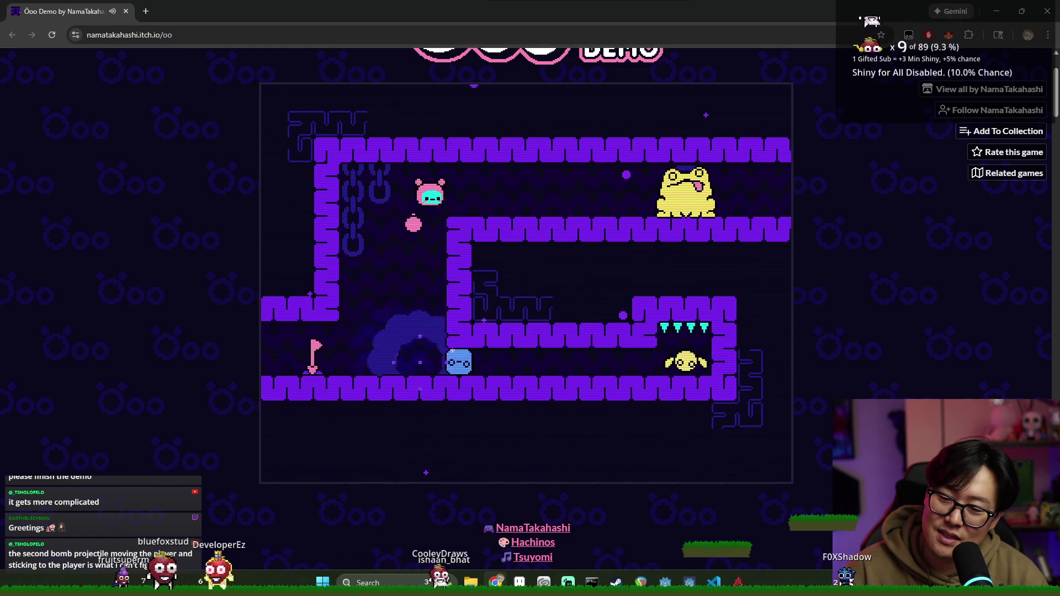
key(Right)
key(Left)
key(Right)
key(x)
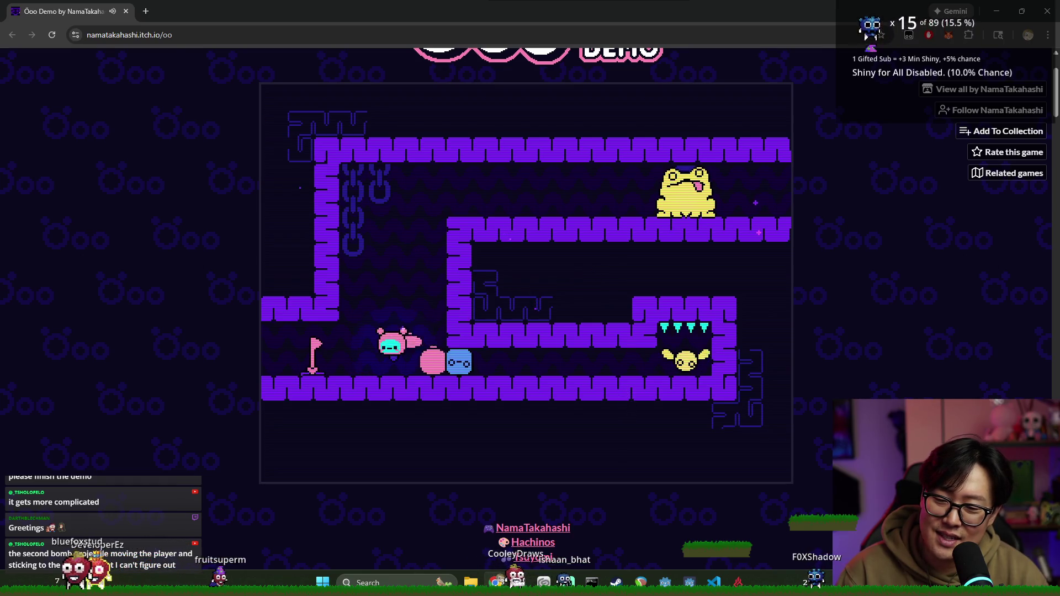
key(x)
Blast bombs to knock the blue block and launch the player right toward the yellow enemy
key(Right)
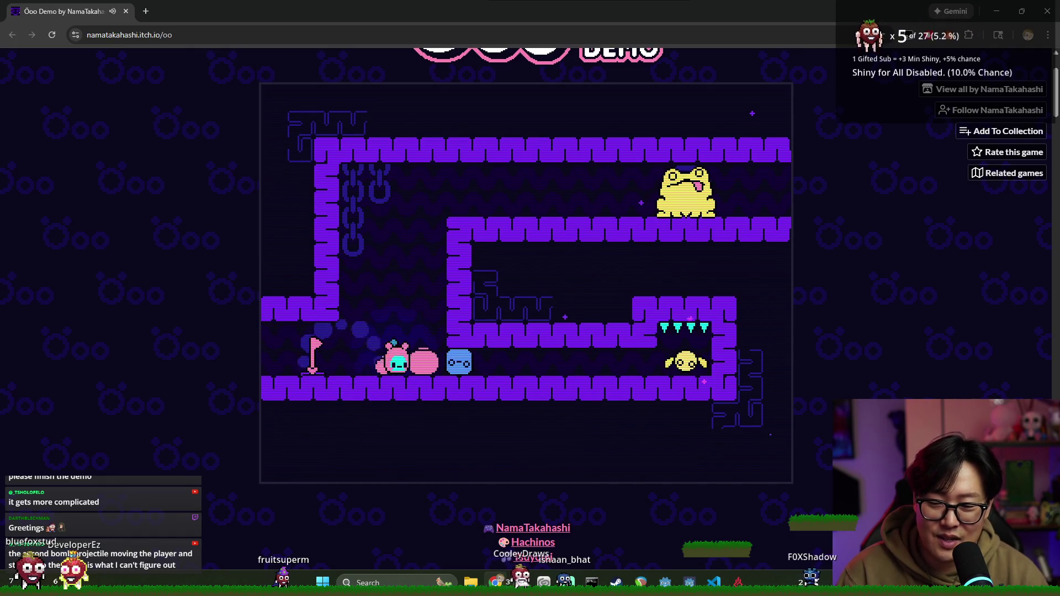
key(x)
key(Right)
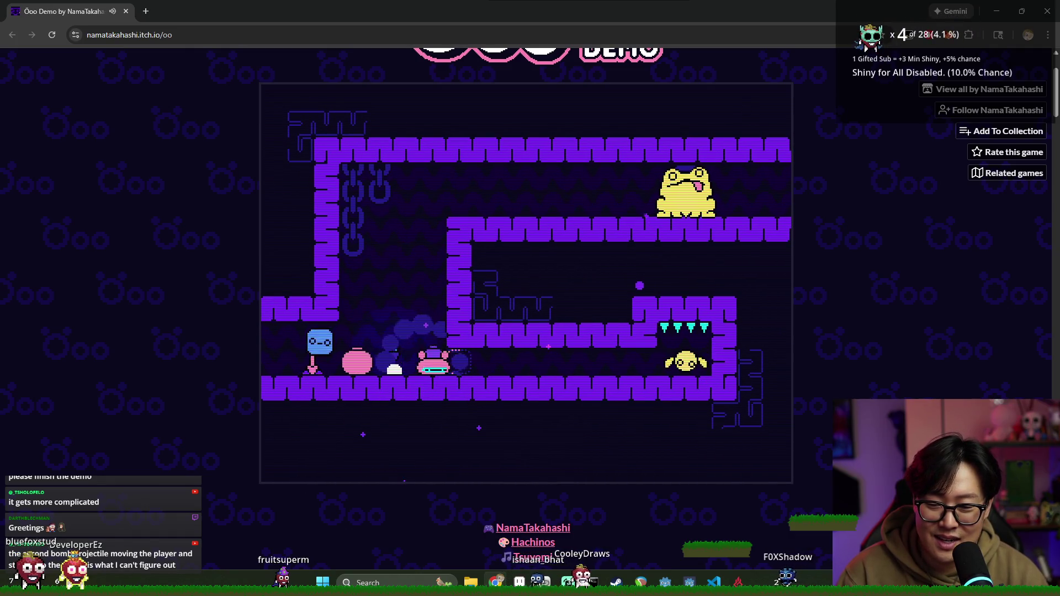
key(x)
key(Right)
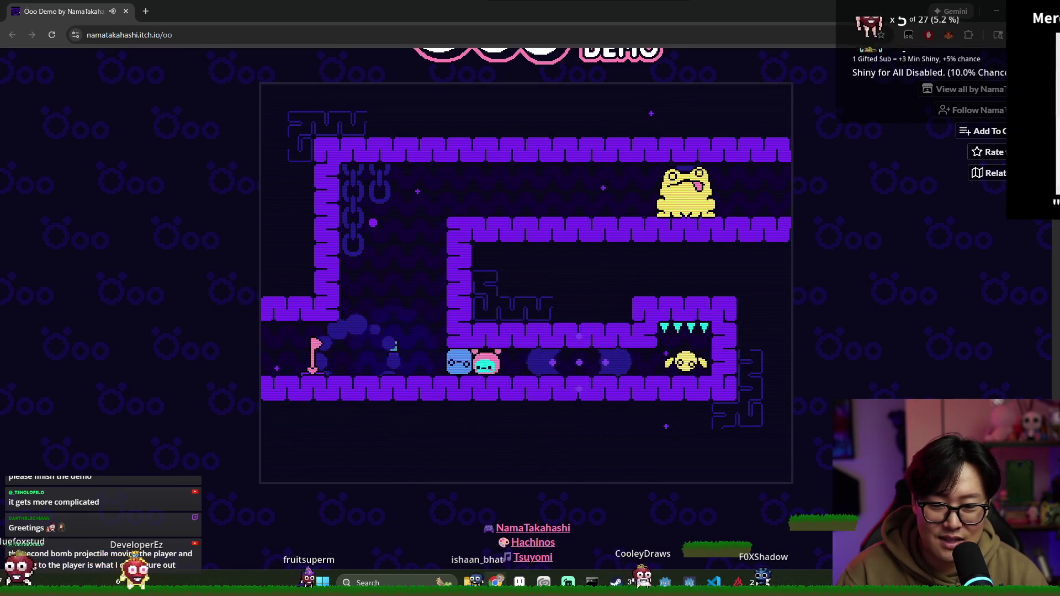
key(Right)
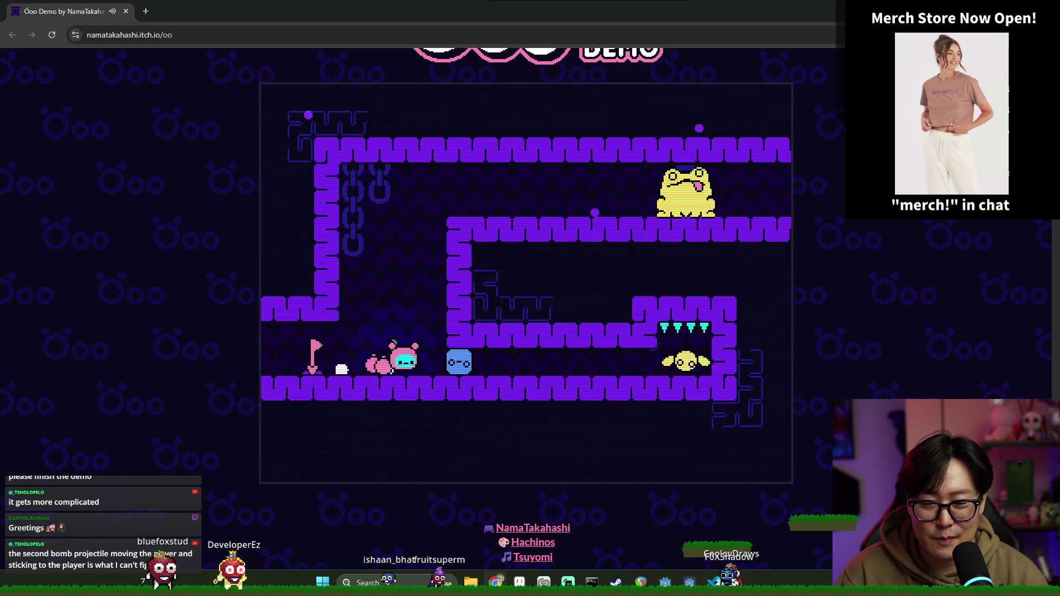
Place bombs near the flag and detonate them to try launching the blue block
key(z)
key(Left)
key(z)
key(z)
key(Right)
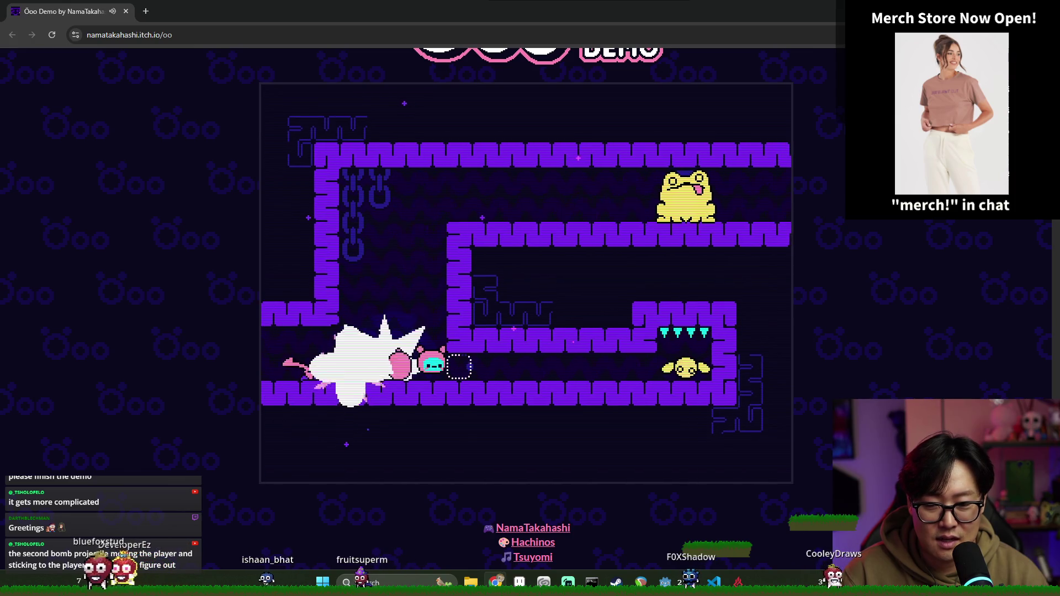
key(z)
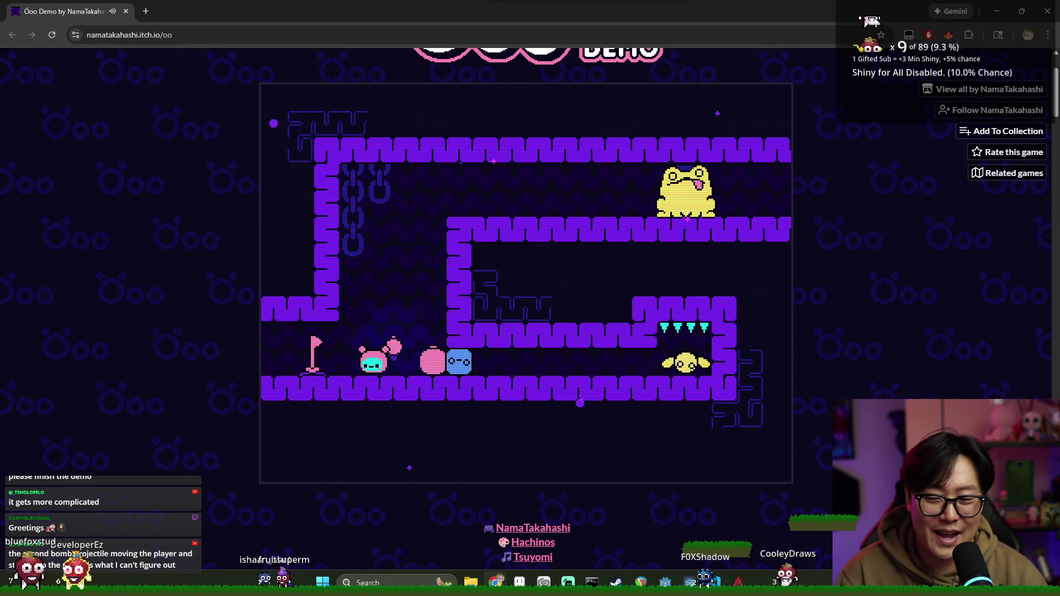
key(z)
key(Right)
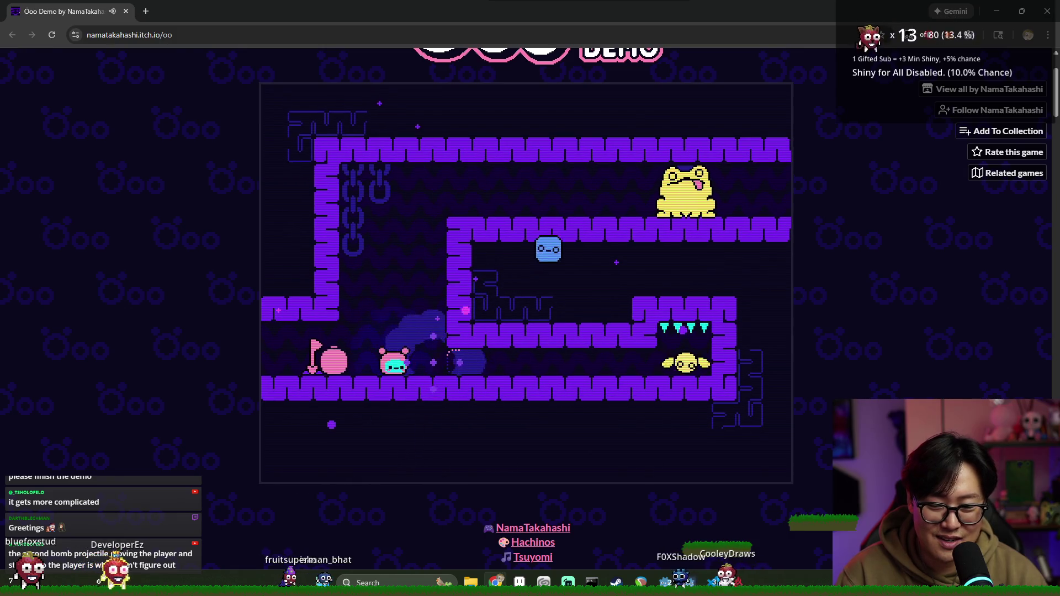
key(z)
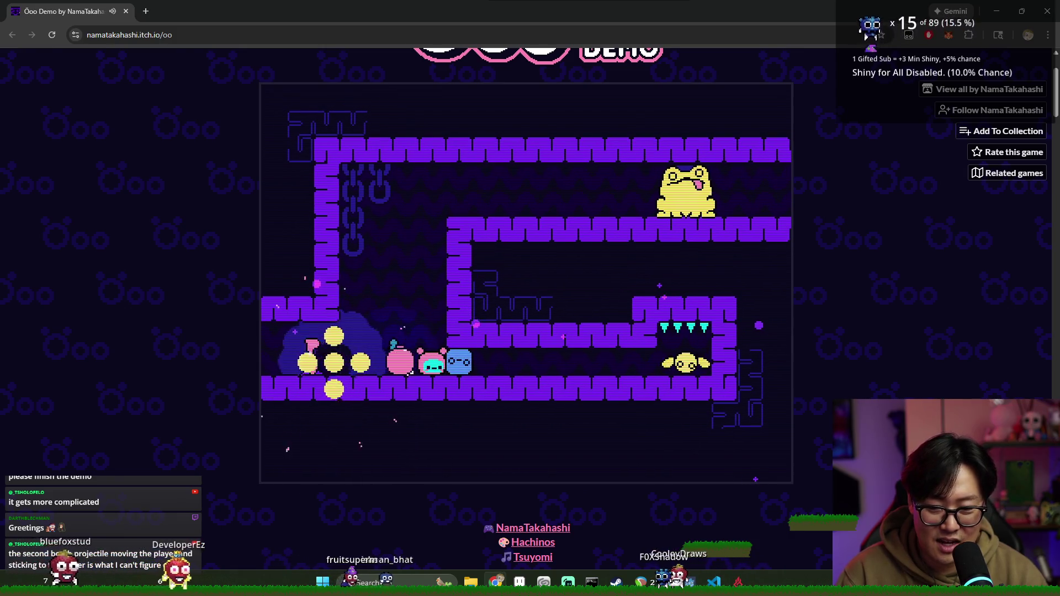
Bomb-jump the player upward, then detonate another bomb beside them after landing
key(z)
key(z)
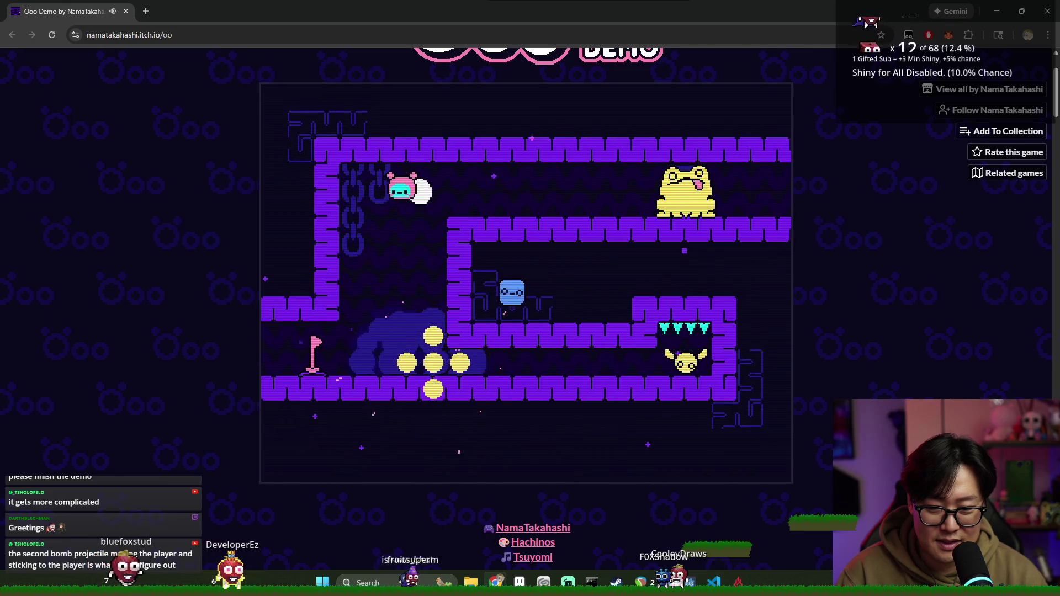
key(Right)
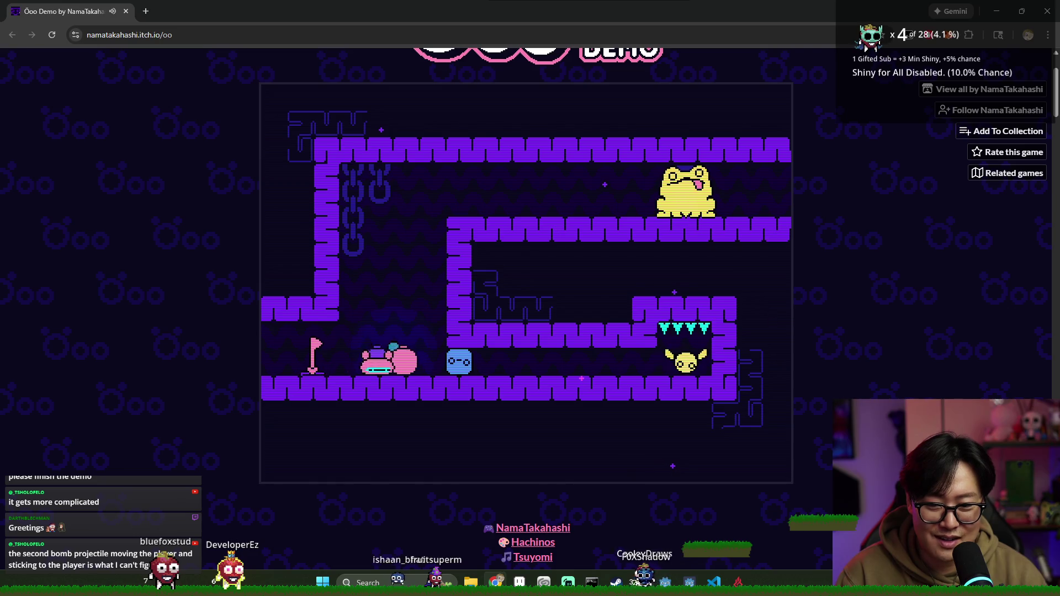
key(z)
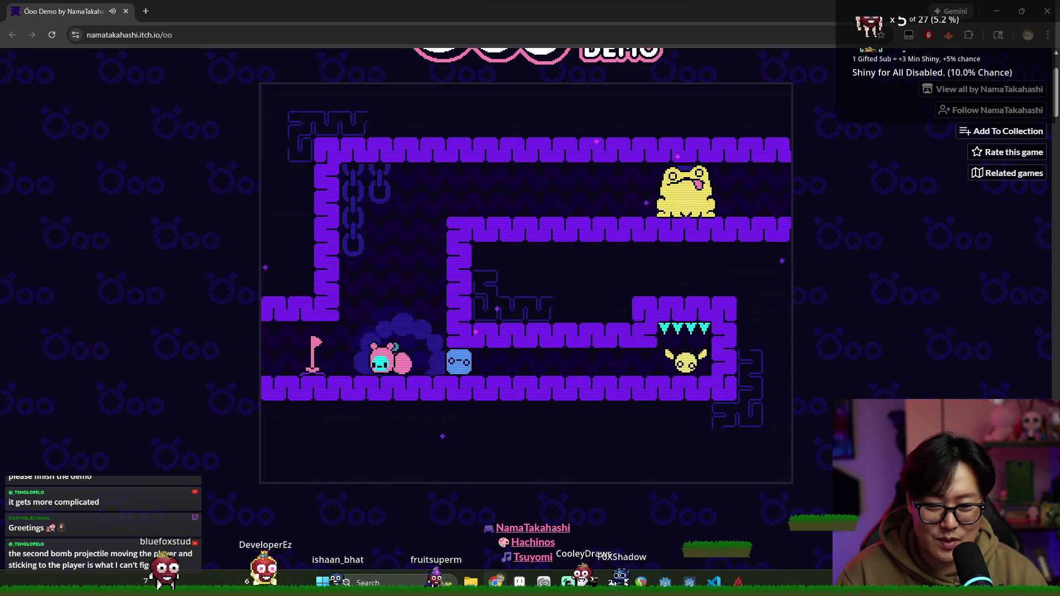
key(Left)
key(Right)
Arm one last bomb, then close the game's browser and click line 16 of action_driver.gd in Godot
key(Left)
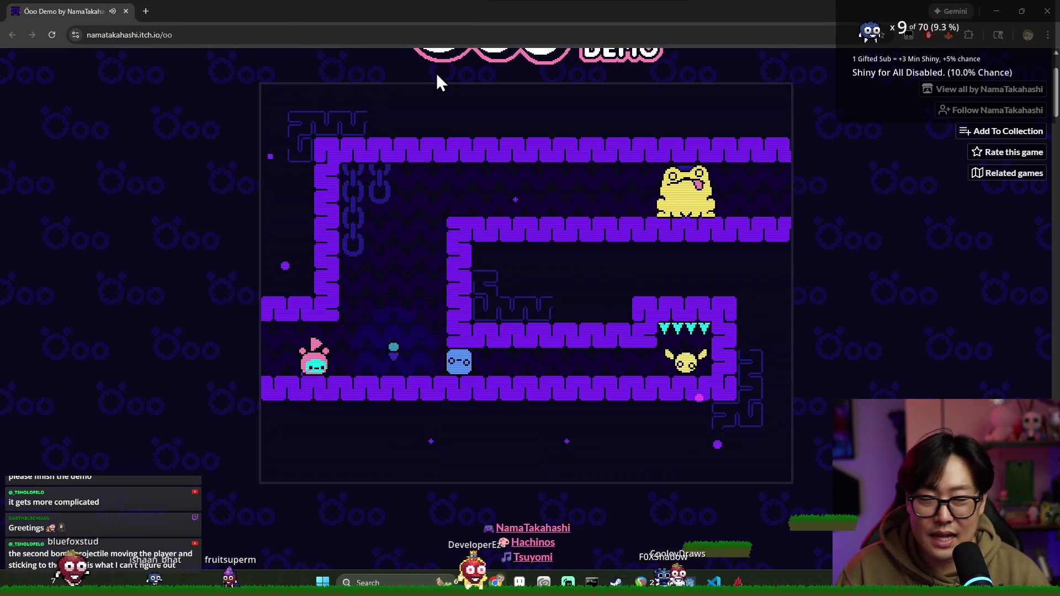
click(1050, 17)
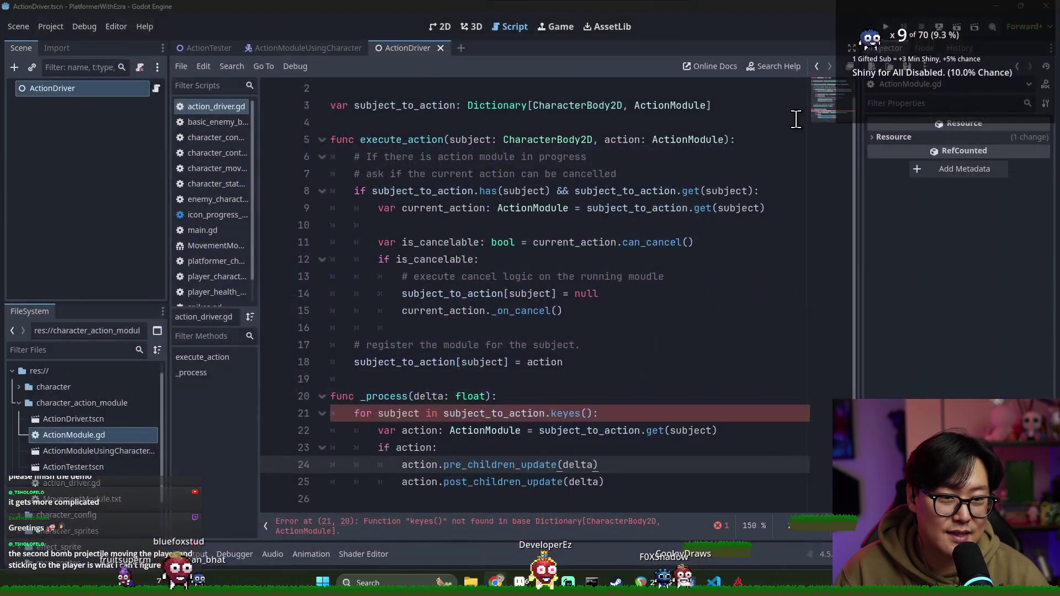
click(583, 326)
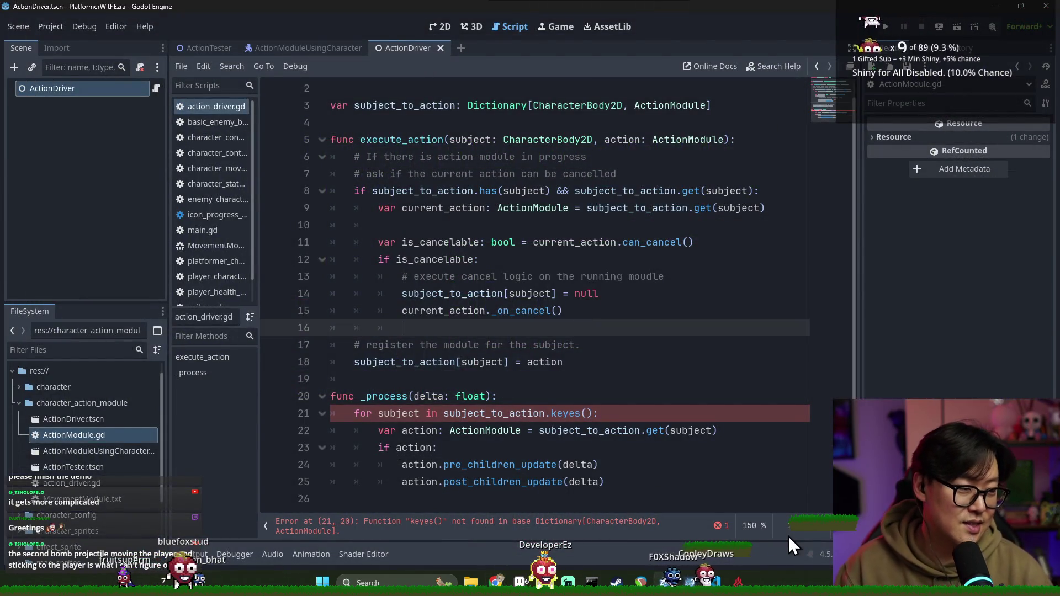